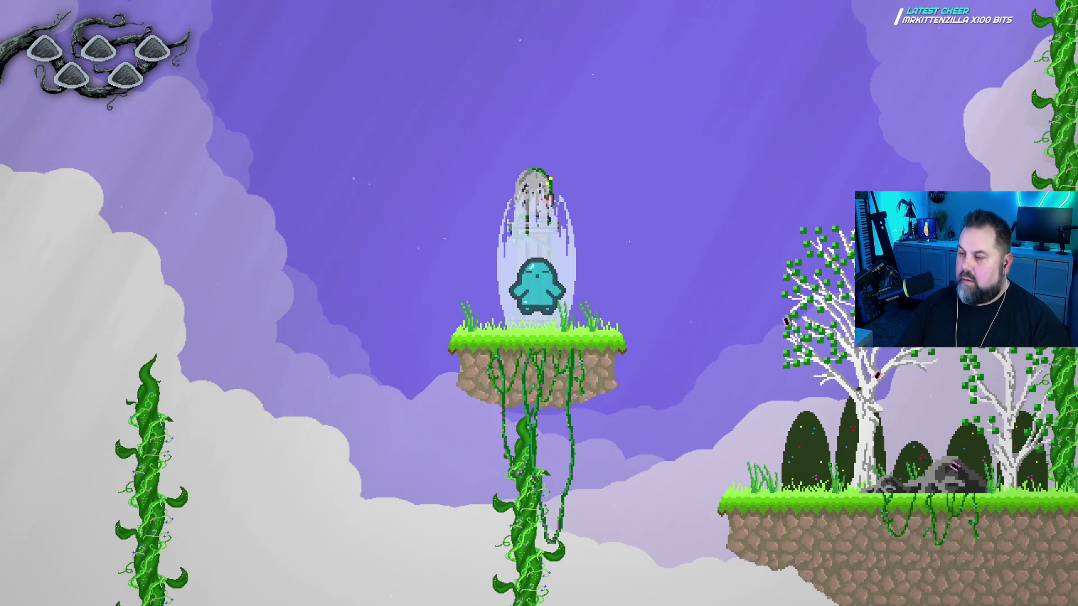
Play the preview, hopping the ghost across the floating islands, then exit fullscreen and close it.
{"action": "key", "text": "Right"}
{"action": "key", "text": "space"}
{"action": "key", "text": "Left"}
{"action": "key", "text": "space"}
{"action": "key", "text": "space"}
{"action": "key", "text": "Right"}
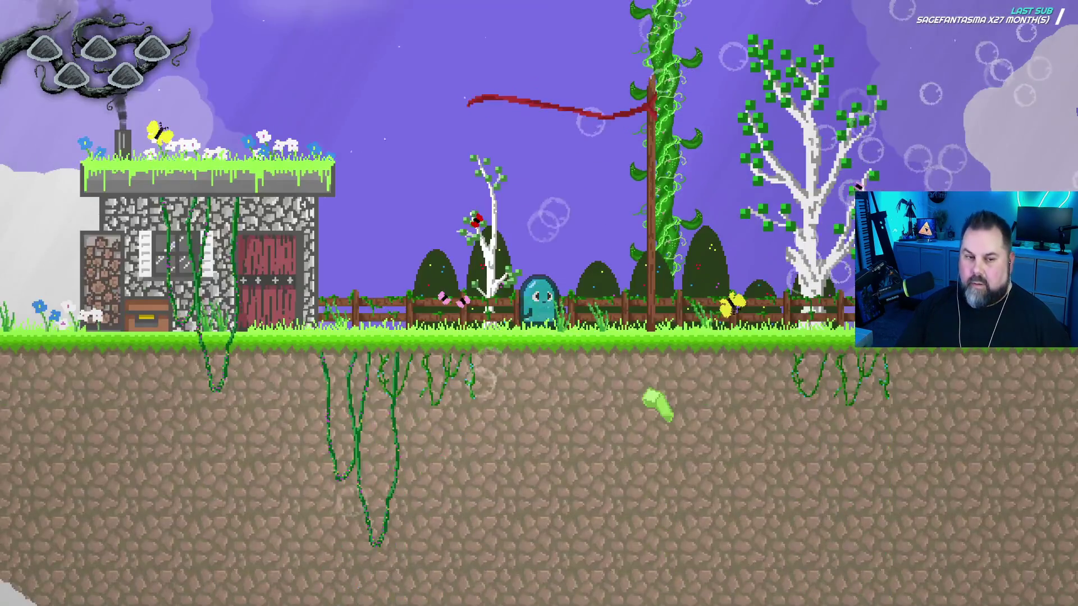
{"action": "key", "text": "F11"}
{"action": "left_click", "coordinate": [798, 150]}
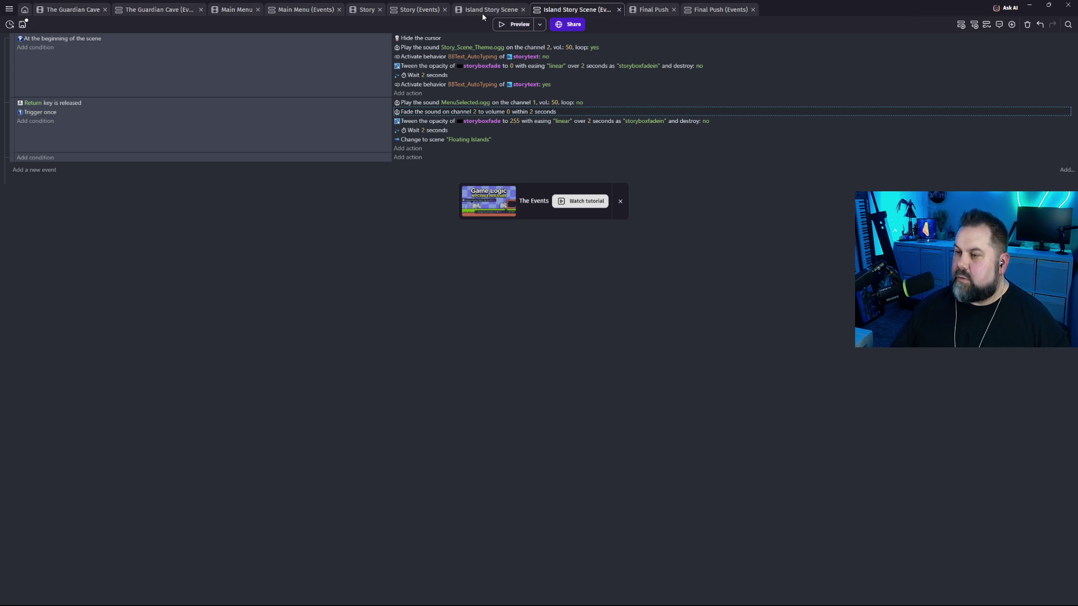
Open the Story scene and bring up its Story (Events) sheet.
{"action": "left_click", "coordinate": [9, 8]}
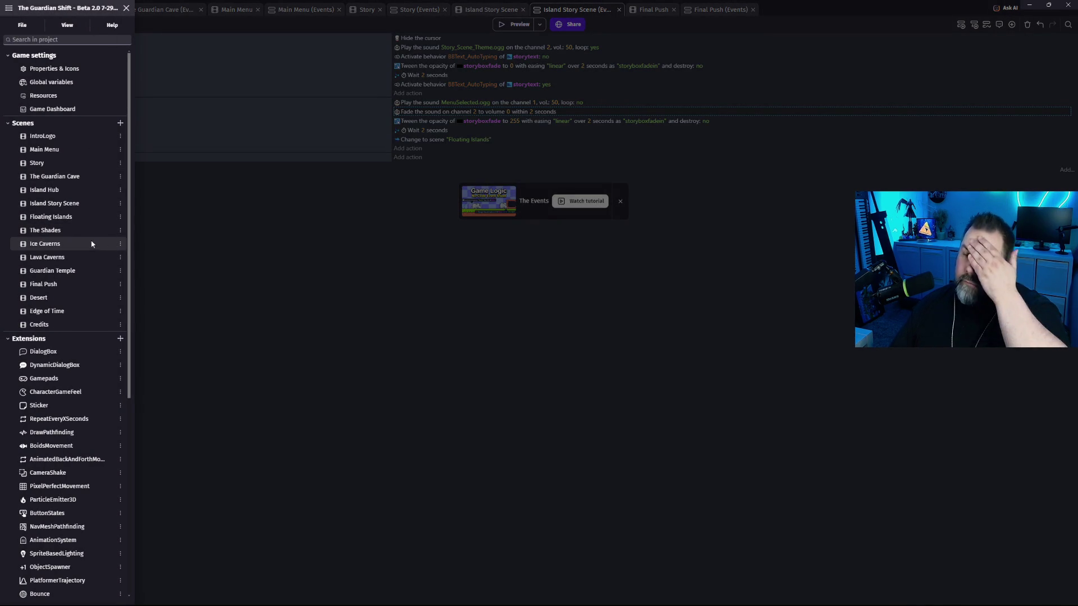
{"action": "left_click", "coordinate": [51, 164]}
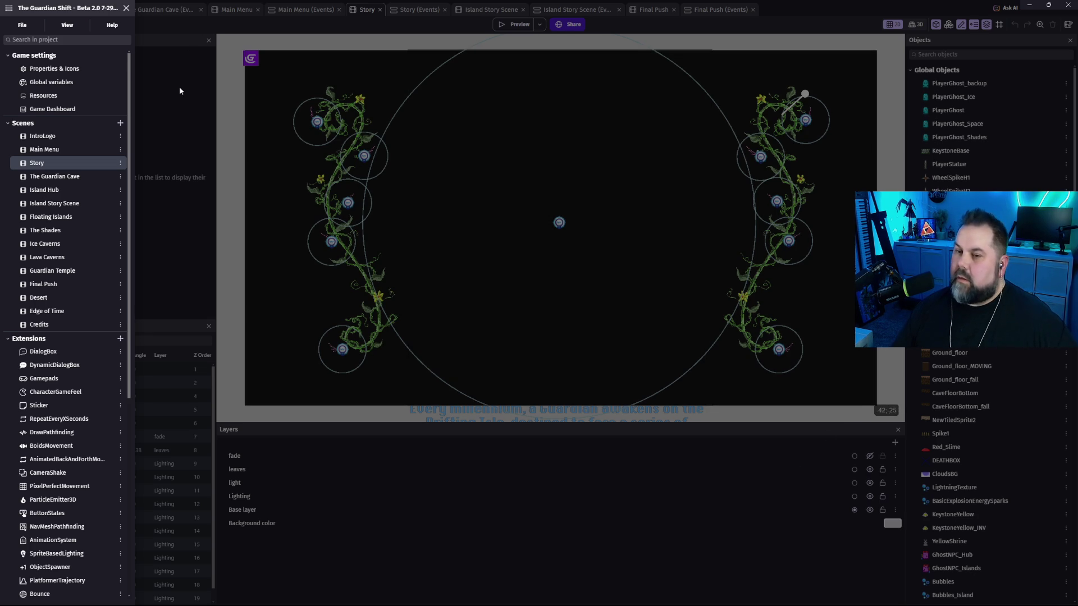
{"action": "left_click", "coordinate": [421, 19]}
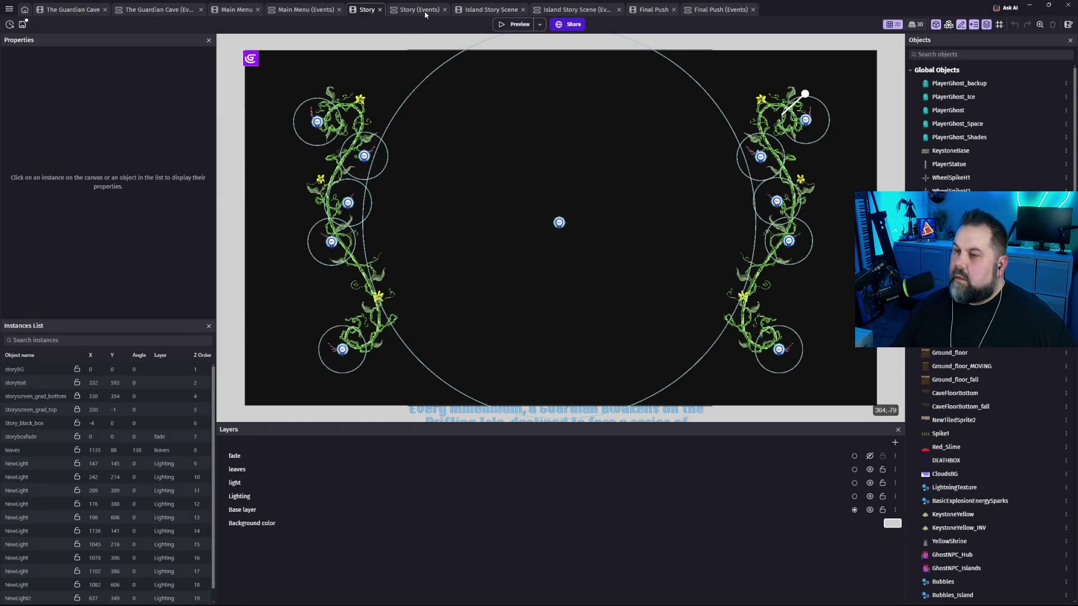
{"action": "left_click", "coordinate": [425, 14]}
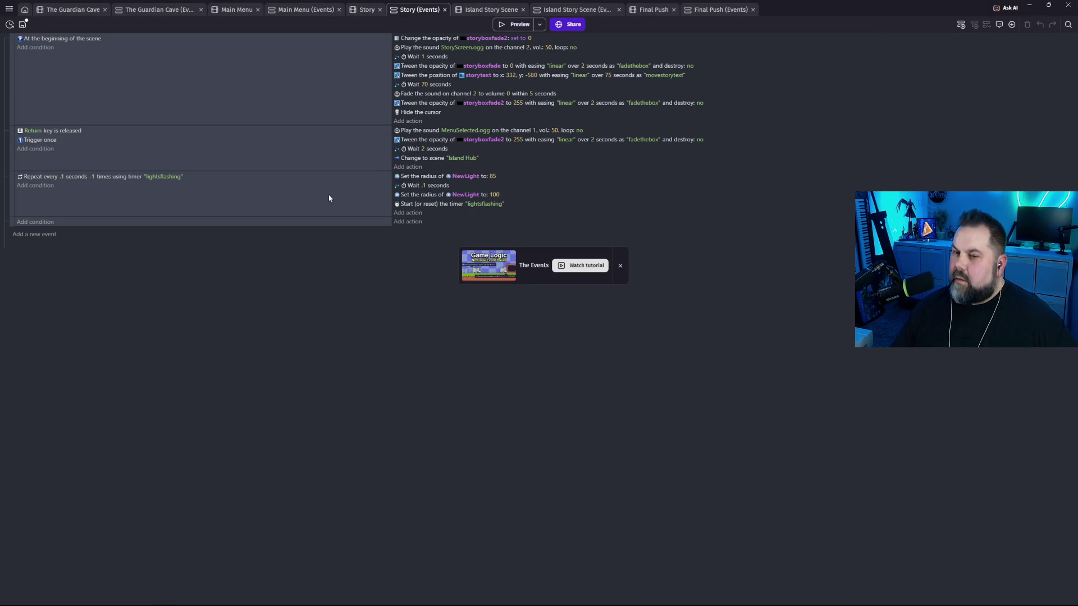
Check the Change to scene destination, leave it on Island Hub, and reopen the scene list.
{"action": "left_click", "coordinate": [464, 159]}
{"action": "left_click", "coordinate": [493, 179]}
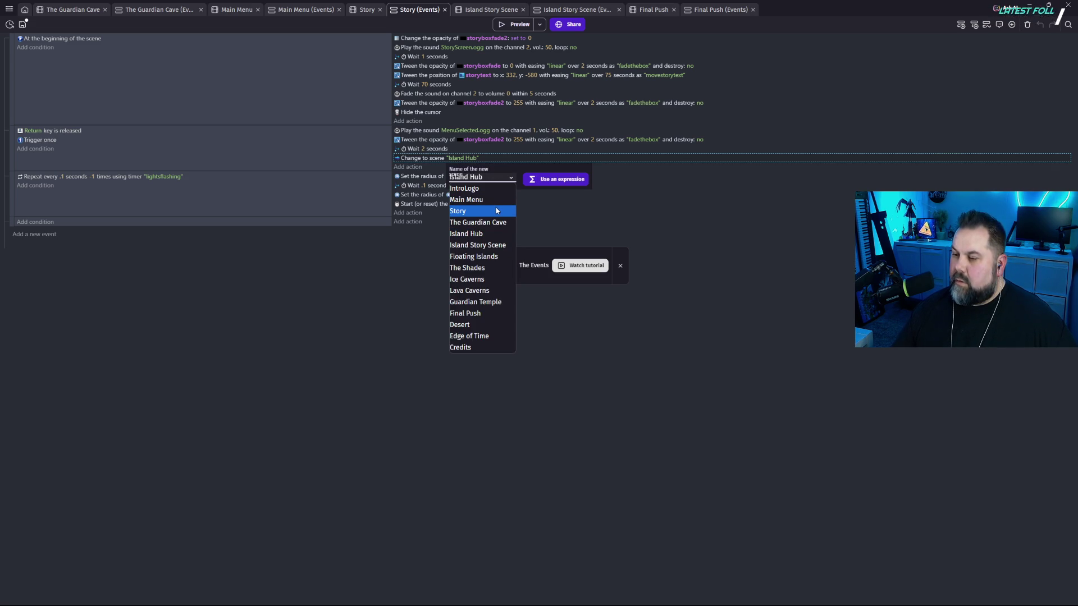
{"action": "left_click", "coordinate": [701, 208]}
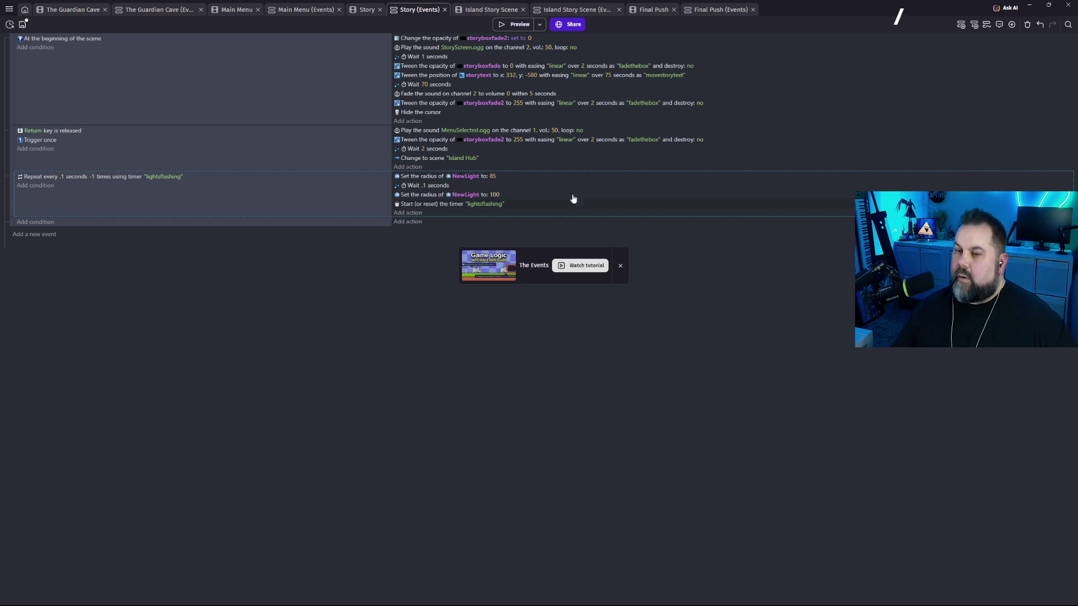
{"action": "left_click", "coordinate": [11, 10]}
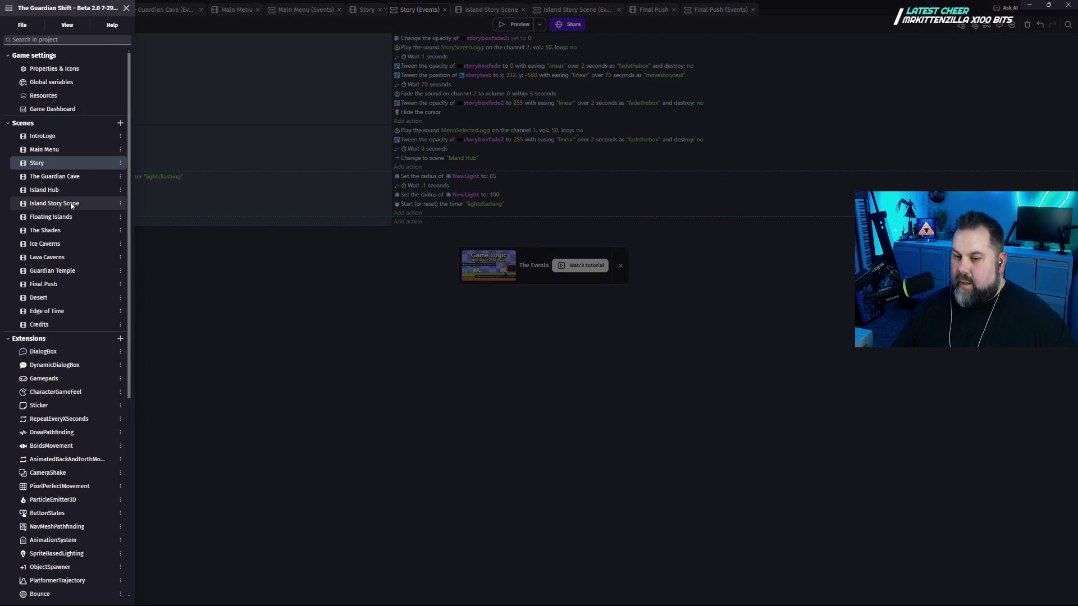
Rename Island Story Scene to 'SCENE - Island Story' and open the renamed scene.
{"action": "left_click", "coordinate": [121, 204]}
{"action": "left_click", "coordinate": [169, 285]}
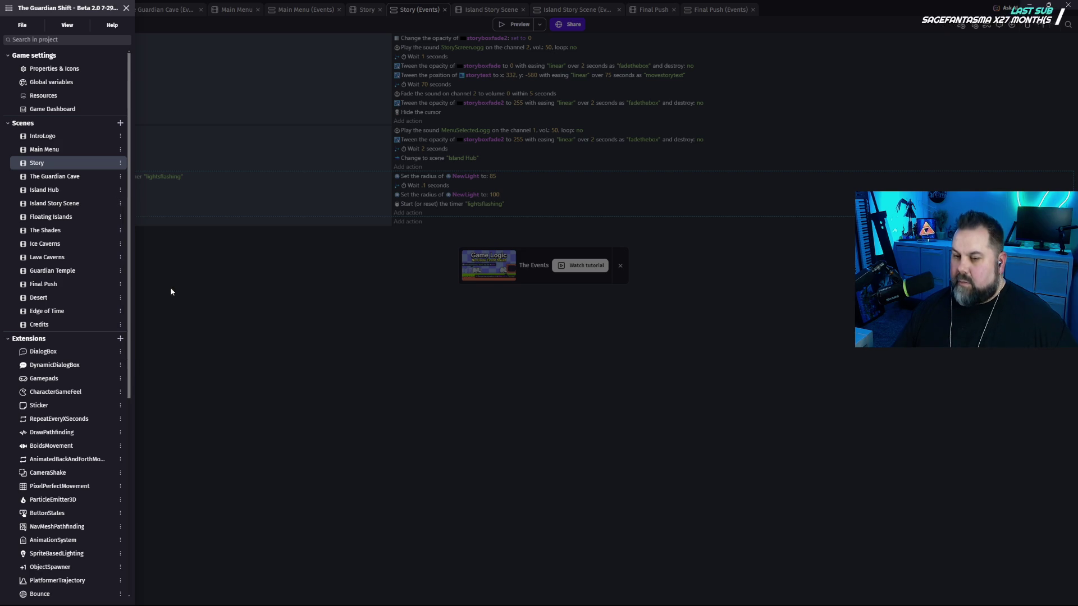
{"action": "key", "text": "End"}
{"action": "key", "text": "BackSpace"}
{"action": "key", "text": "BackSpace"}
{"action": "key", "text": "BackSpace"}
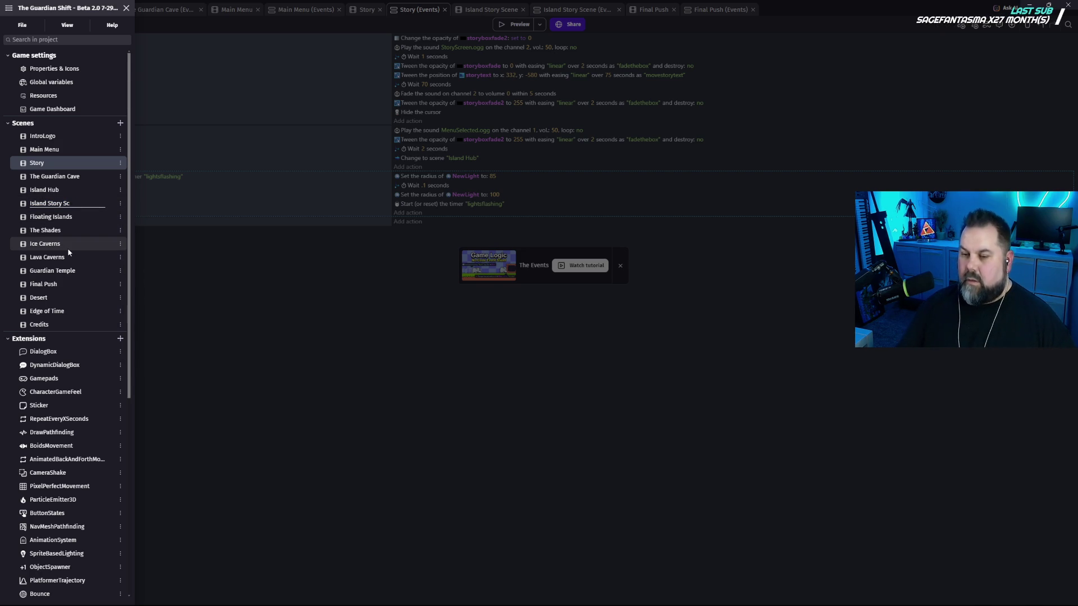
{"action": "key", "text": "Home"}
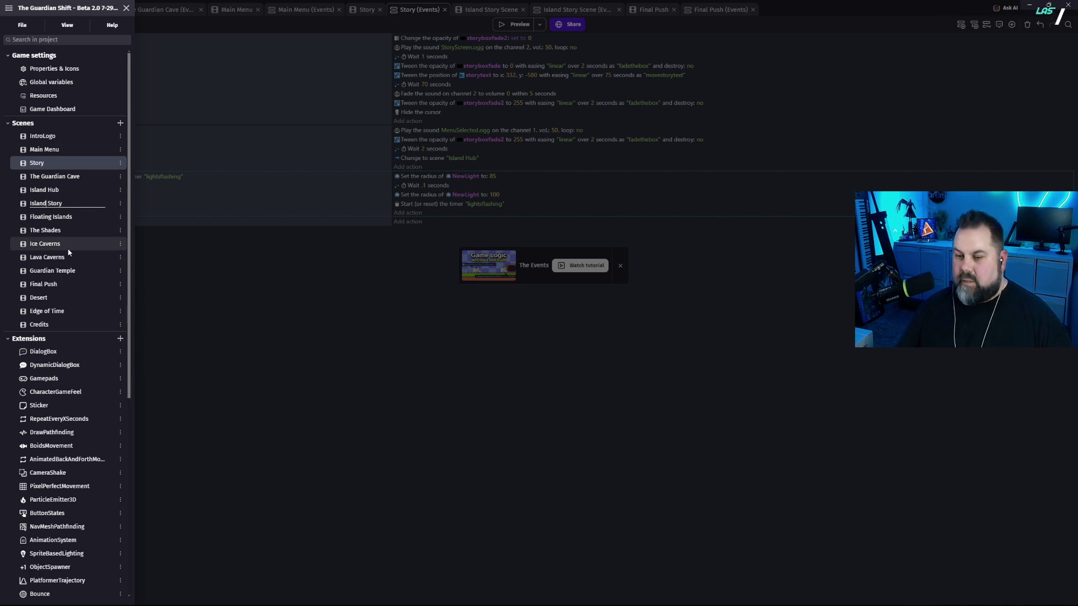
{"action": "type", "text": "SCENE"}
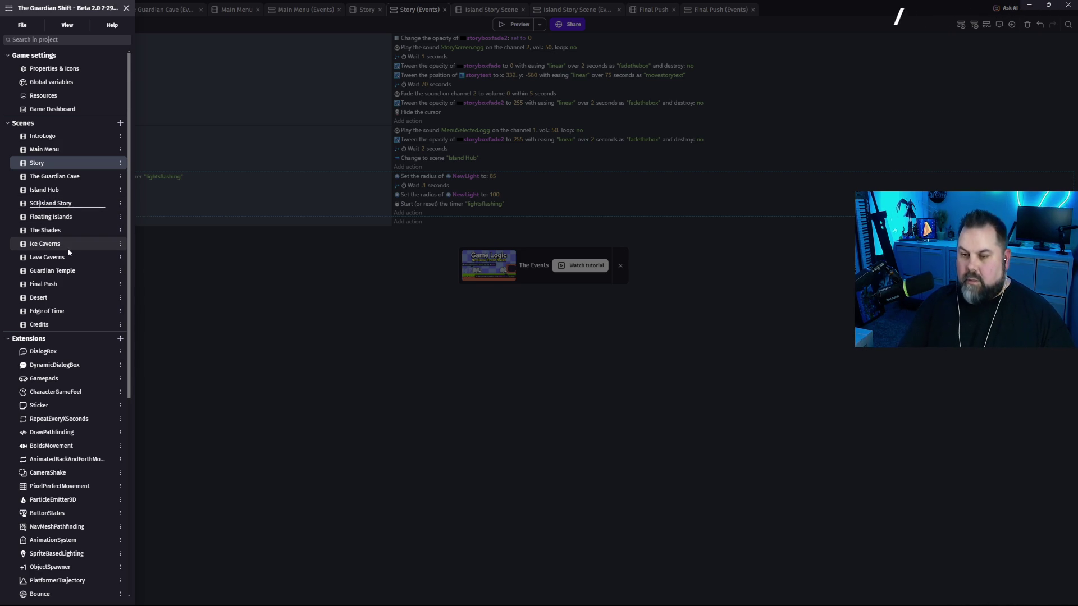
{"action": "type", "text": "_"}
{"action": "key", "text": "BackSpace"}
{"action": "type", "text": "-"}
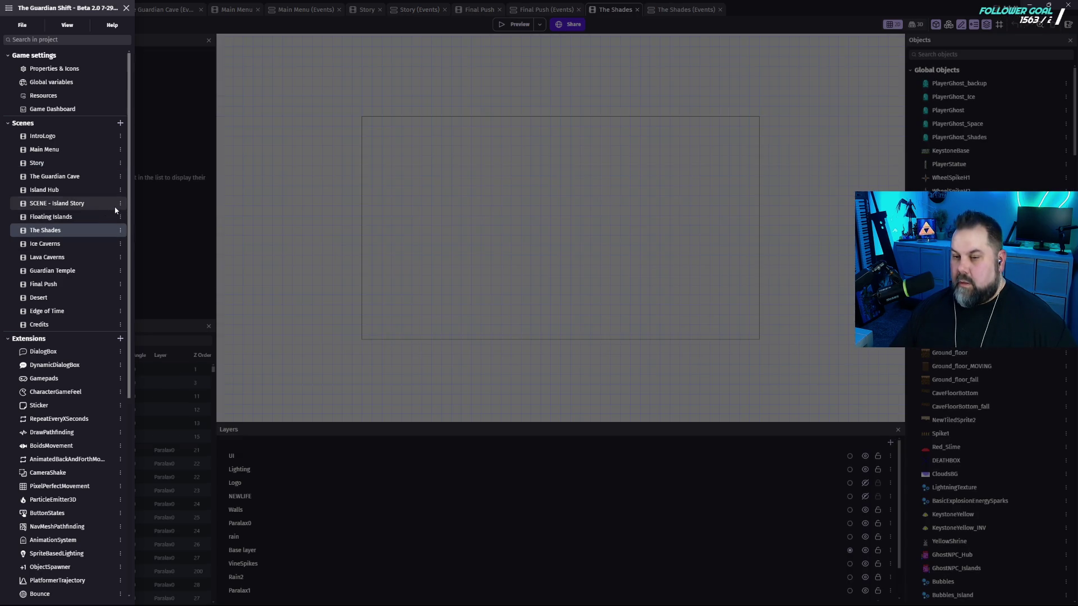
{"action": "left_click", "coordinate": [102, 206]}
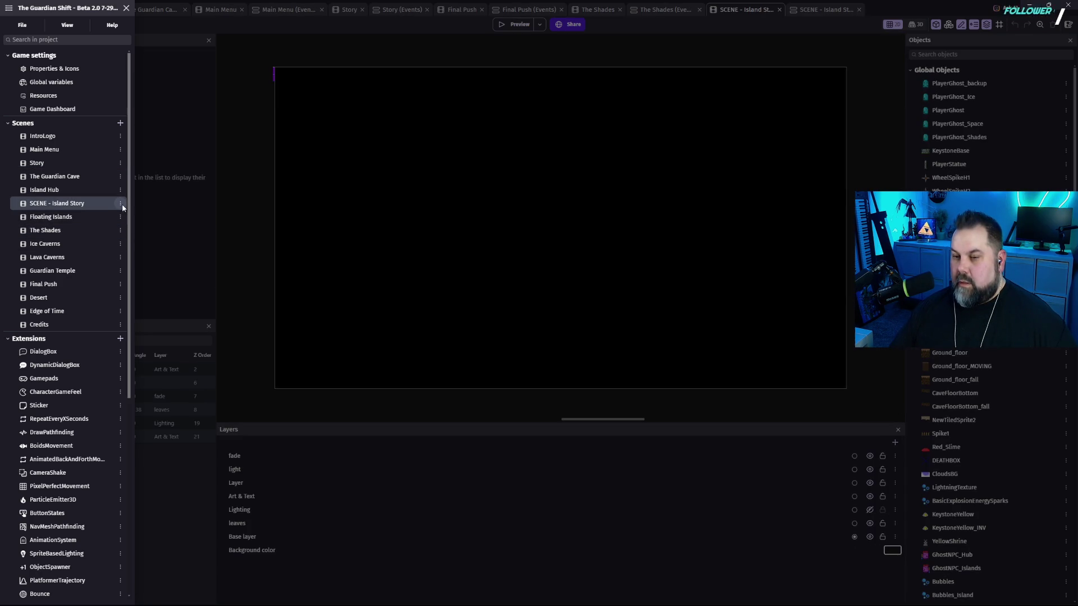
Duplicate SCENE - Island Story and start naming the copy 'SCENE - Guardian Cave Intro'.
{"action": "left_click", "coordinate": [121, 205]}
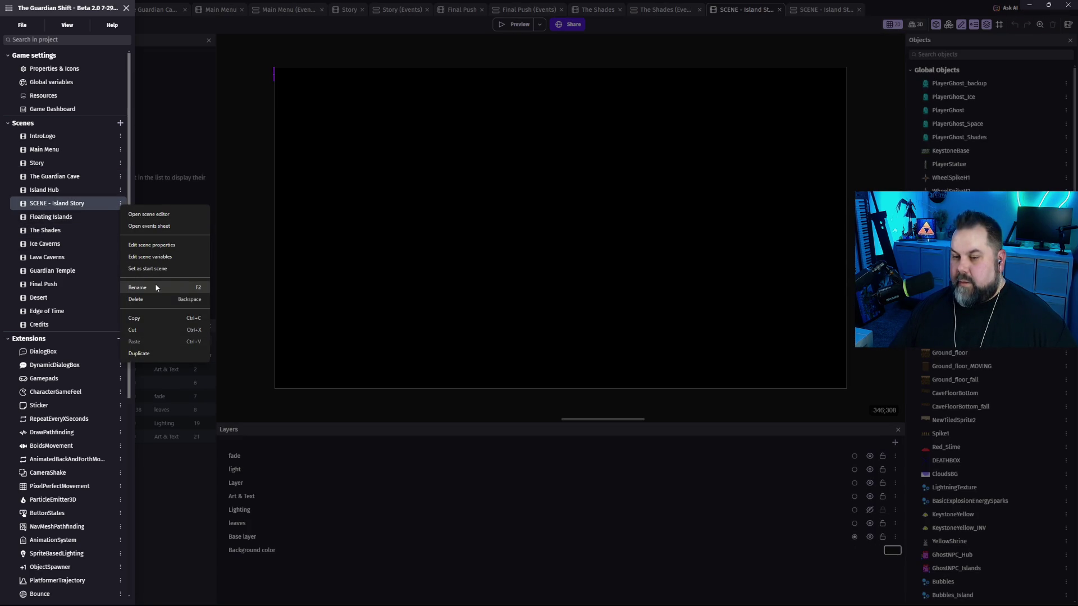
{"action": "left_click", "coordinate": [139, 354]}
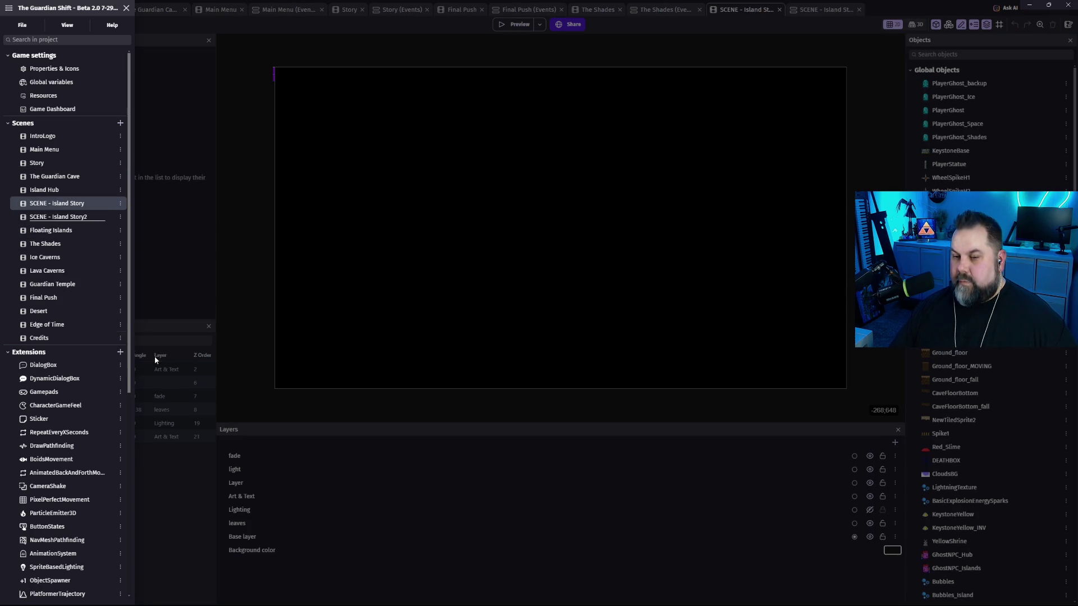
{"action": "key", "text": "End"}
{"action": "key", "text": "BackSpace"}
{"action": "key", "text": "BackSpace"}
{"action": "key", "text": "BackSpace"}
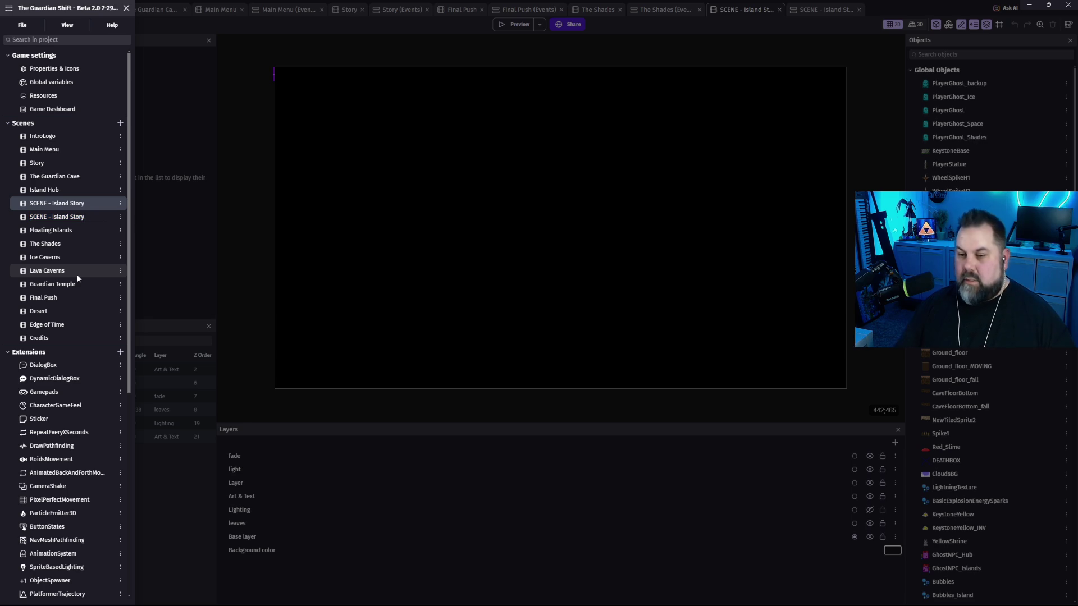
{"action": "key", "text": "BackSpace"}
{"action": "key", "text": "BackSpace"}
{"action": "key", "text": "BackSpace"}
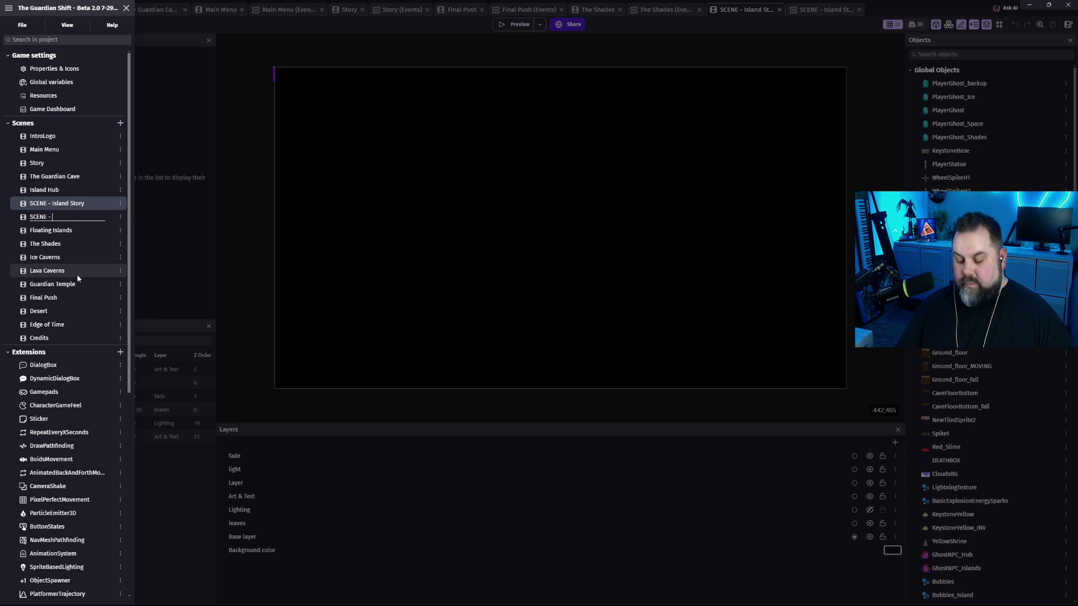
{"action": "type", "text": "Gua"}
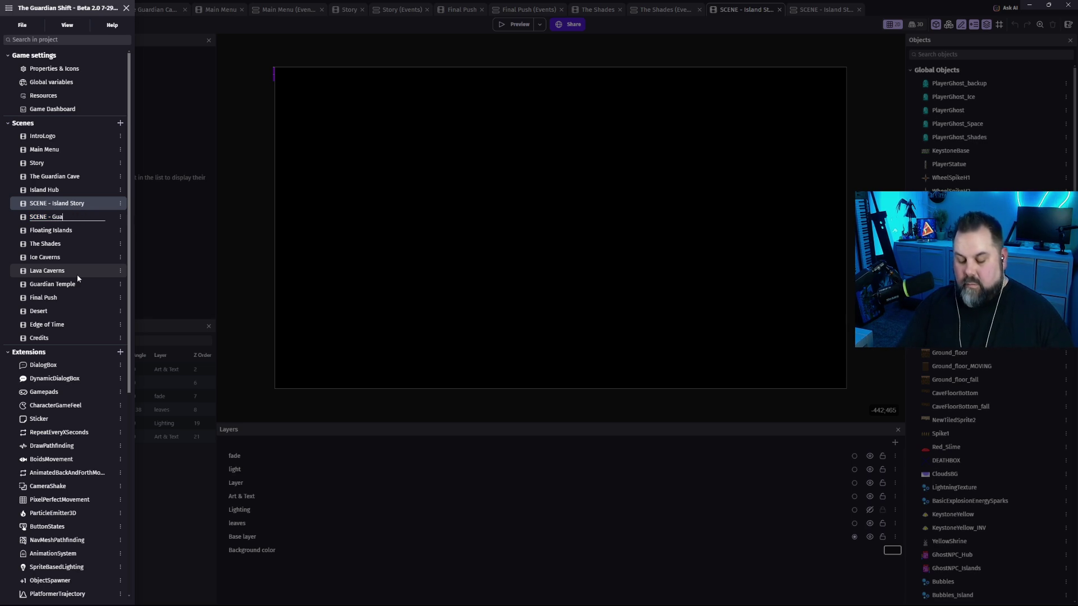
{"action": "type", "text": "rdian Sace"}
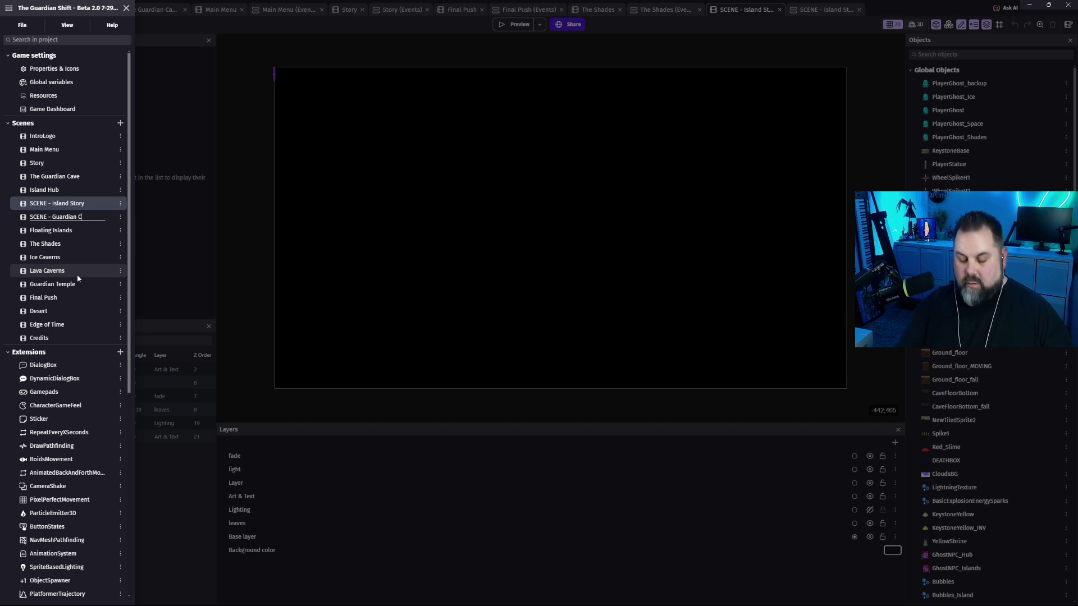
{"action": "type", "text": "ve Intro"}
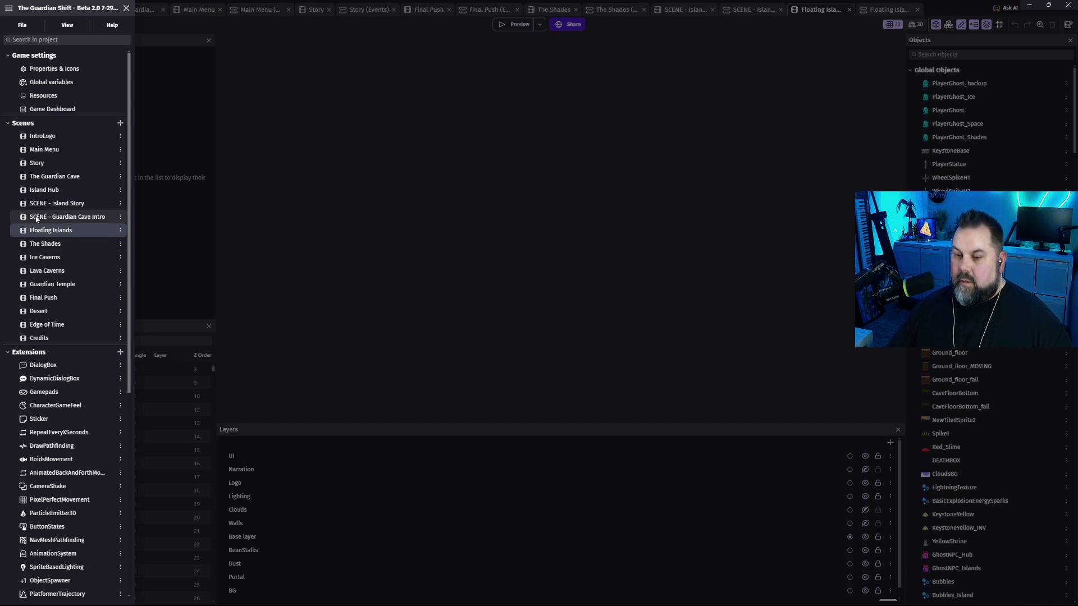
Open SCENE - Guardian Cave Intro and close the Final Push and The Shades tabs.
{"action": "left_click", "coordinate": [37, 219]}
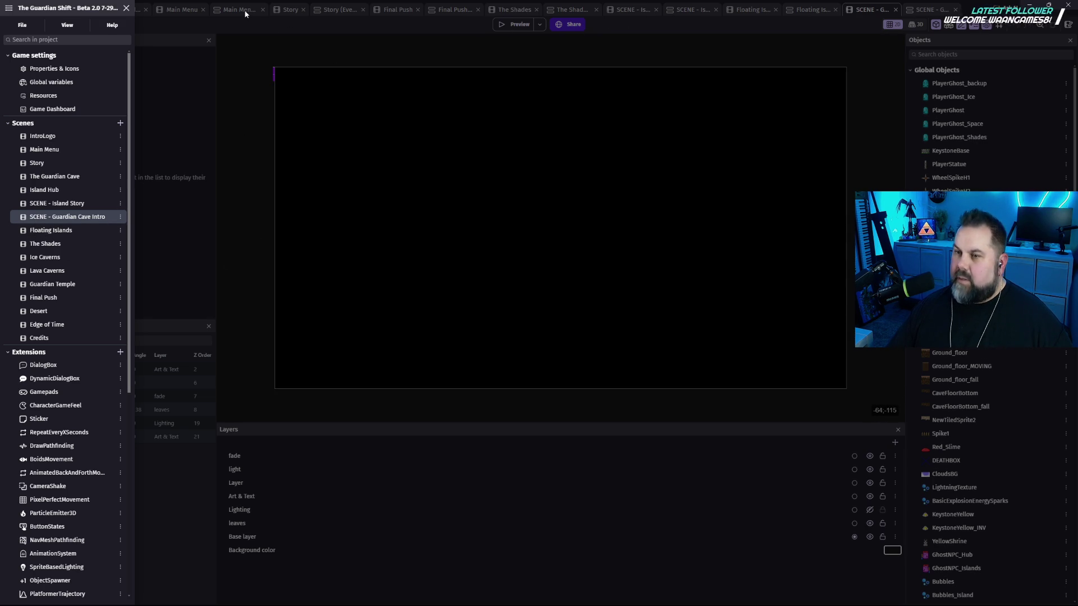
{"action": "left_click", "coordinate": [228, 12]}
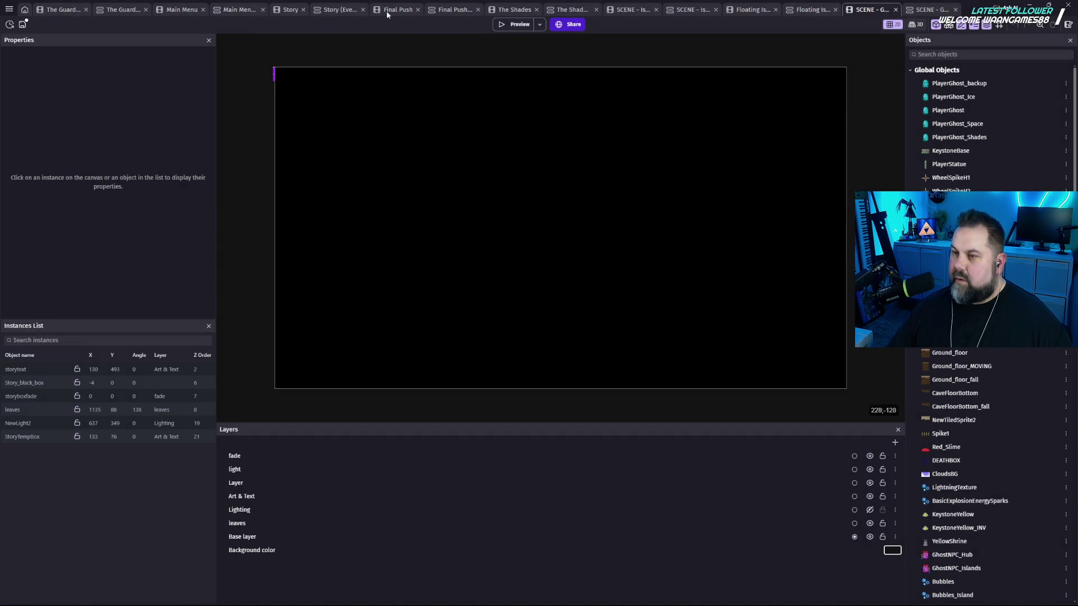
{"action": "left_click", "coordinate": [418, 10]}
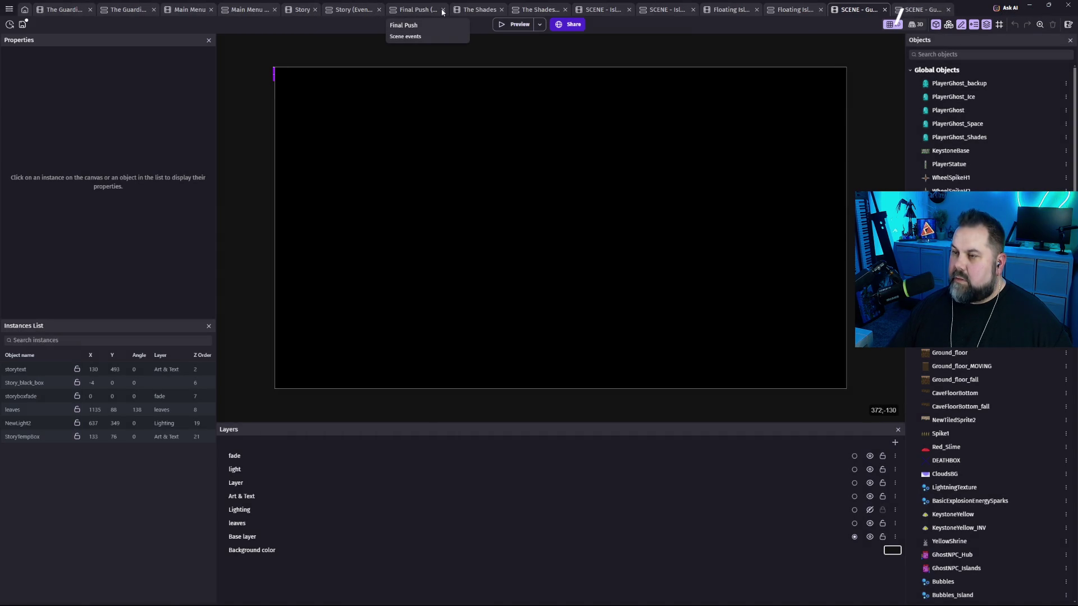
{"action": "left_click", "coordinate": [443, 10]}
{"action": "left_click", "coordinate": [452, 9]}
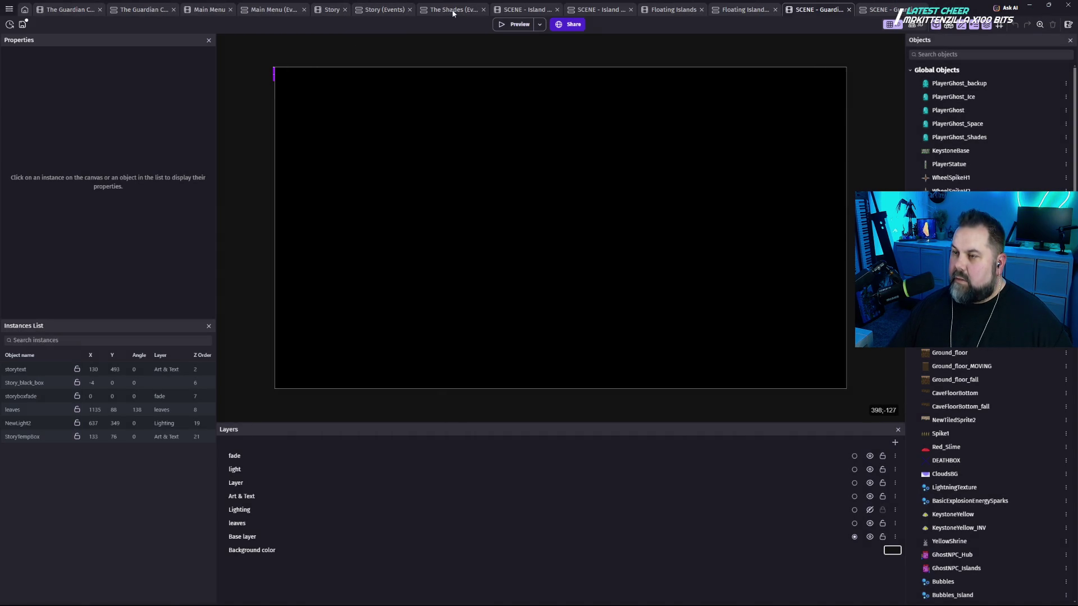
{"action": "left_click", "coordinate": [483, 10]}
{"action": "left_click", "coordinate": [488, 11]}
Close the Island Story and Floating Islands tabs, returning to the Story events.
{"action": "left_click", "coordinate": [509, 10]}
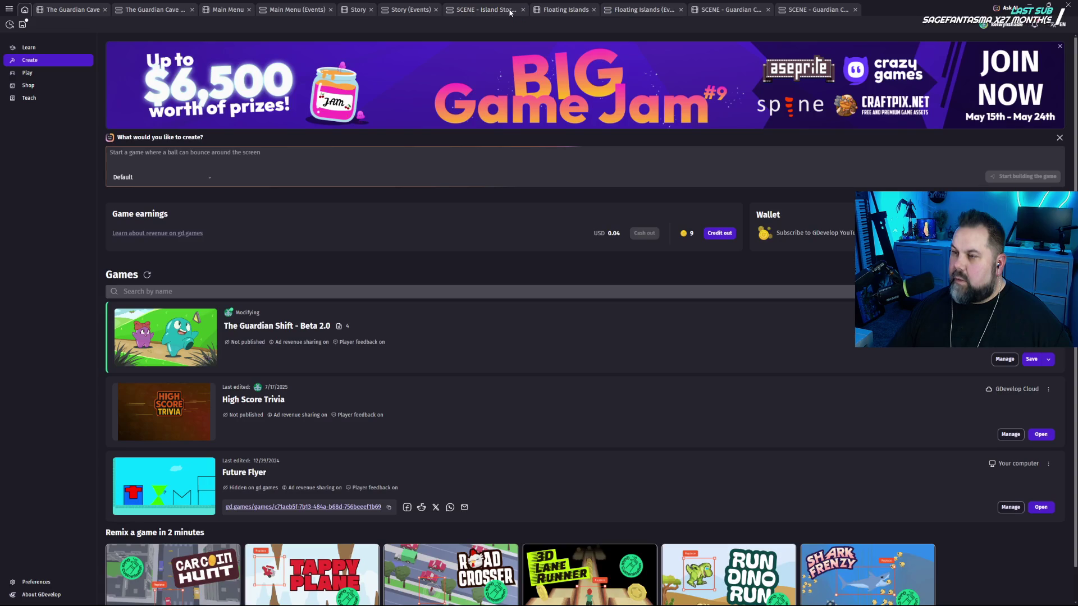
{"action": "left_click", "coordinate": [514, 12]}
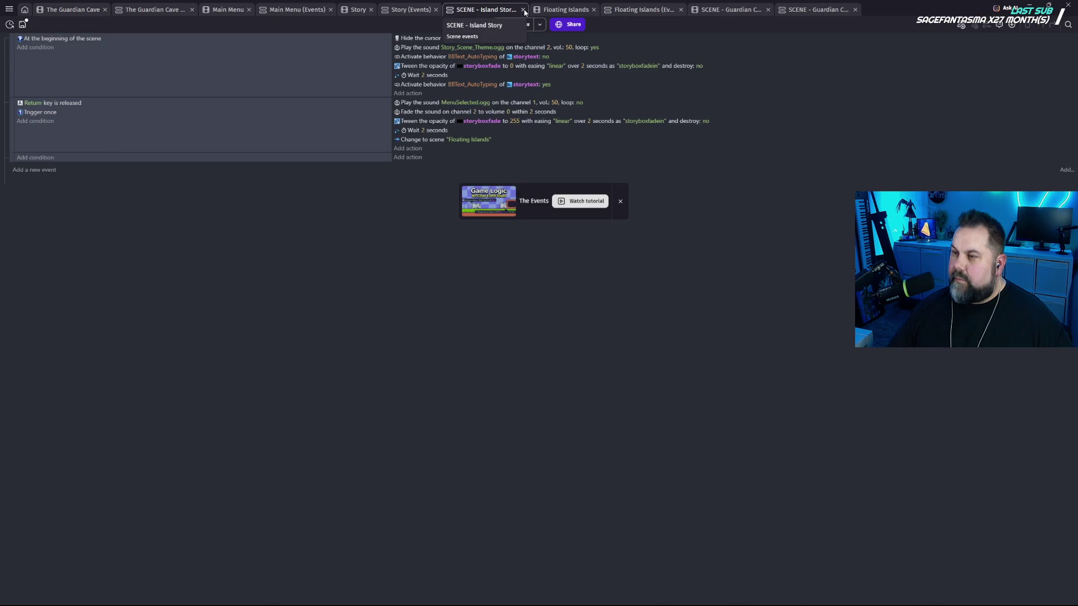
{"action": "left_click", "coordinate": [523, 10]}
{"action": "left_click", "coordinate": [508, 13]}
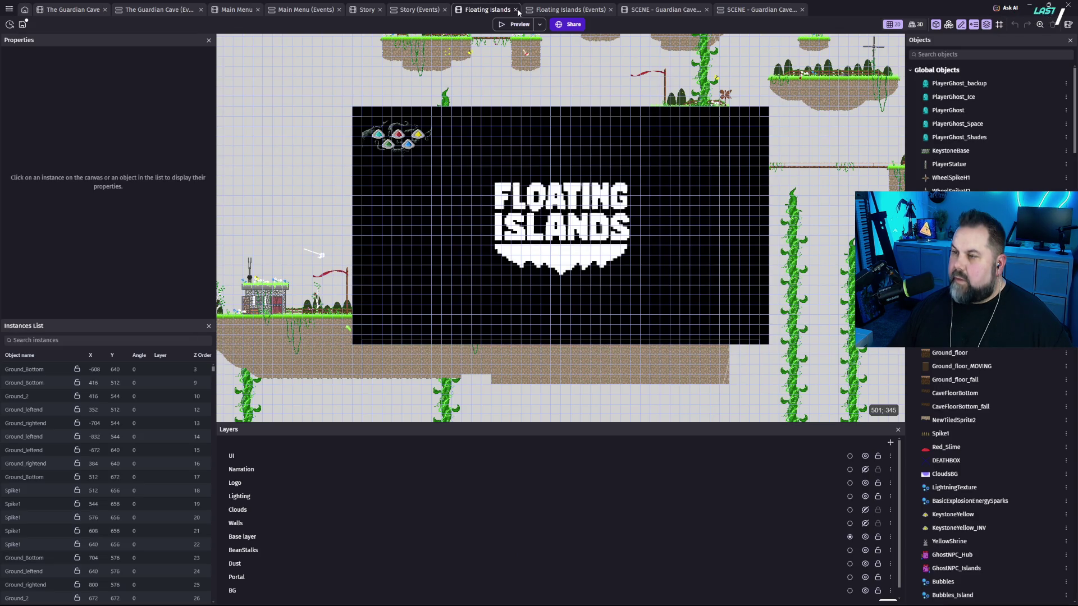
{"action": "left_click", "coordinate": [515, 9]}
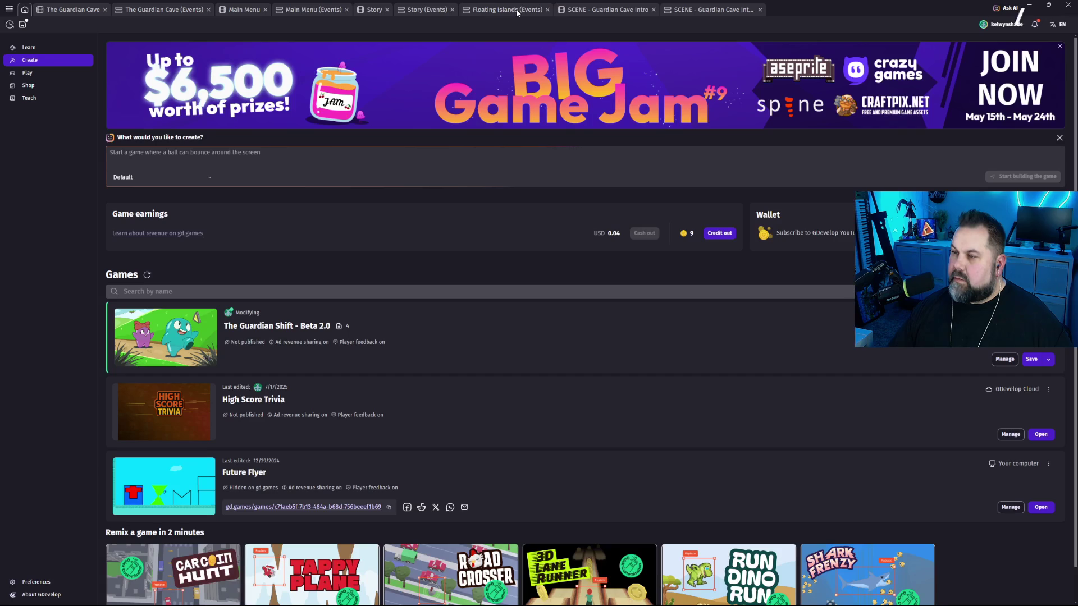
{"action": "left_click", "coordinate": [547, 10]}
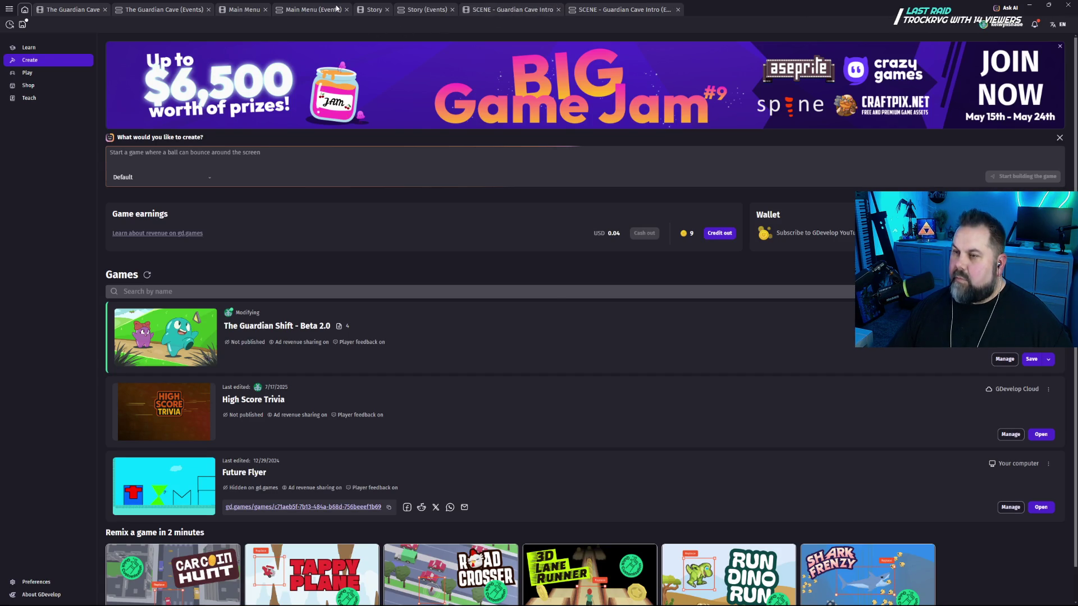
{"action": "left_click", "coordinate": [430, 10]}
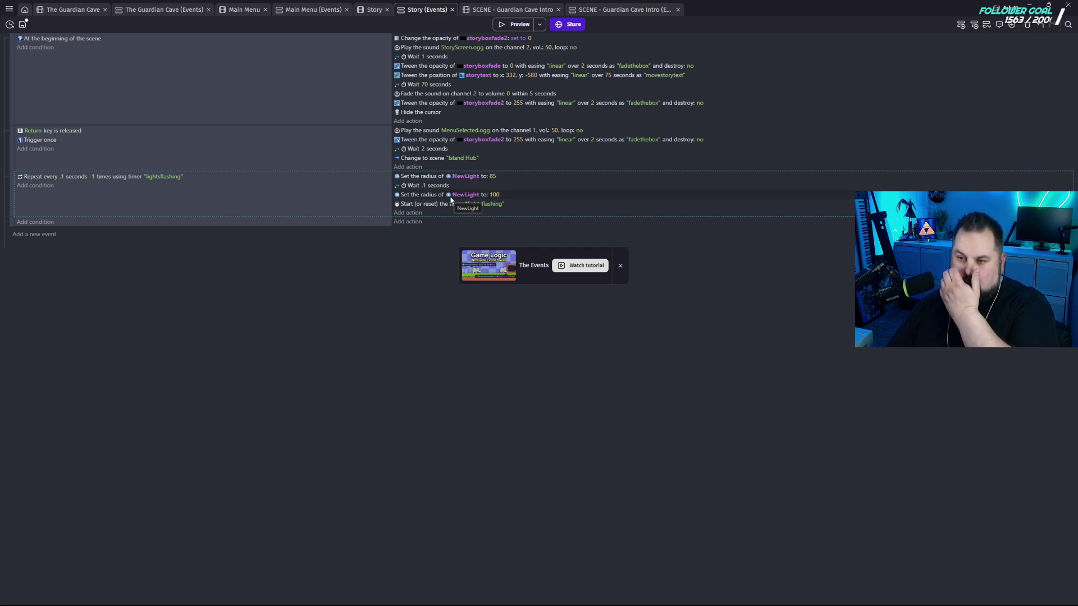
Point the Story Return-key scene change to SCENE - Guardian Cave Intro, then view that scene's events.
{"action": "left_click", "coordinate": [504, 163]}
{"action": "left_click", "coordinate": [497, 177]}
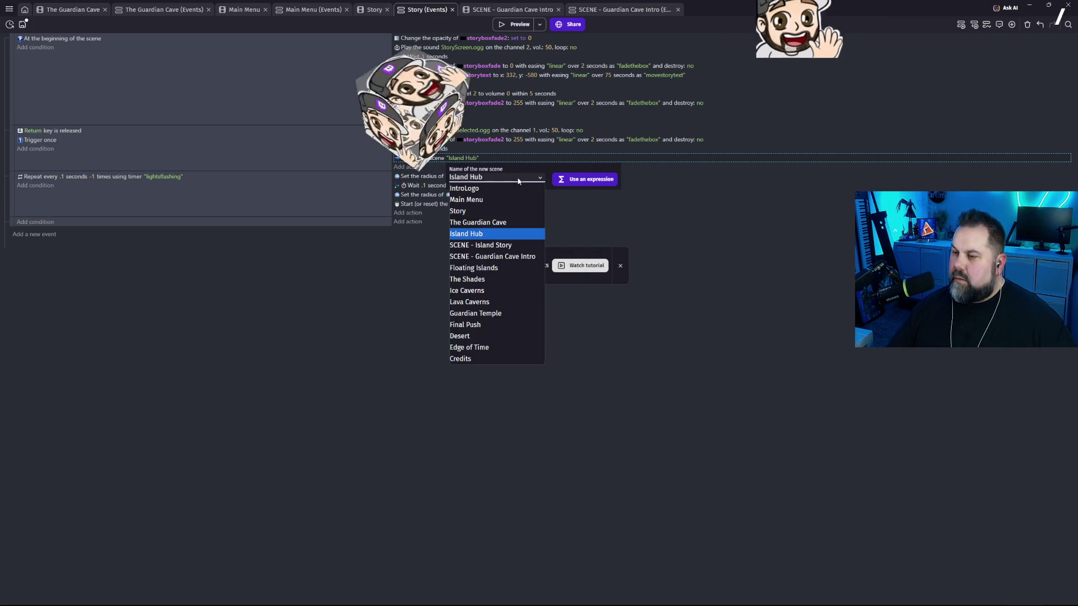
{"action": "left_click", "coordinate": [510, 257]}
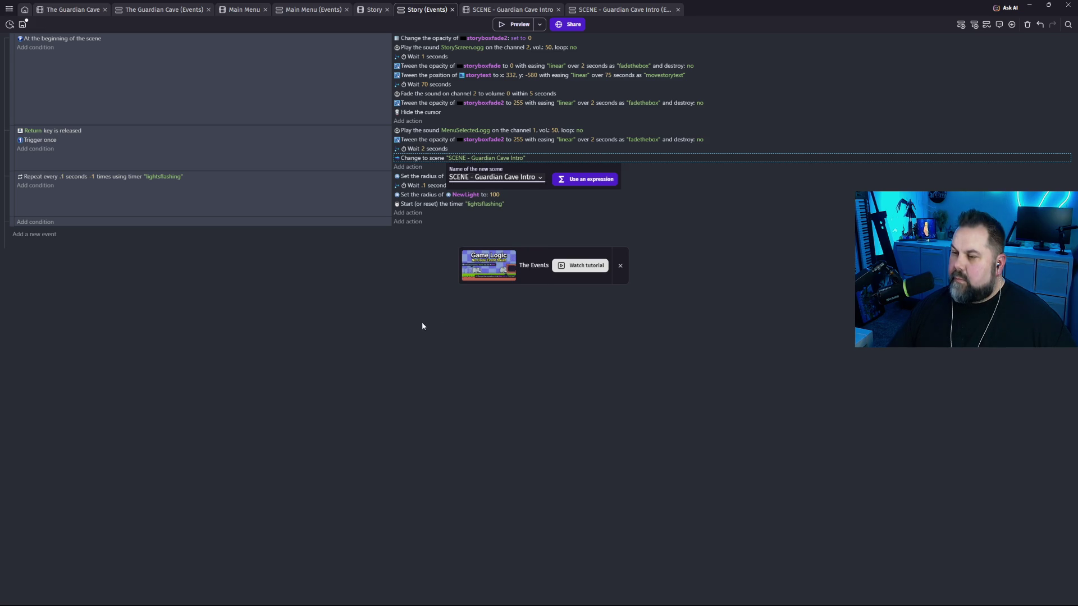
{"action": "left_click", "coordinate": [415, 308]}
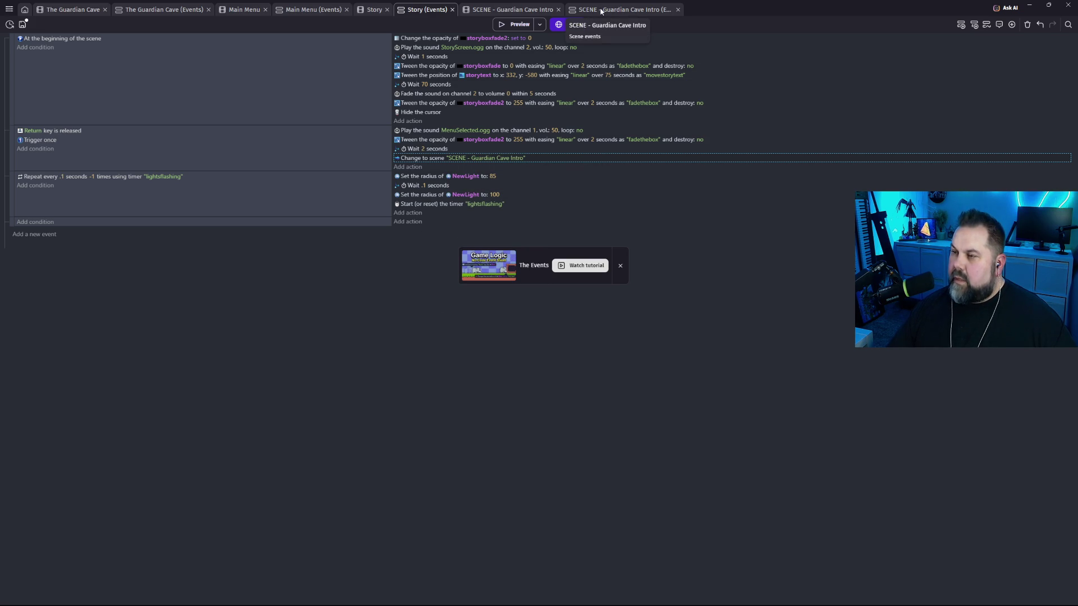
{"action": "left_click", "coordinate": [633, 10]}
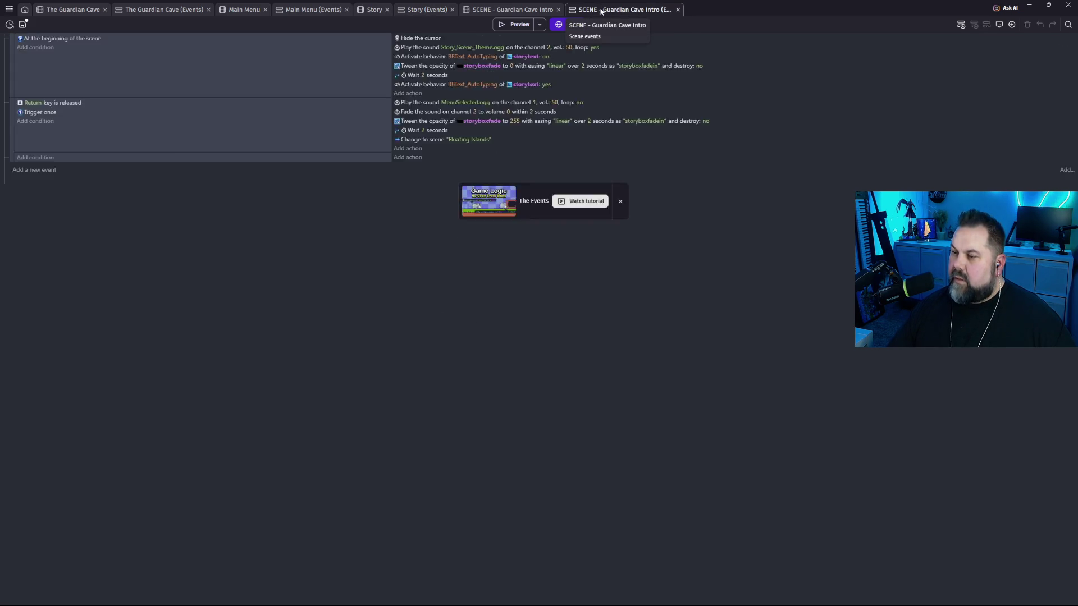
Set the Guardian Cave Intro's scene change to The Guardian Cave and save the project.
{"action": "left_click", "coordinate": [478, 144]}
{"action": "left_click", "coordinate": [505, 159]}
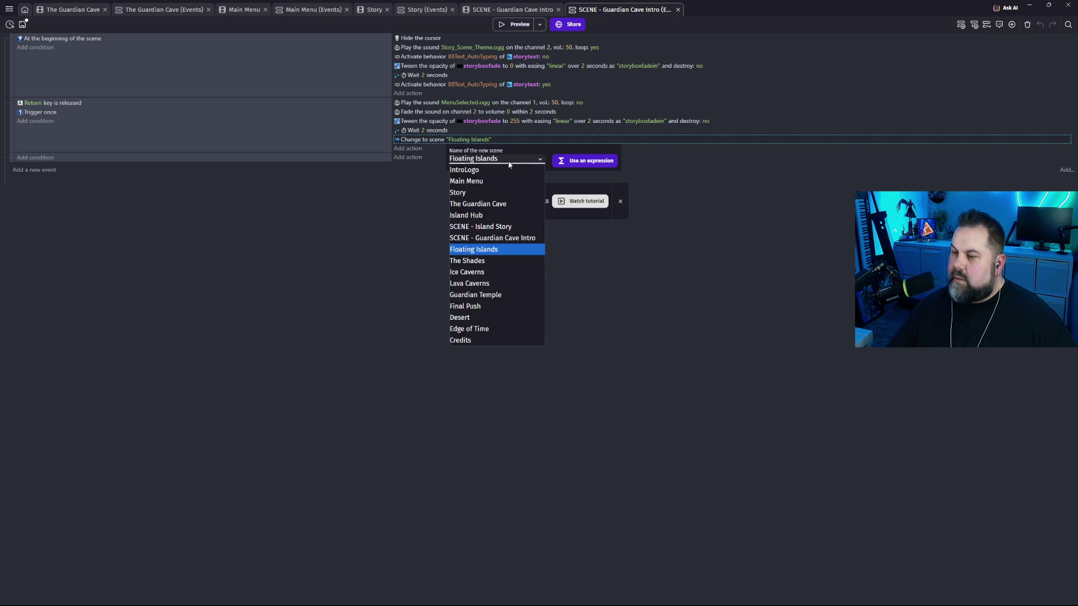
{"action": "left_click", "coordinate": [500, 206]}
{"action": "left_click", "coordinate": [600, 307]}
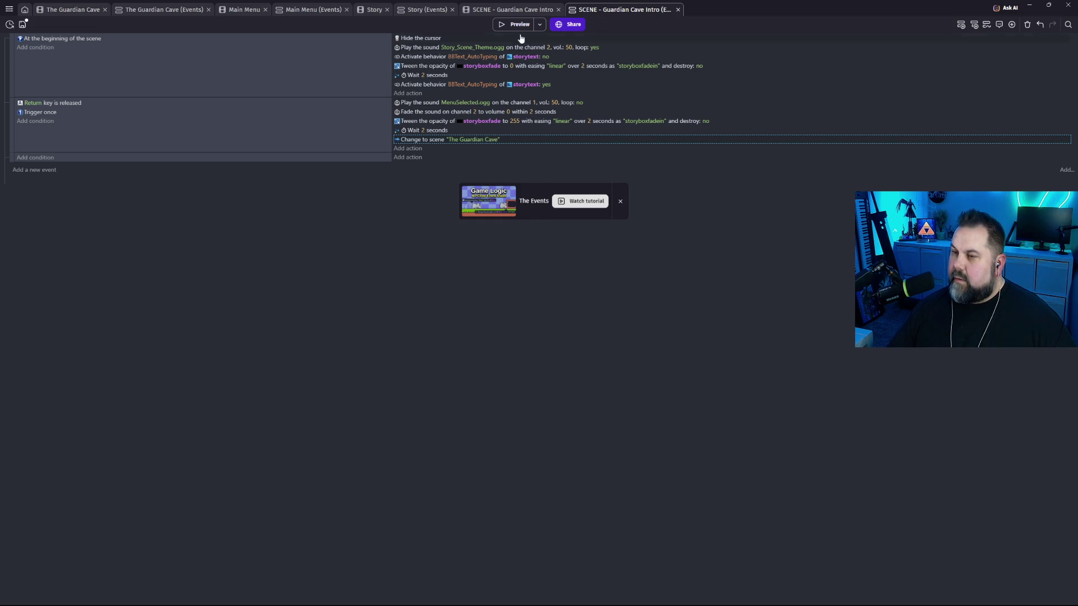
{"action": "left_click", "coordinate": [23, 25]}
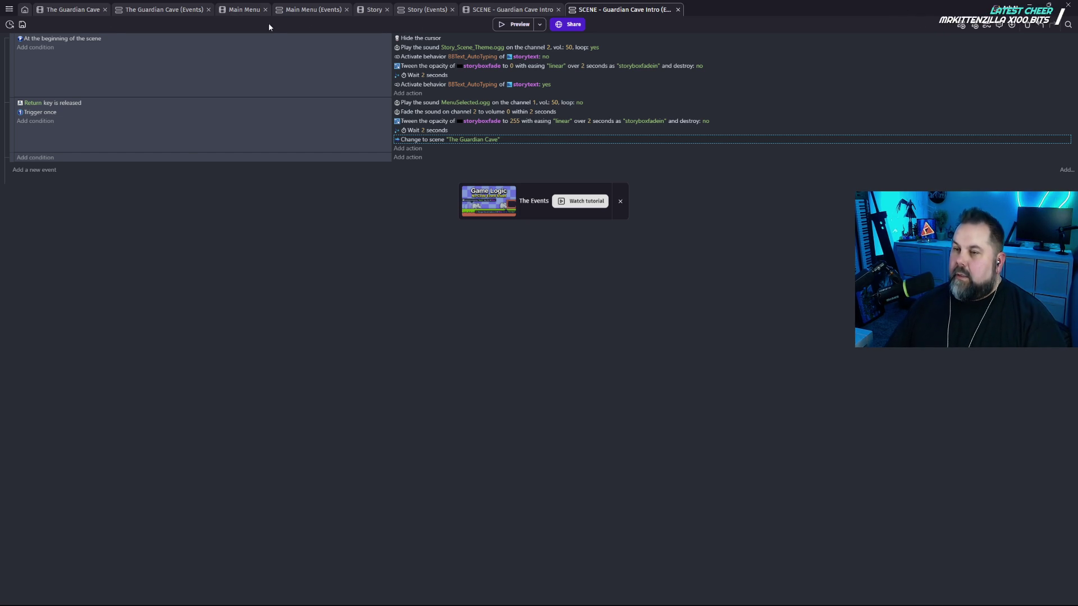
Open the IntroLogo scene from the project's scene list.
{"action": "left_click", "coordinate": [9, 10]}
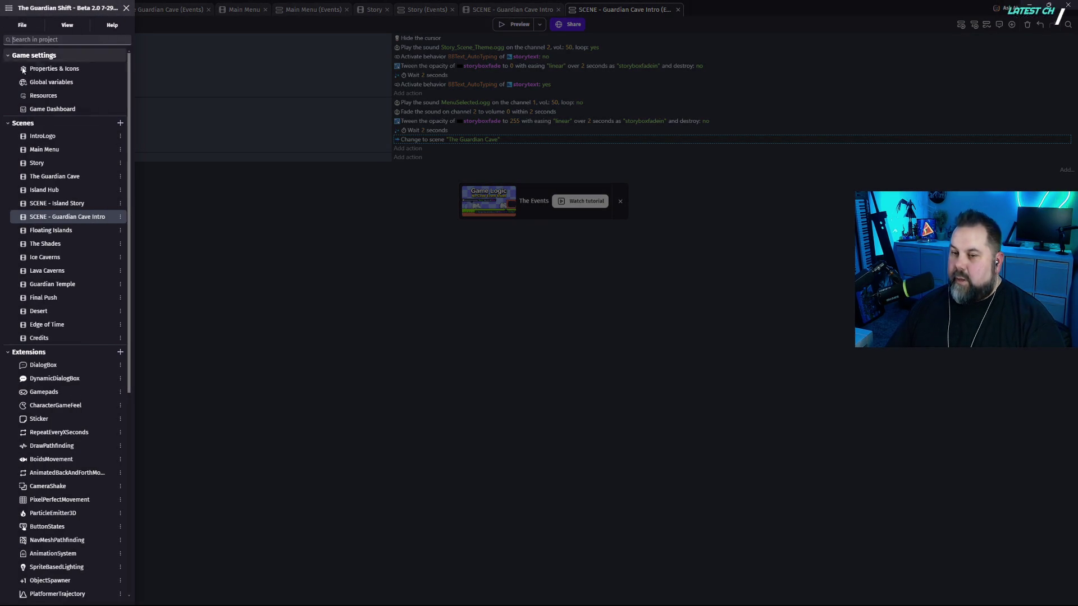
{"action": "left_click", "coordinate": [56, 136]}
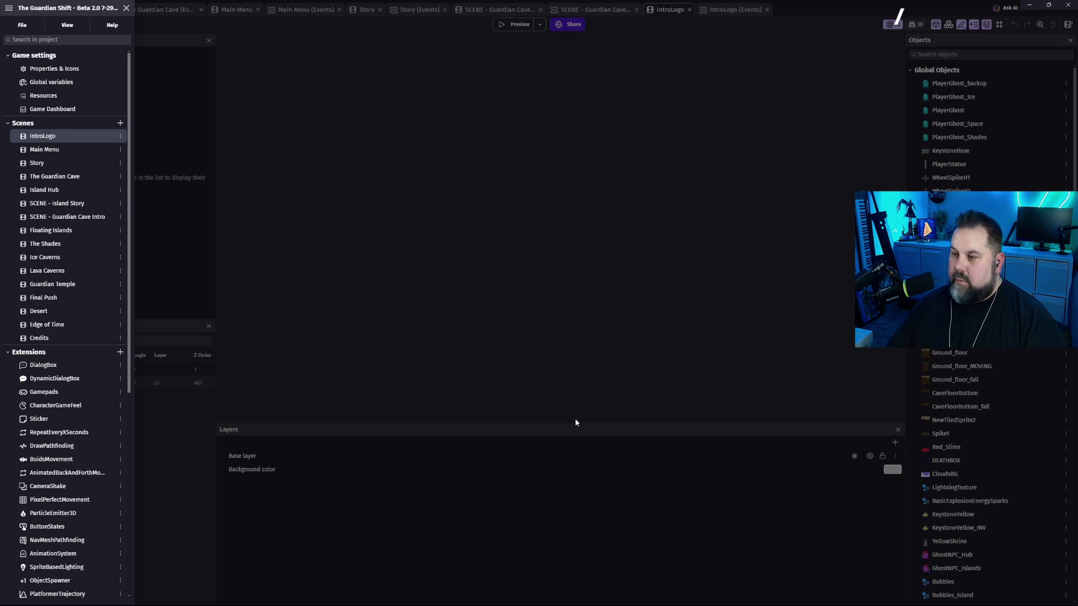
{"action": "left_click", "coordinate": [516, 29]}
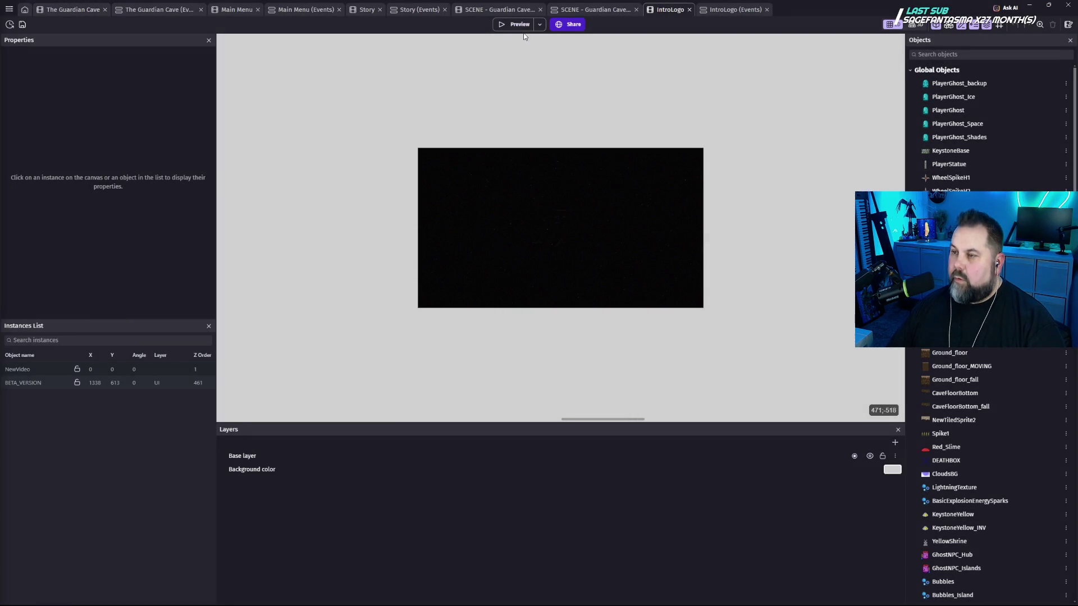
Preview the game, choose START GAME on the title menu, and leave full screen.
{"action": "left_click", "coordinate": [517, 28]}
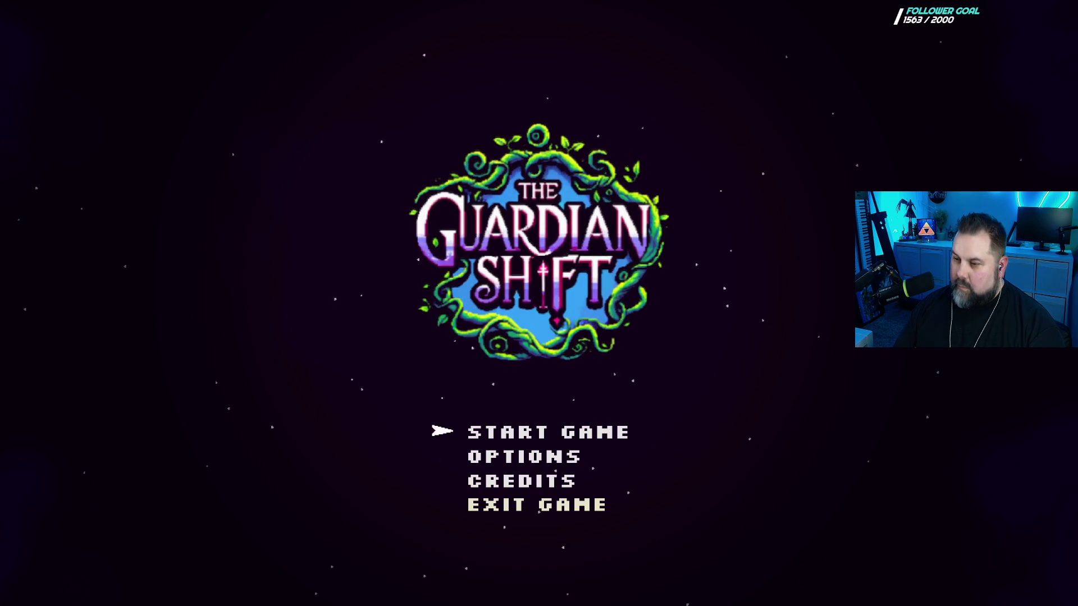
{"action": "key", "text": "Down"}
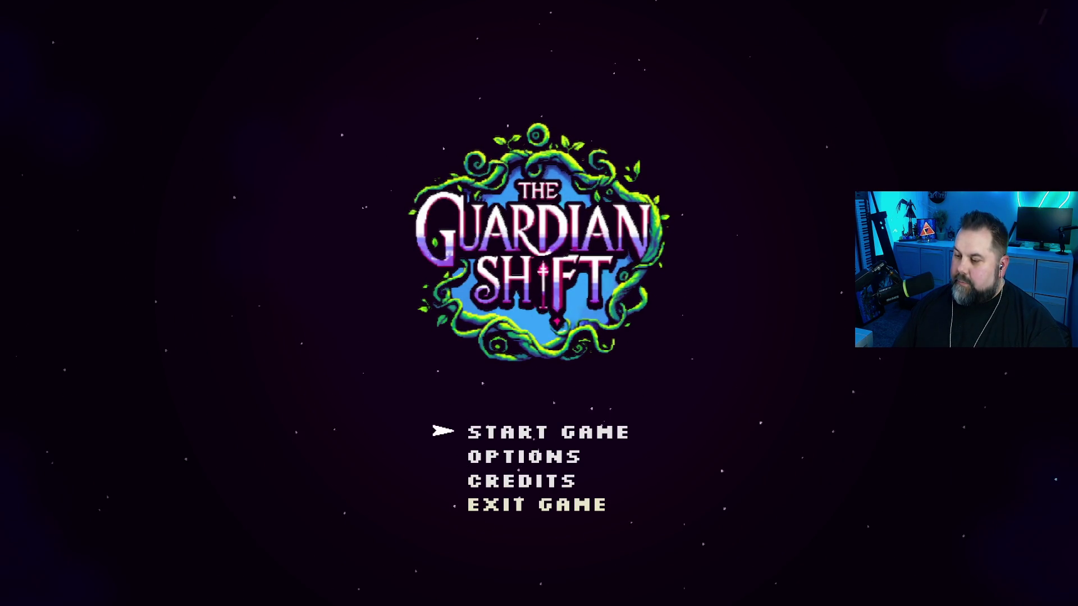
{"action": "key", "text": "Return"}
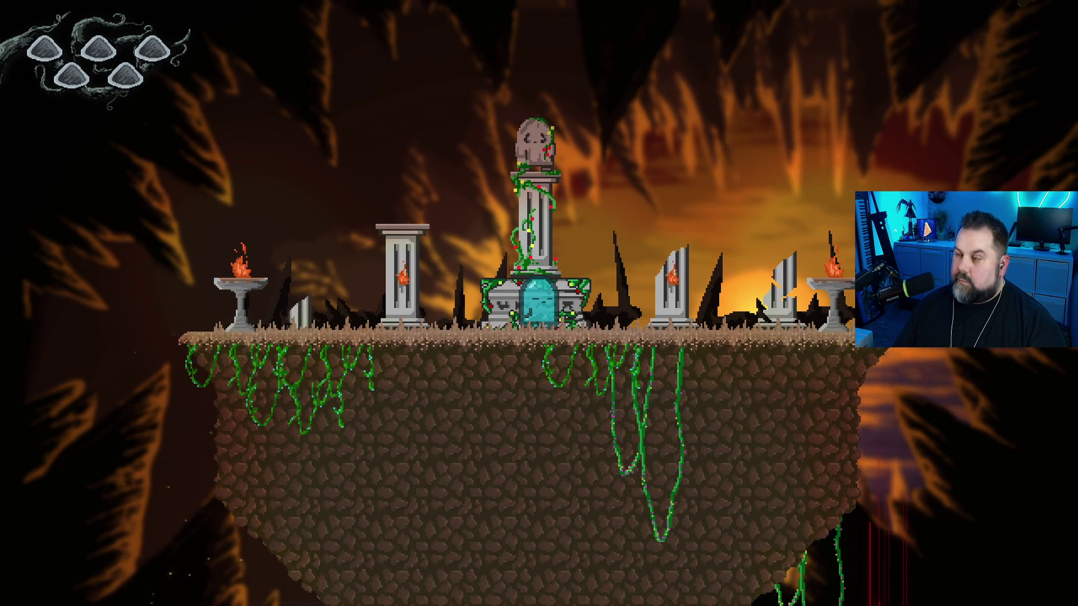
{"action": "key", "text": "Escape"}
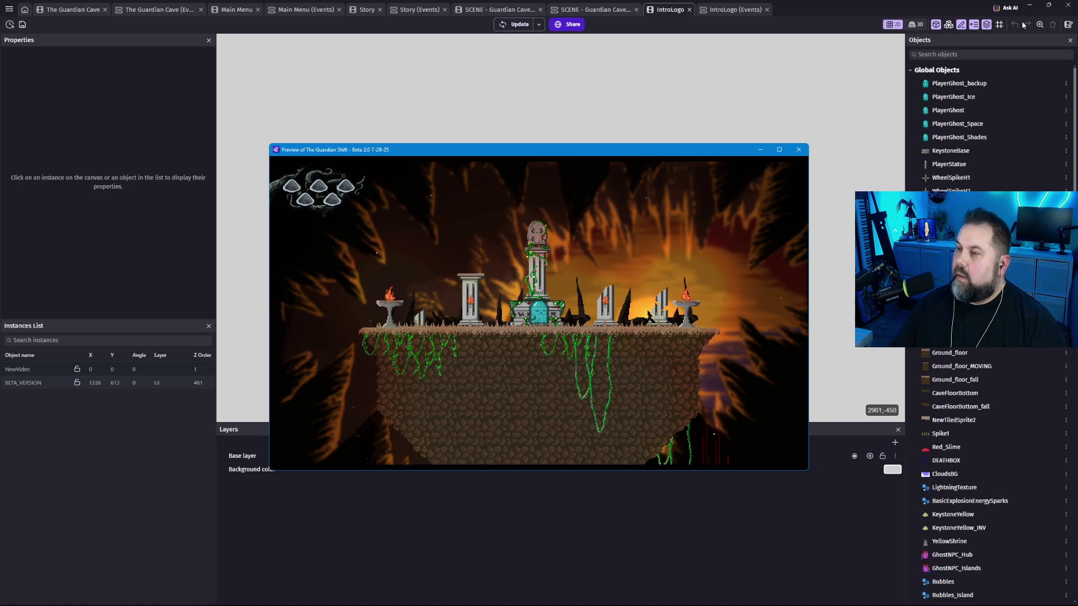
In Main Menu events, change the Menu_Option = 0 Return action's destination to Story.
{"action": "left_click", "coordinate": [799, 149]}
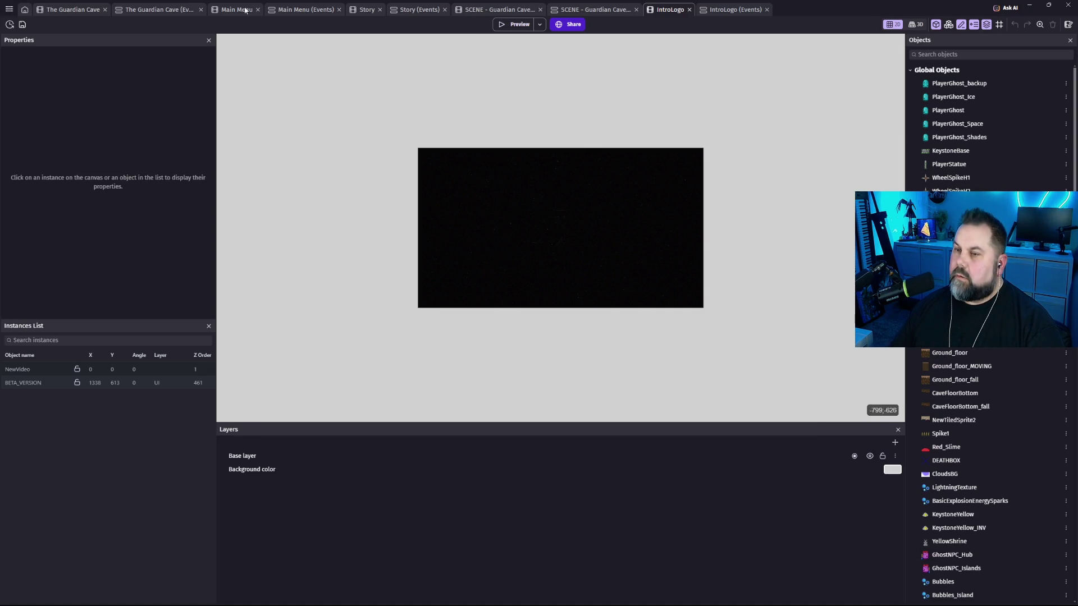
{"action": "left_click", "coordinate": [302, 11]}
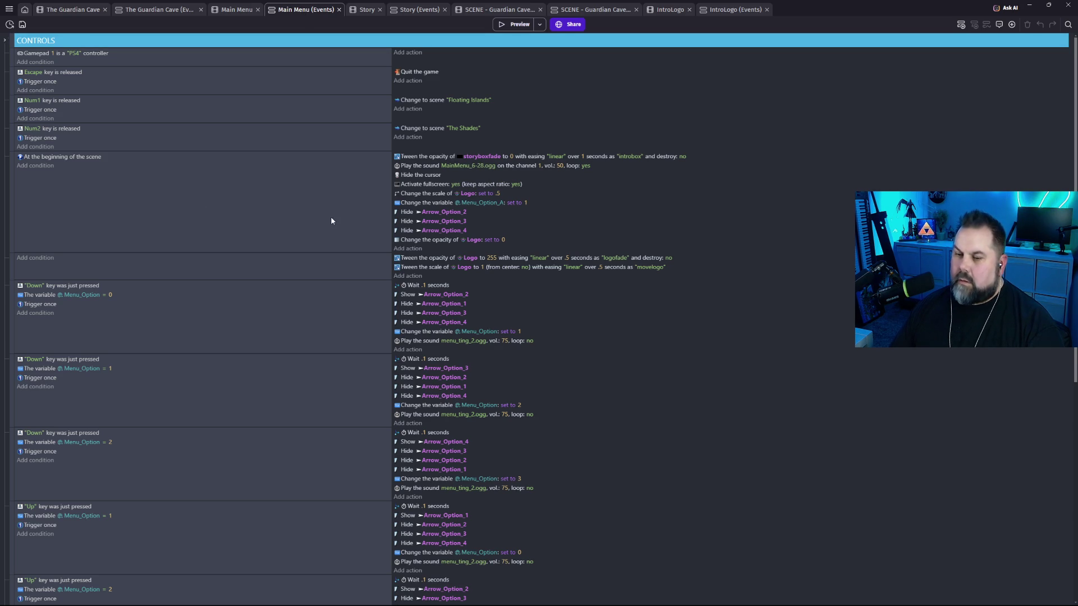
{"action": "scroll", "coordinate": [295, 269], "scroll_direction": "down", "scroll_amount": 3}
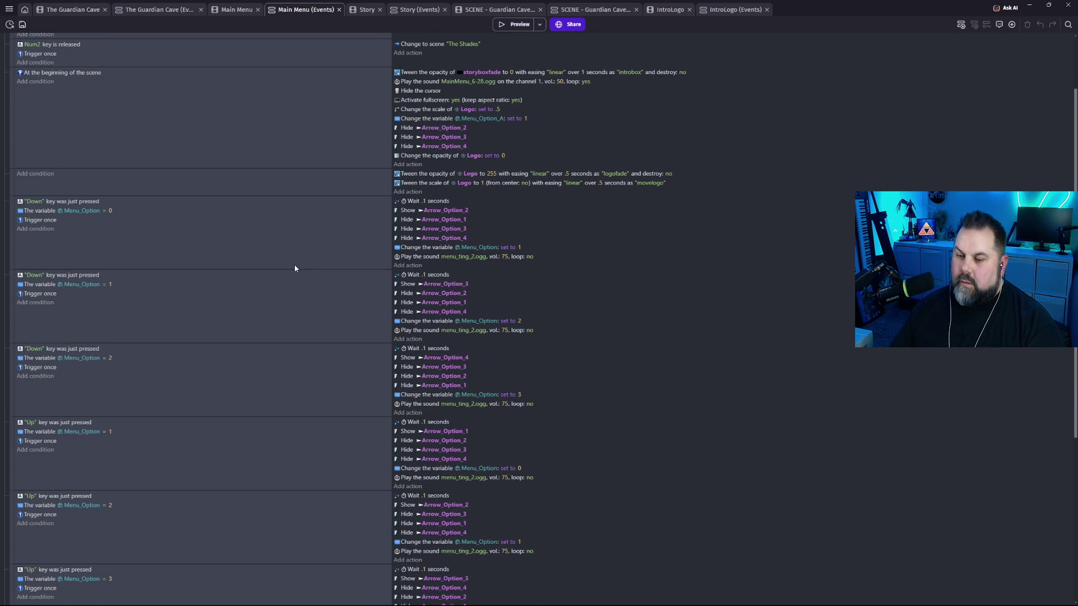
{"action": "scroll", "coordinate": [295, 265], "scroll_direction": "up", "scroll_amount": 3}
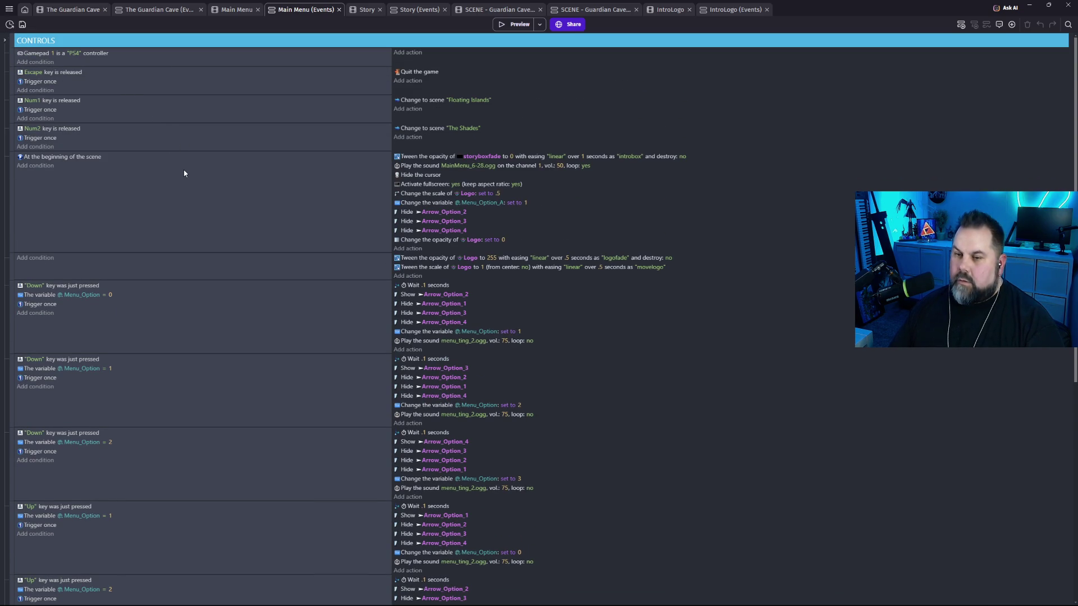
{"action": "scroll", "coordinate": [184, 174], "scroll_direction": "down", "scroll_amount": 10}
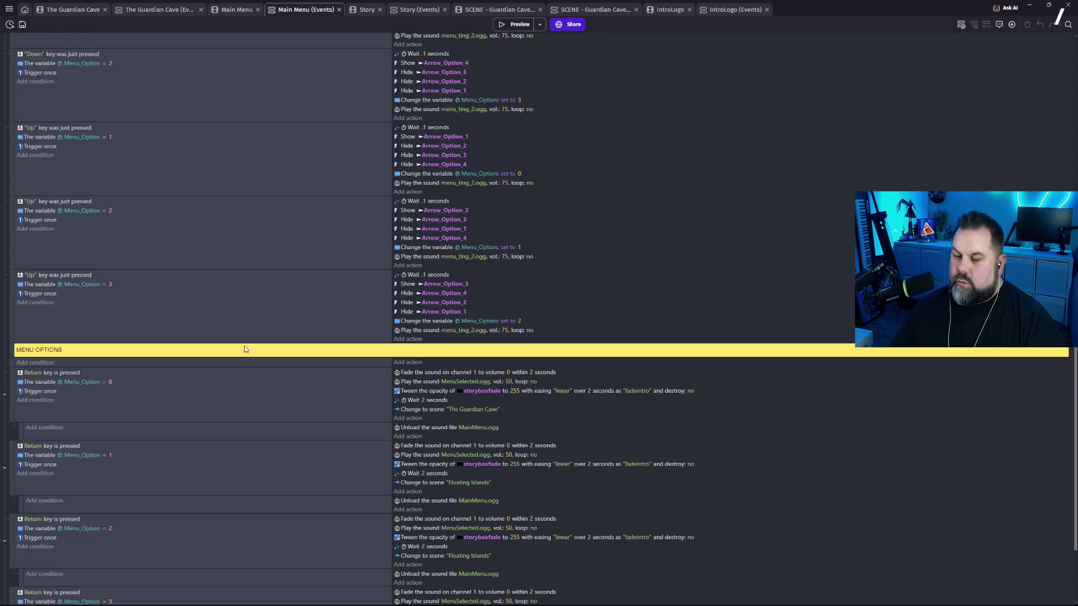
{"action": "scroll", "coordinate": [262, 379], "scroll_direction": "down", "scroll_amount": 3}
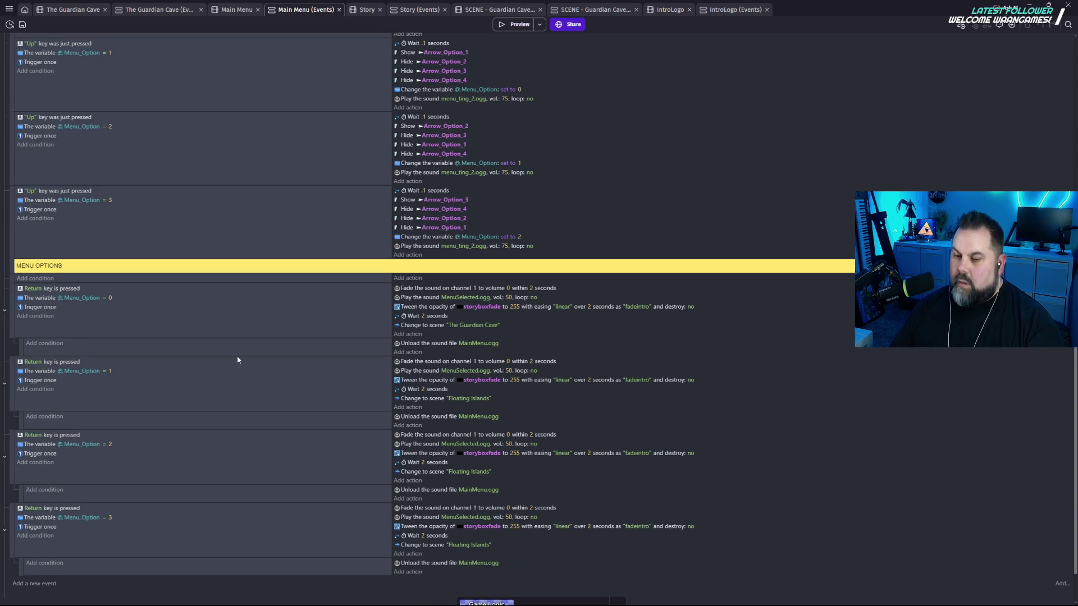
{"action": "left_click", "coordinate": [478, 326]}
{"action": "left_click", "coordinate": [504, 346]}
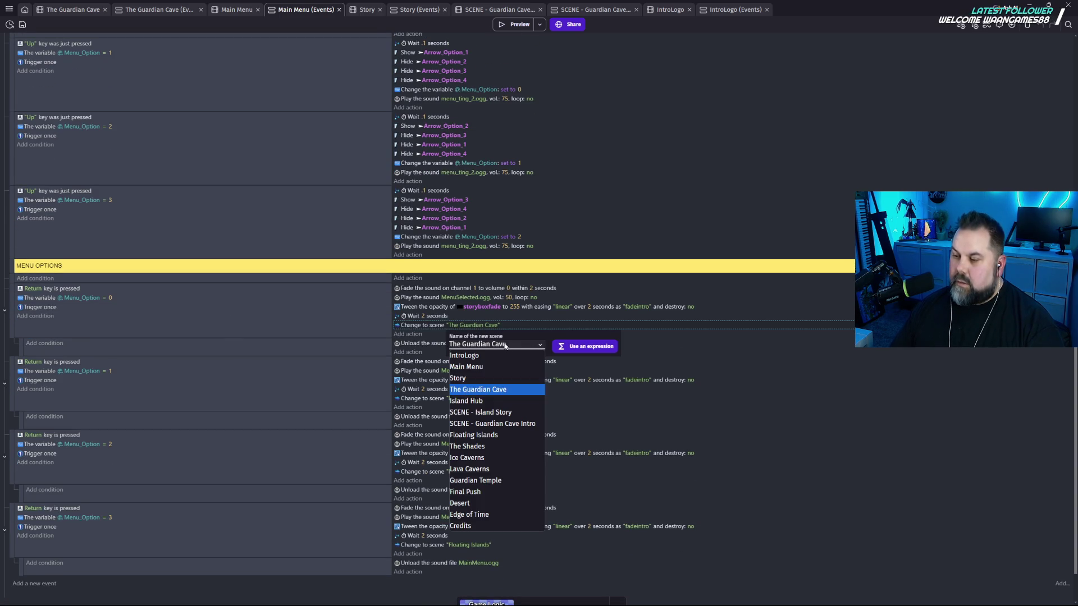
{"action": "left_click", "coordinate": [488, 380]}
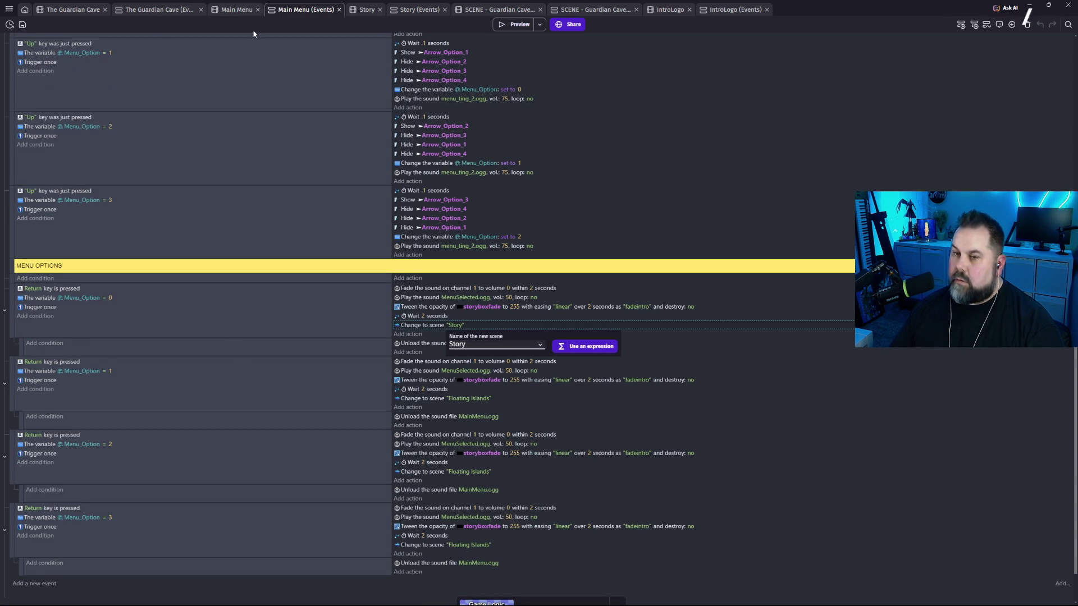
{"action": "left_click", "coordinate": [534, 76]}
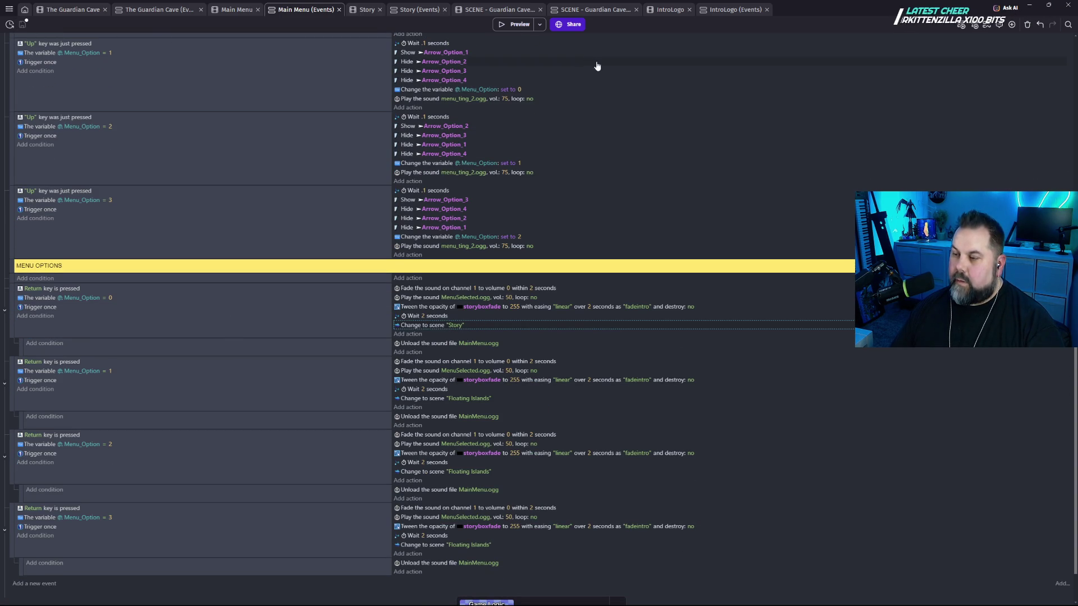
Briefly launch and close a test preview, then switch to the IntroLogo scene.
{"action": "left_click", "coordinate": [513, 25]}
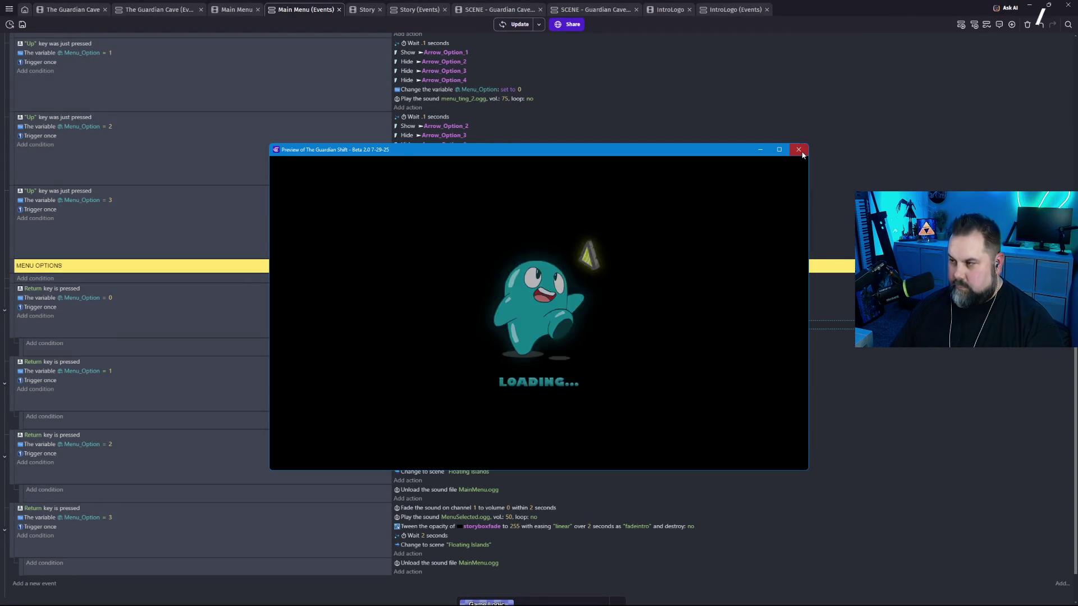
{"action": "left_click", "coordinate": [801, 151]}
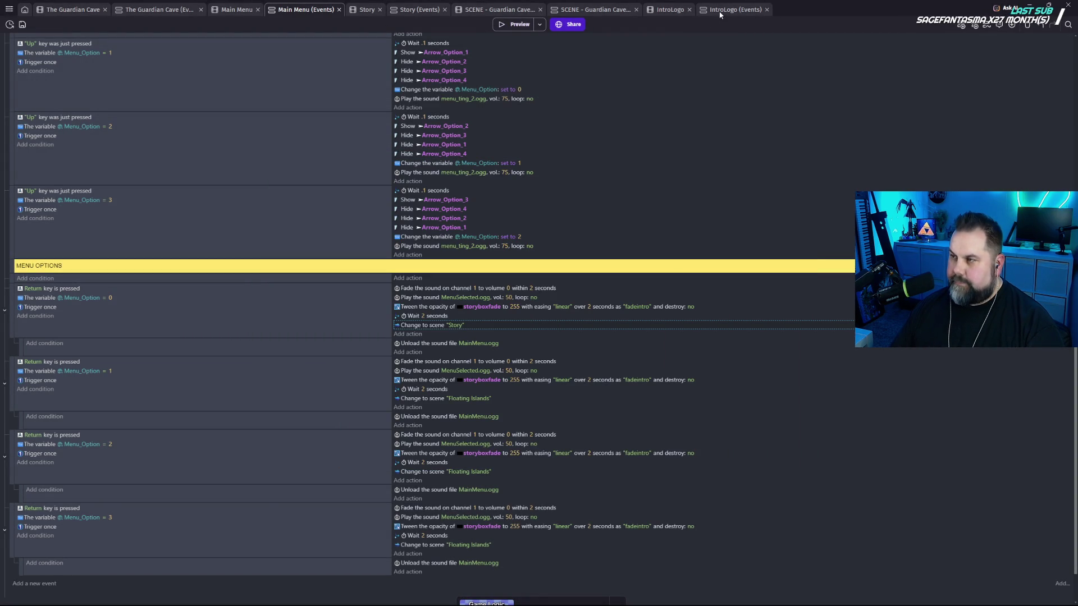
{"action": "left_click", "coordinate": [666, 11]}
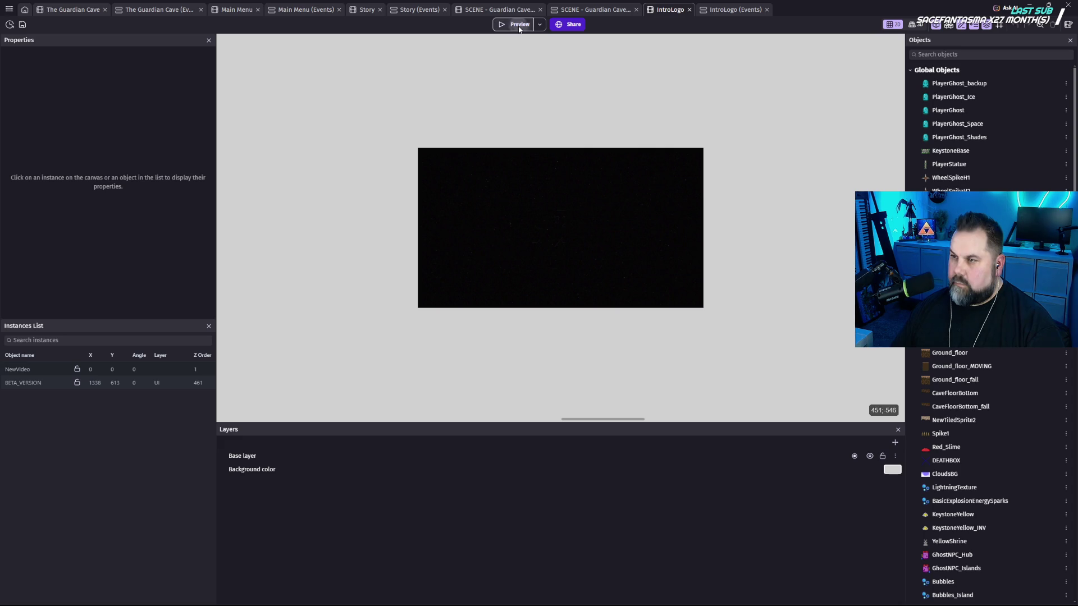
Preview with F5, start from START GAME, and skip the story text into The Guardian Cave.
{"action": "key", "text": "F5"}
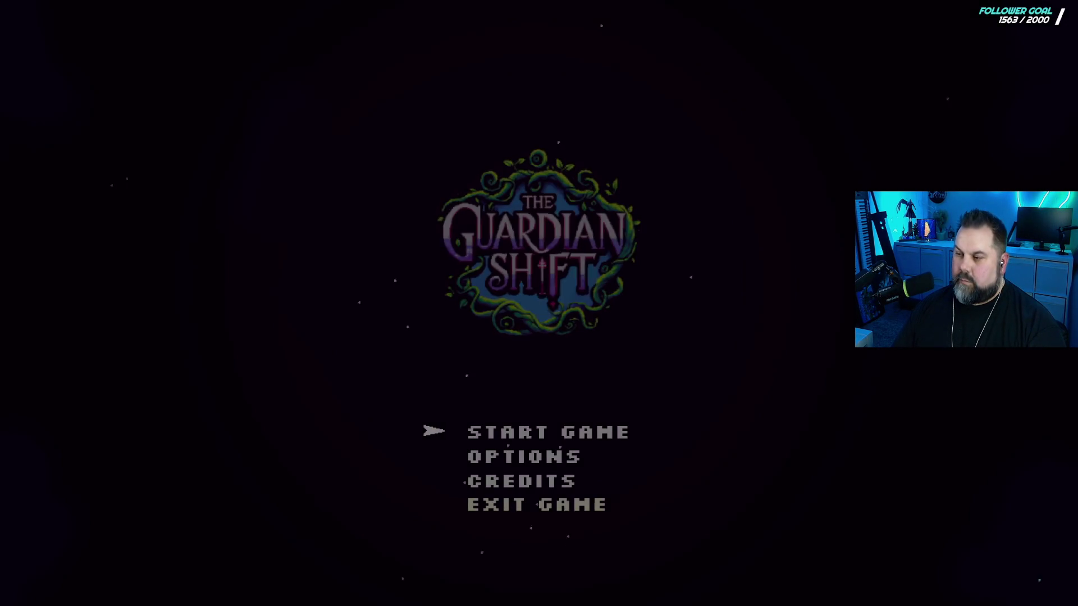
{"action": "key", "text": "Down"}
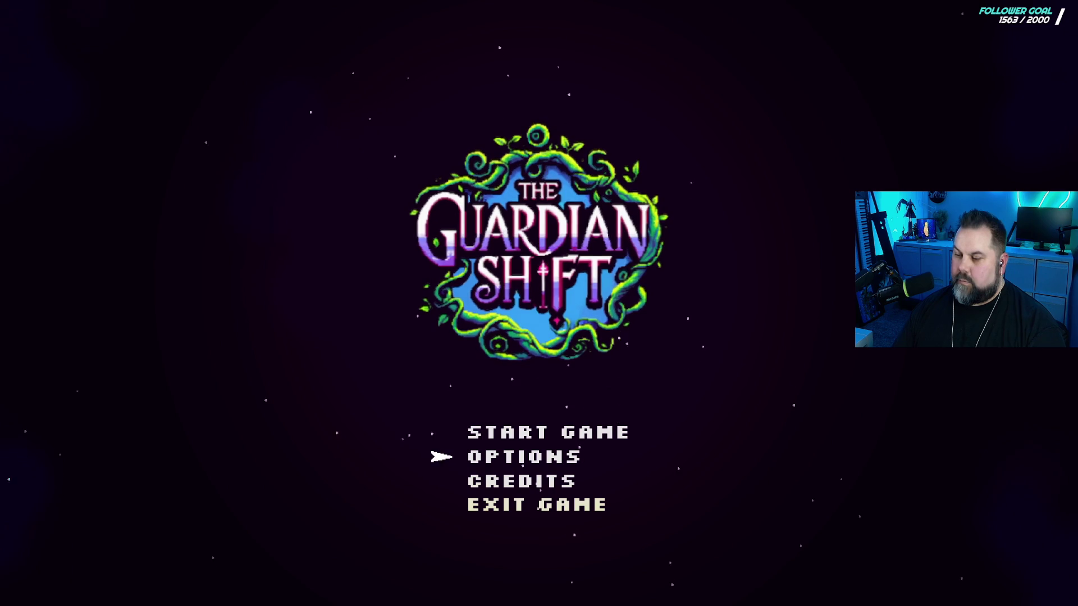
{"action": "key", "text": "Up"}
{"action": "key", "text": "Return"}
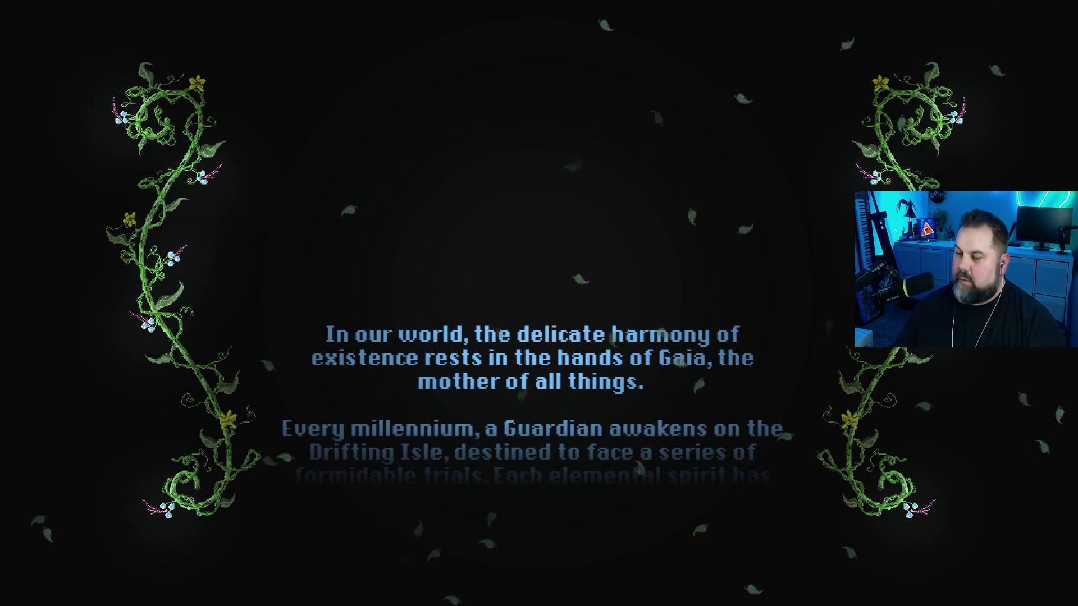
{"action": "key", "text": "Escape"}
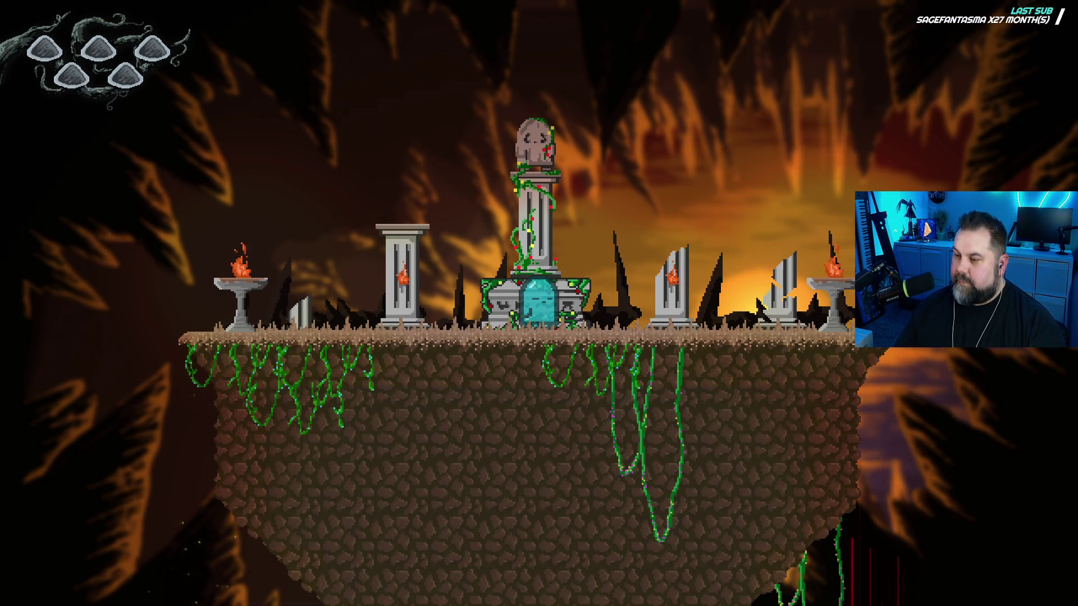
Guide the ghost back and forth through the cave past the stones and into the glowing stone.
{"action": "key", "text": "Right"}
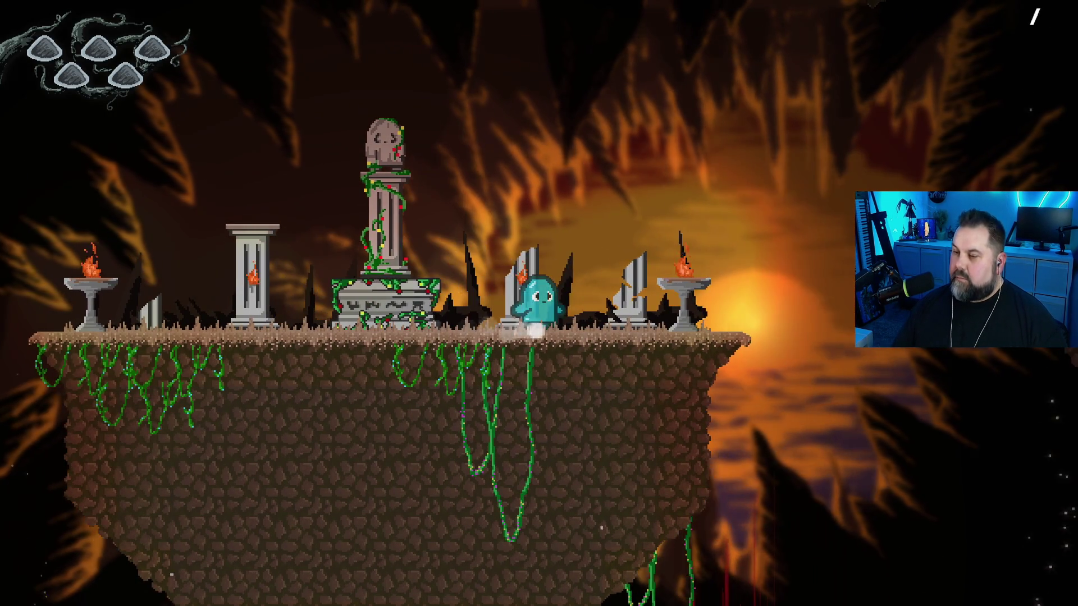
{"action": "key", "text": "Left"}
{"action": "key", "text": "space"}
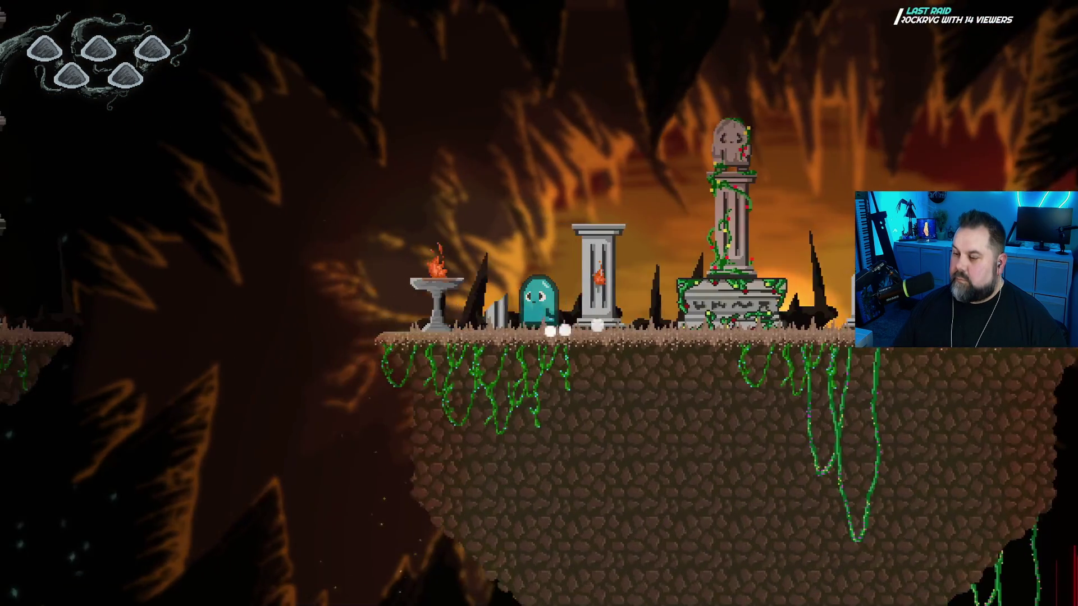
{"action": "key", "text": "space"}
{"action": "key", "text": "Left"}
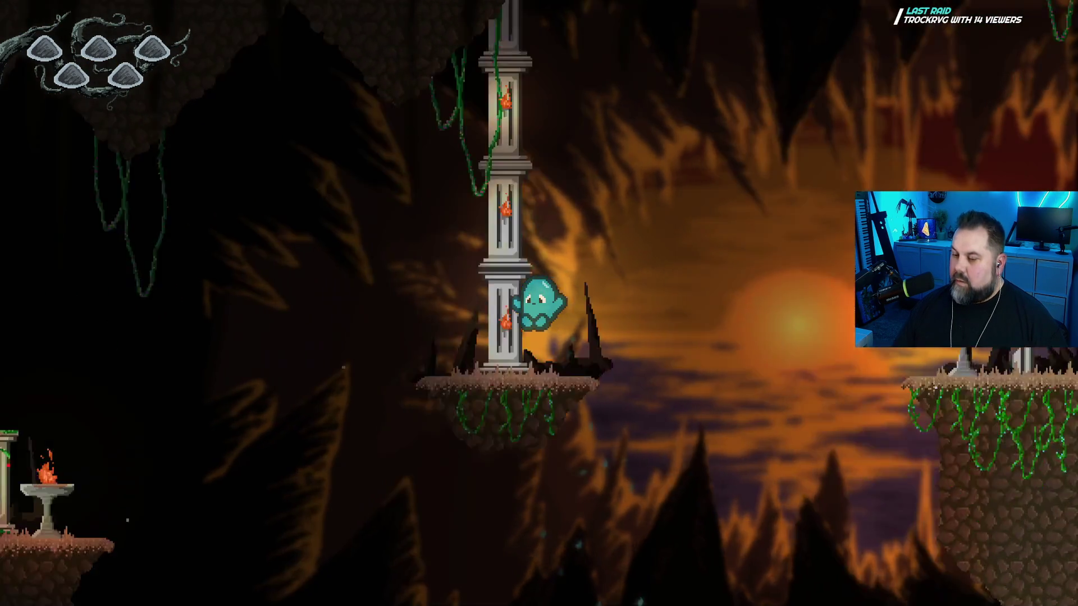
{"action": "key", "text": "Right"}
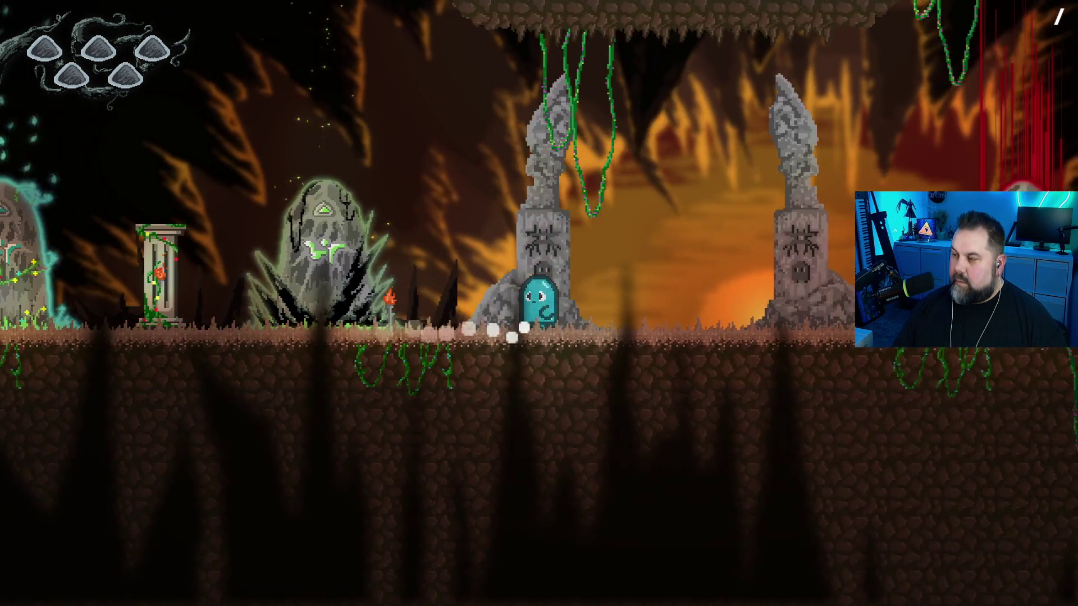
{"action": "key", "text": "Left"}
{"action": "key", "text": "Right"}
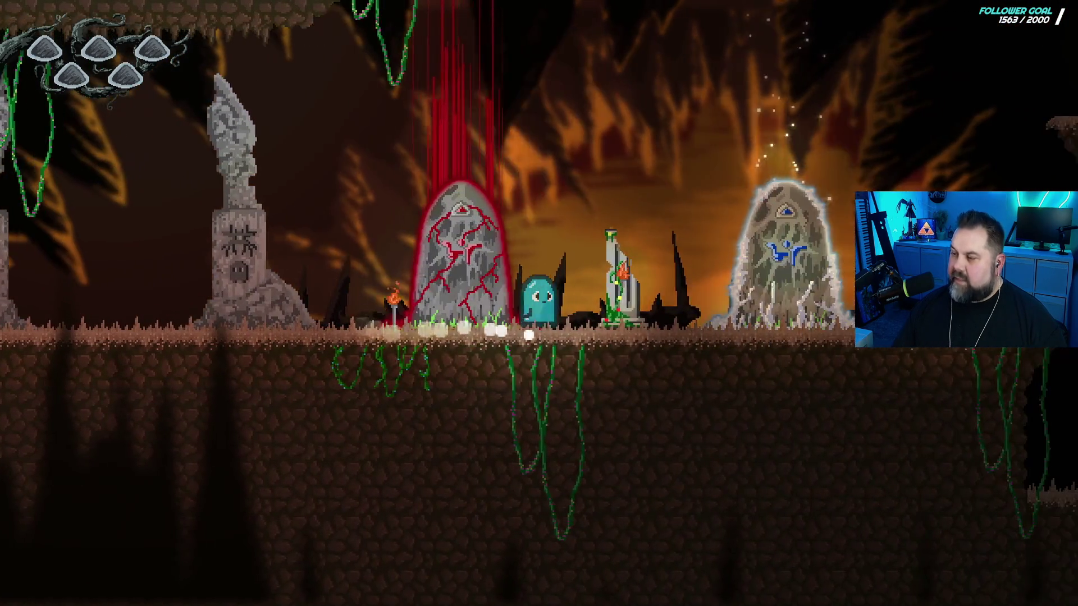
{"action": "key", "text": "Left"}
{"action": "key", "text": "Left"}
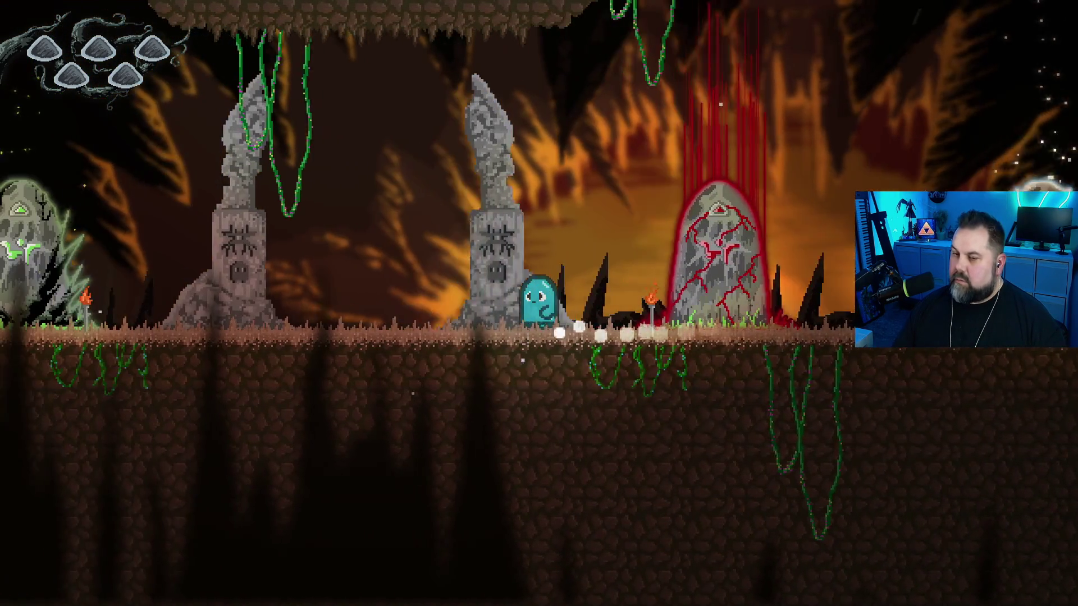
{"action": "key", "text": "Left"}
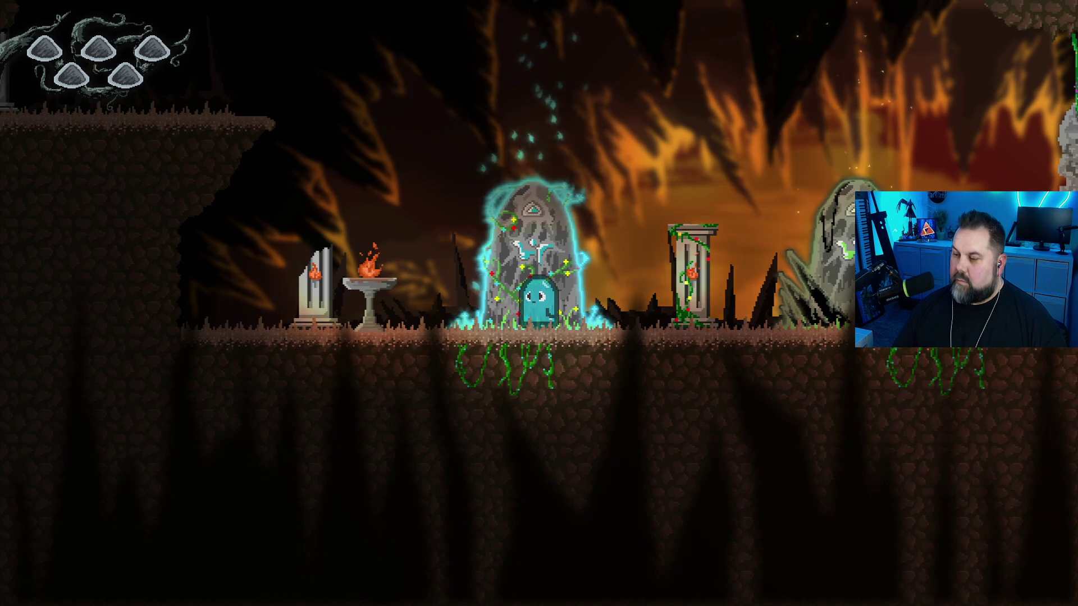
{"action": "key", "text": "Up"}
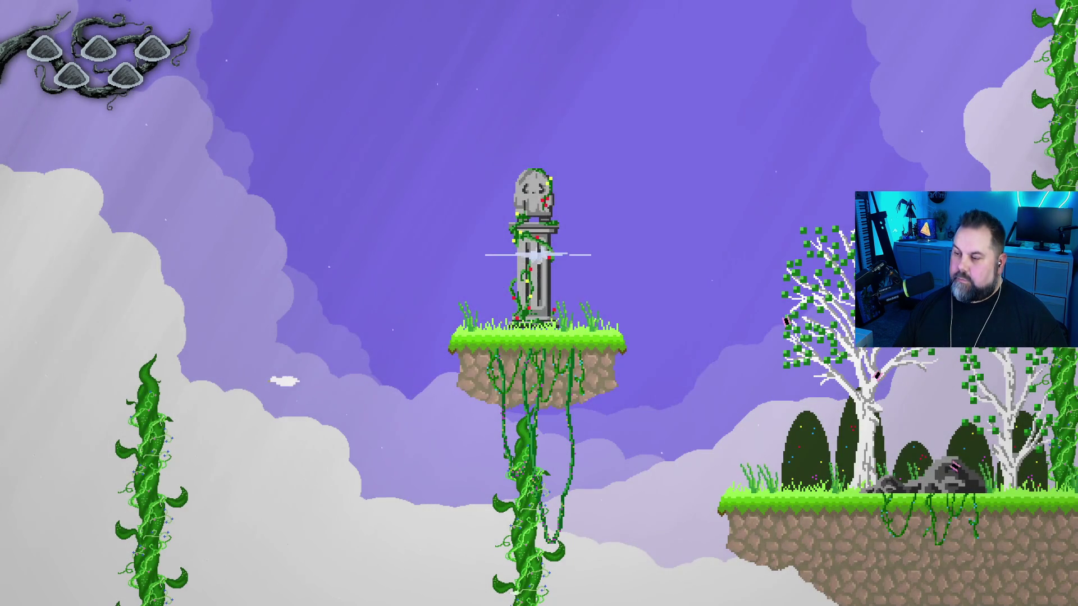
Jump and float the ghost right over the house and along the fence, then stop the preview.
{"action": "key", "text": "Right"}
{"action": "key", "text": "space"}
{"action": "key", "text": "space"}
{"action": "key", "text": "Right"}
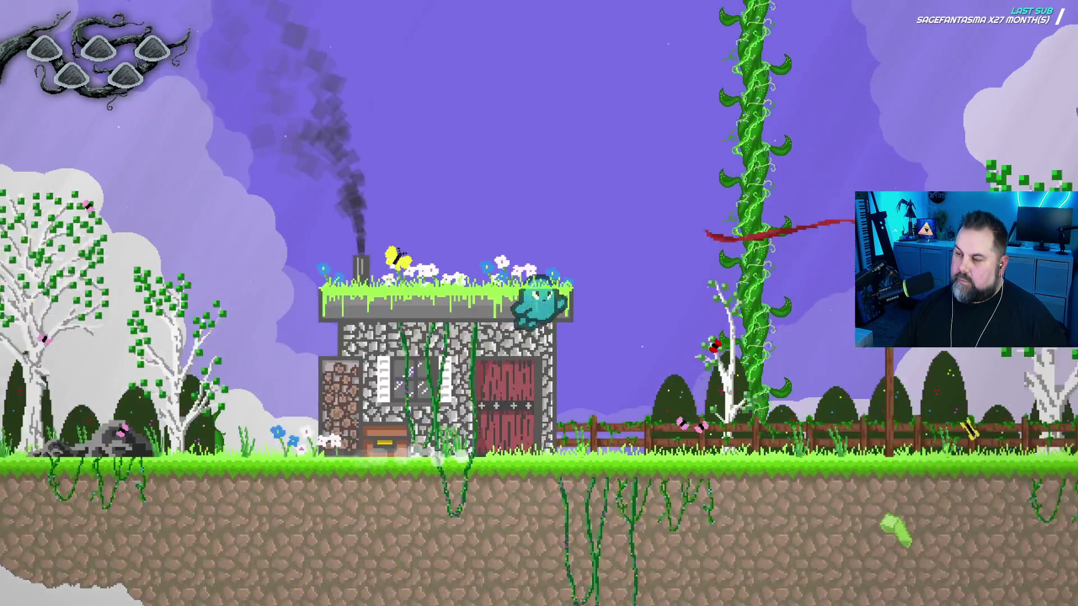
{"action": "key", "text": "Right"}
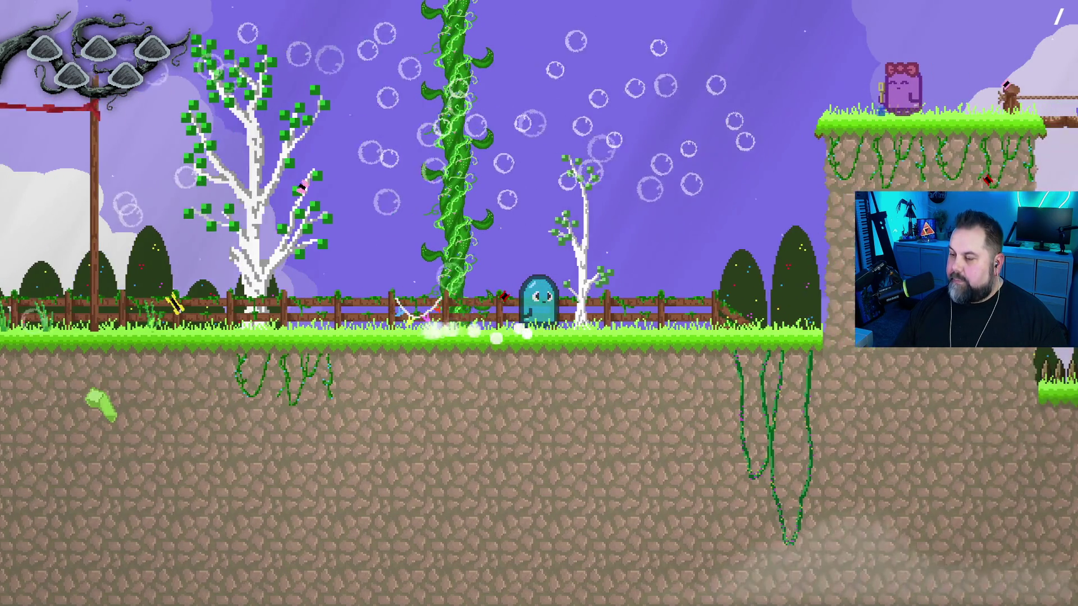
{"action": "key", "text": "Right"}
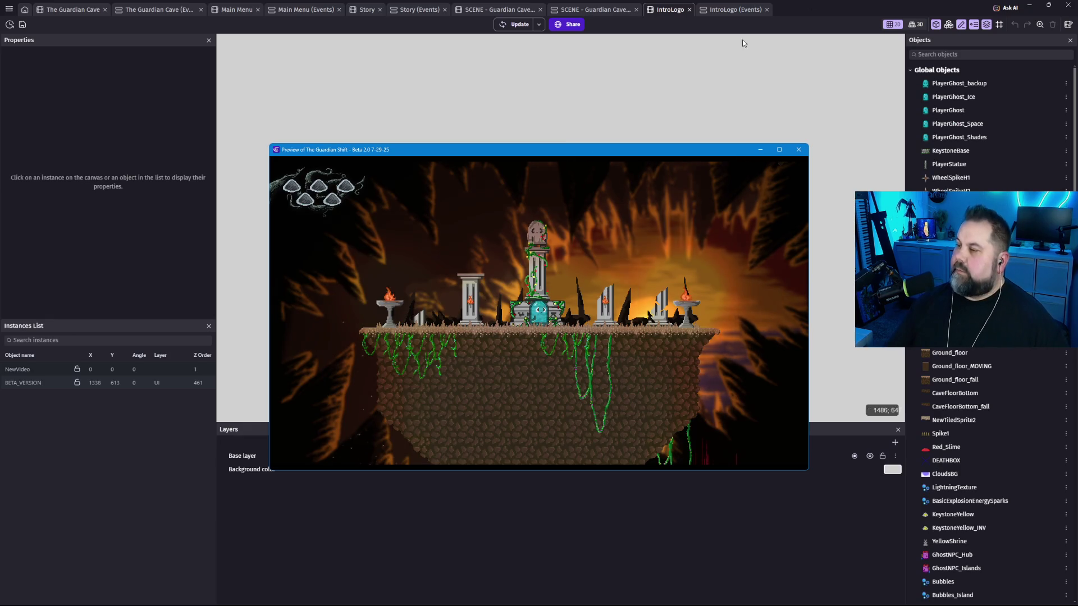
{"action": "left_click", "coordinate": [799, 149]}
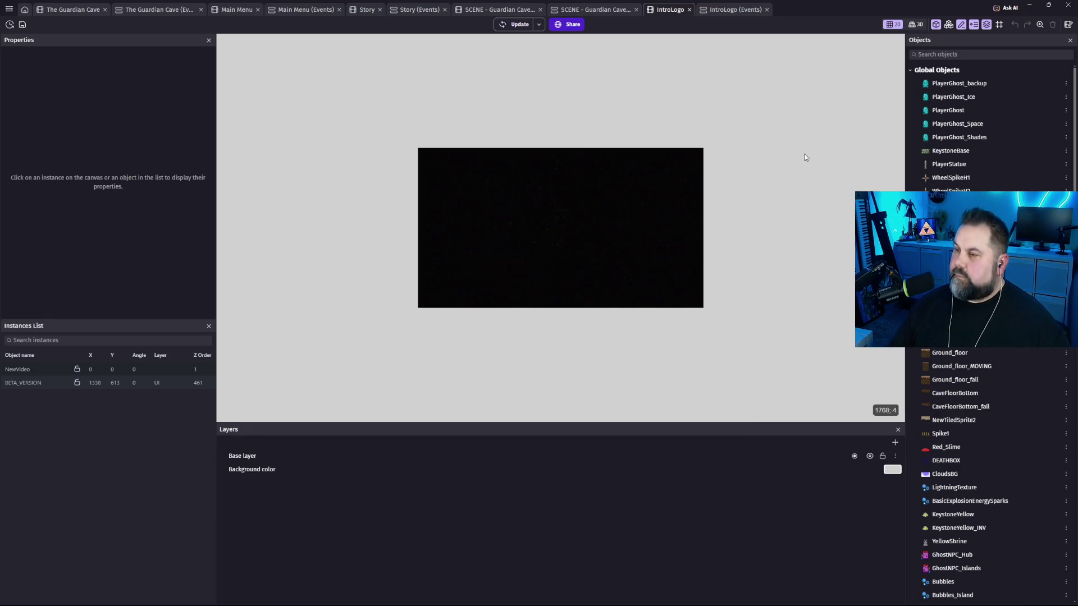
Close the IntroLogo scene and switch through The Guardian Cave events to the Guardian Cave Intro scene.
{"action": "left_click", "coordinate": [689, 10]}
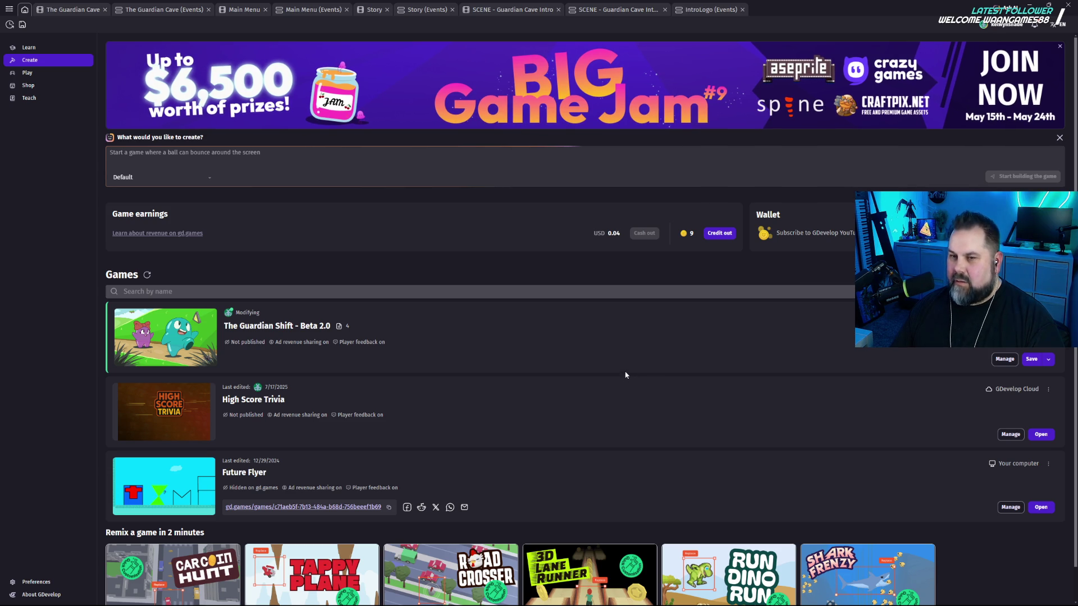
{"action": "left_click", "coordinate": [463, 292]}
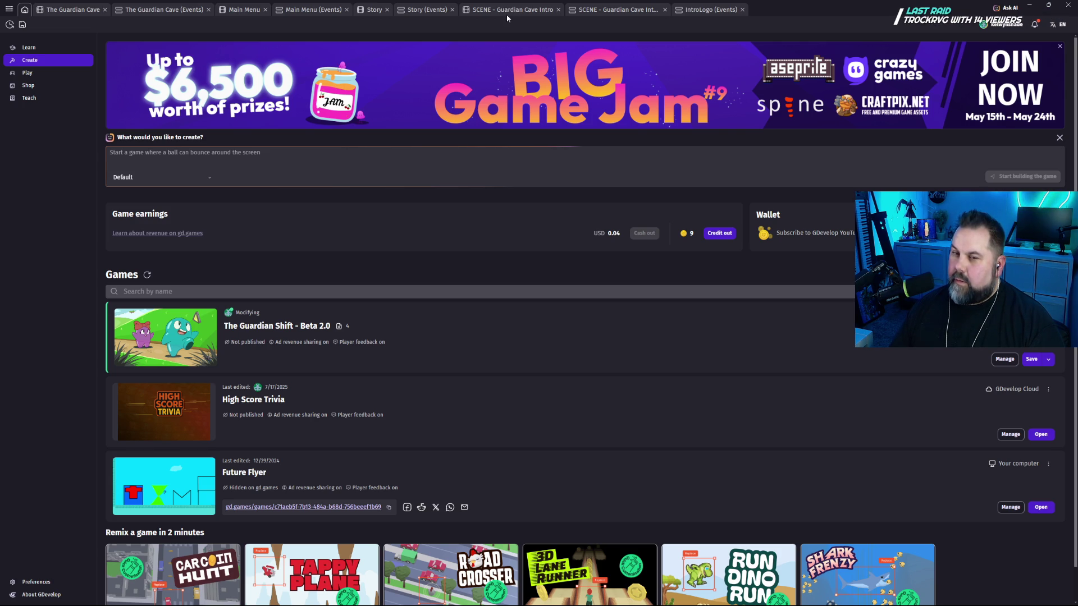
{"action": "left_click", "coordinate": [166, 10]}
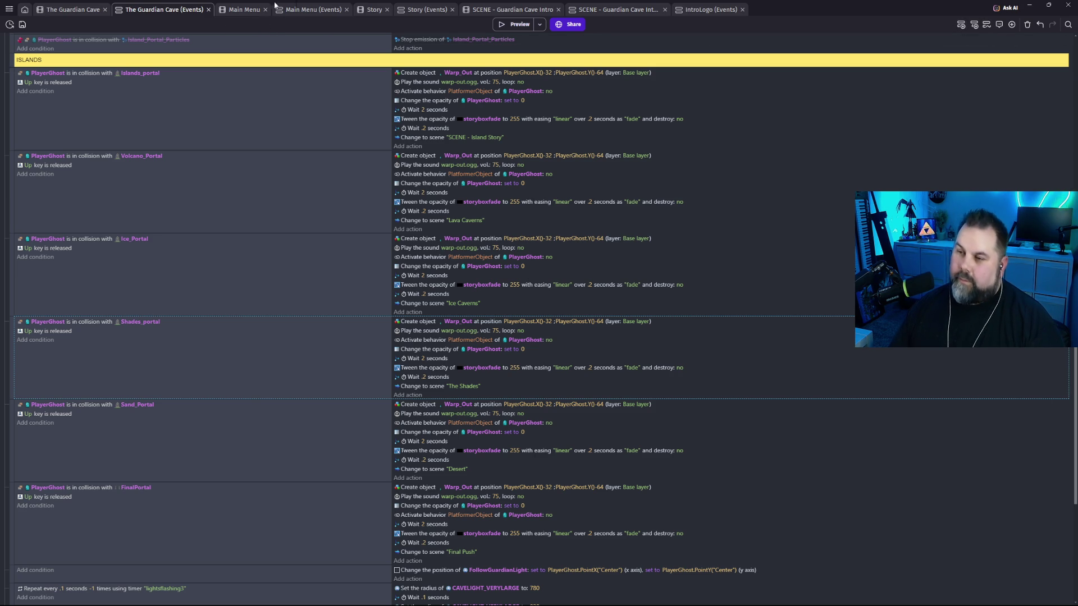
{"action": "left_click", "coordinate": [496, 11]}
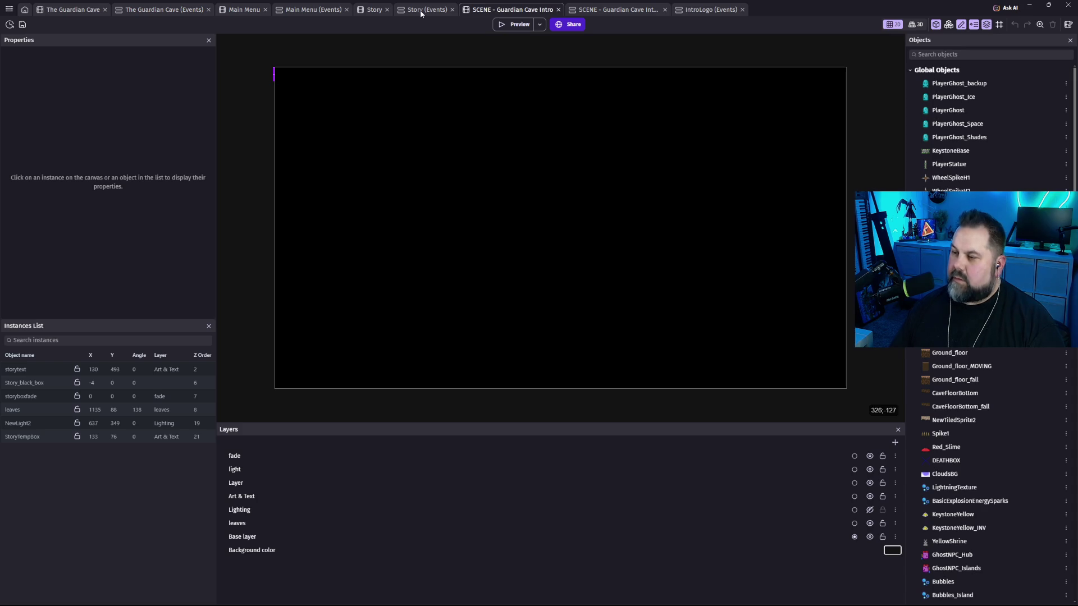
Return to the Guardian Cave Intro scene and toggle the fade layer to inspect the storytext instance.
{"action": "left_click", "coordinate": [423, 10]}
{"action": "left_click", "coordinate": [487, 13]}
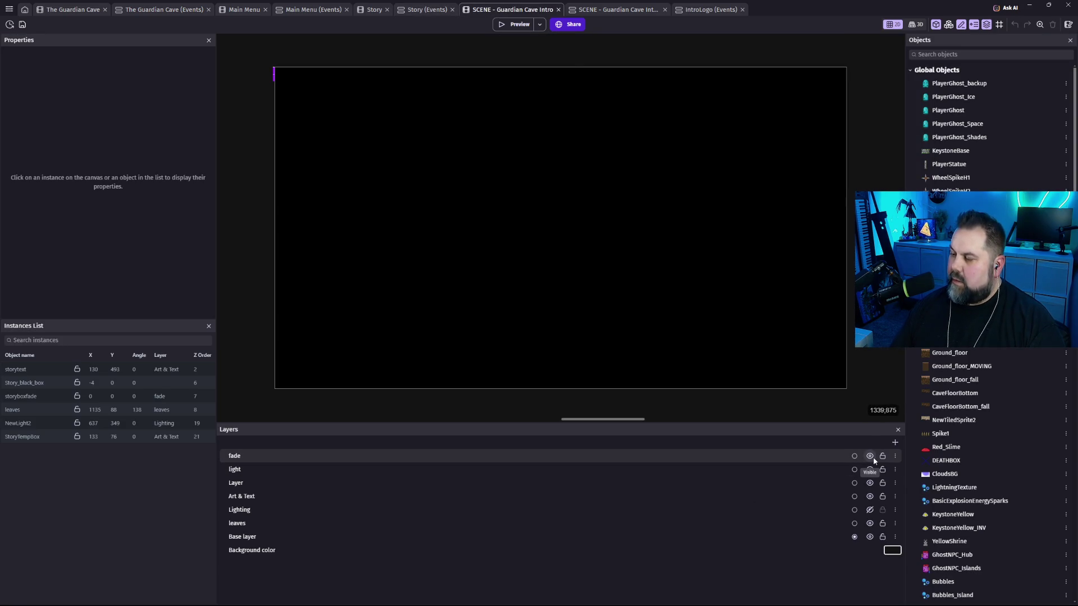
{"action": "left_click", "coordinate": [870, 456]}
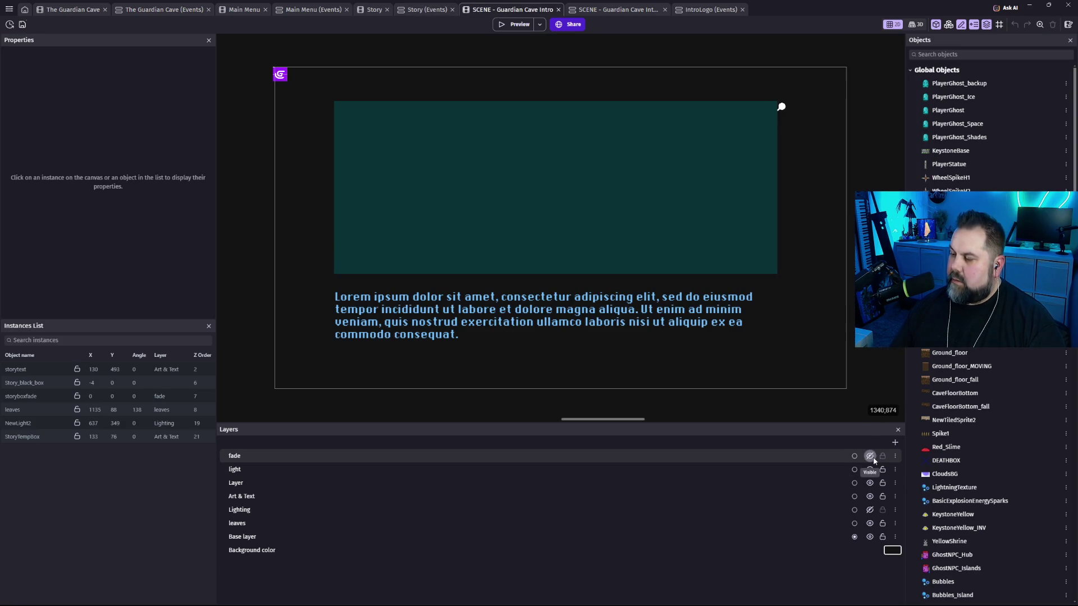
{"action": "left_click", "coordinate": [661, 321]}
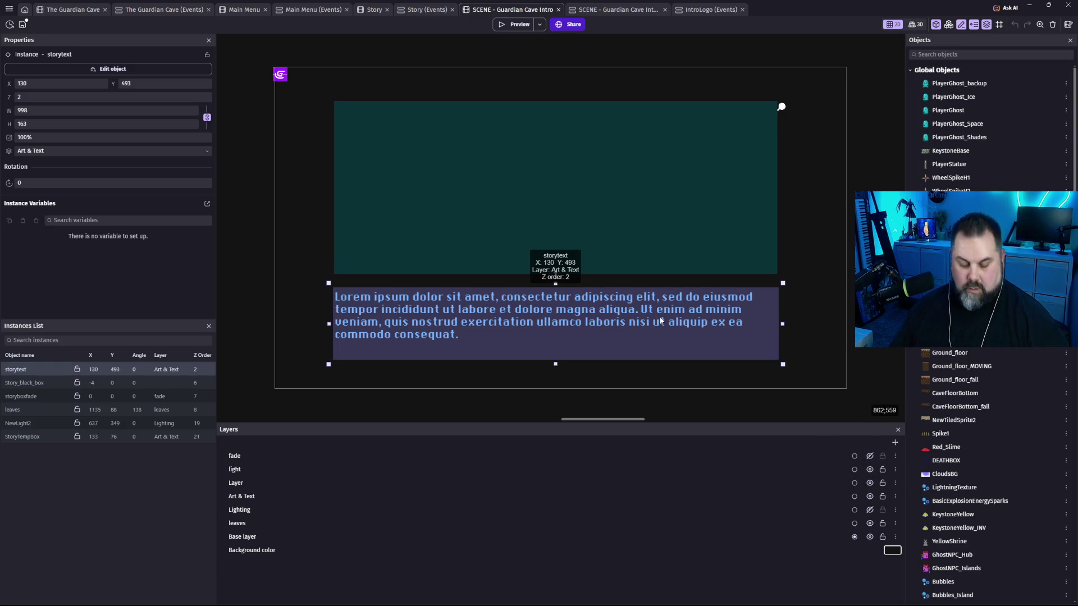
{"action": "left_click", "coordinate": [870, 457]}
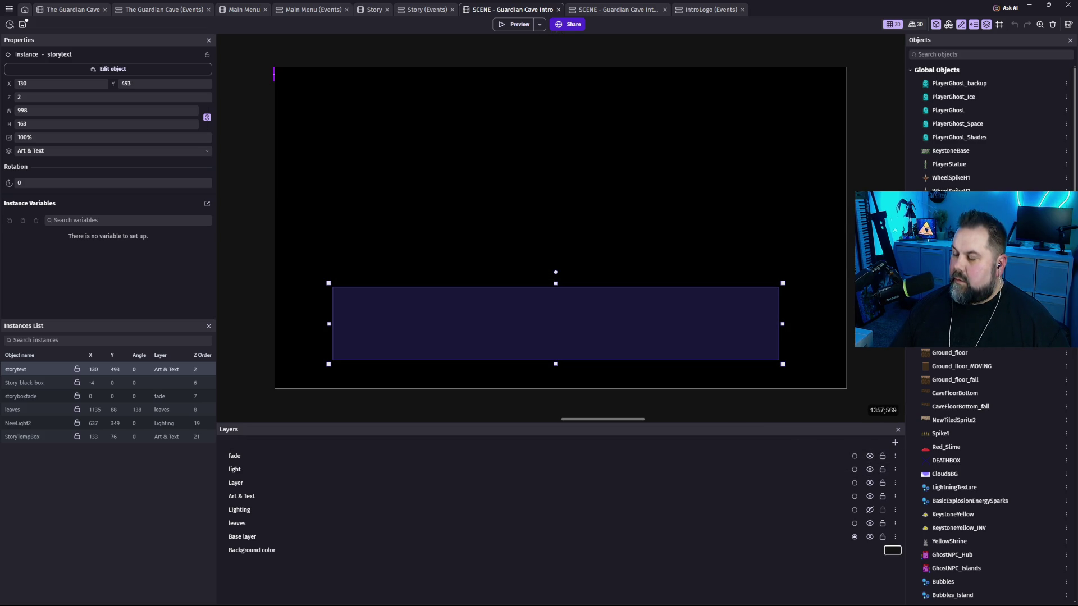
Recenter the canvas and leave the fade layer hidden so the teal text box shows.
{"action": "scroll", "coordinate": [875, 320], "scroll_direction": "down", "scroll_amount": 5}
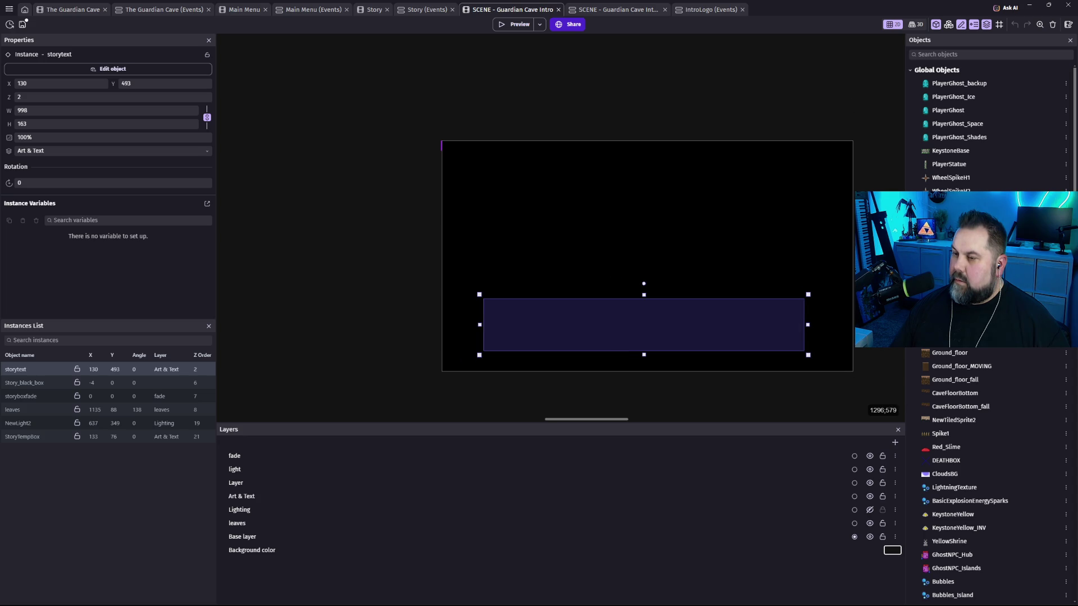
{"action": "scroll", "coordinate": [862, 337], "scroll_direction": "up", "scroll_amount": 1}
{"action": "left_click_drag", "start_coordinate": [862, 326], "coordinate": [747, 296]}
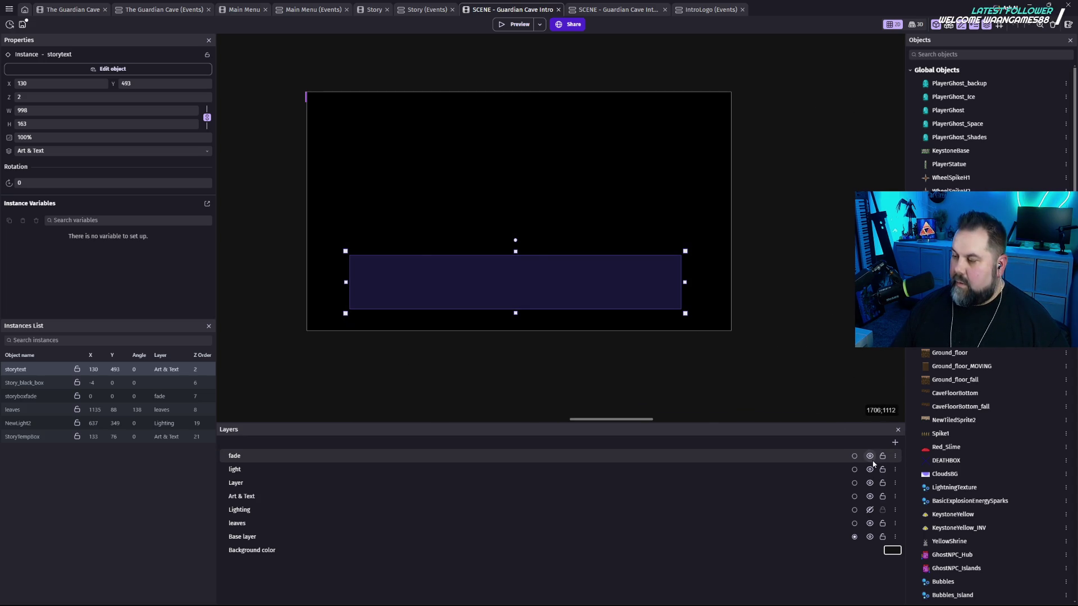
{"action": "left_click", "coordinate": [870, 457]}
{"action": "left_click", "coordinate": [870, 458]}
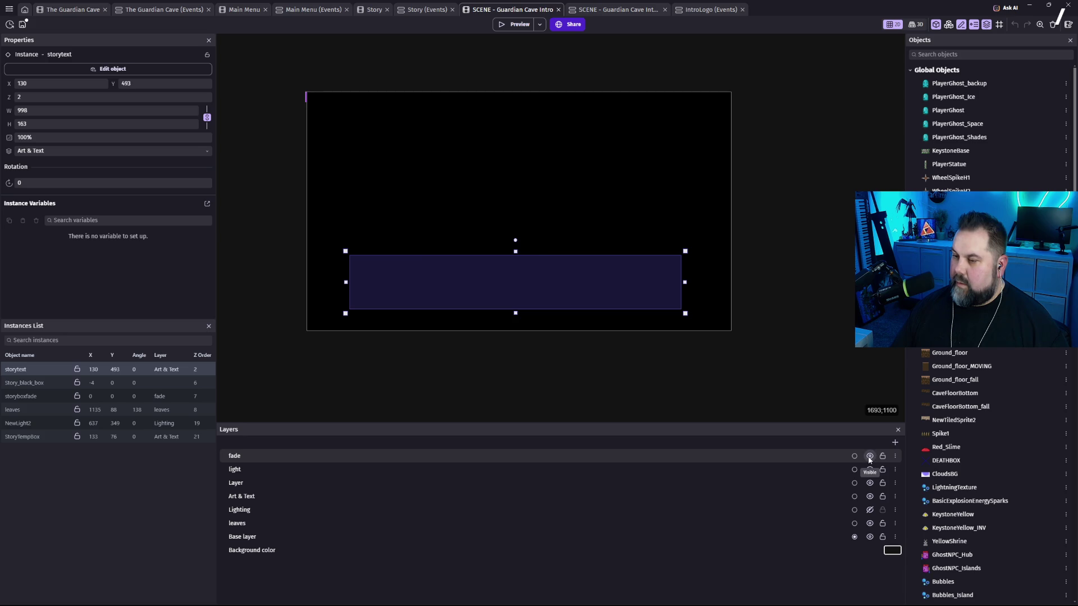
{"action": "left_click", "coordinate": [870, 456]}
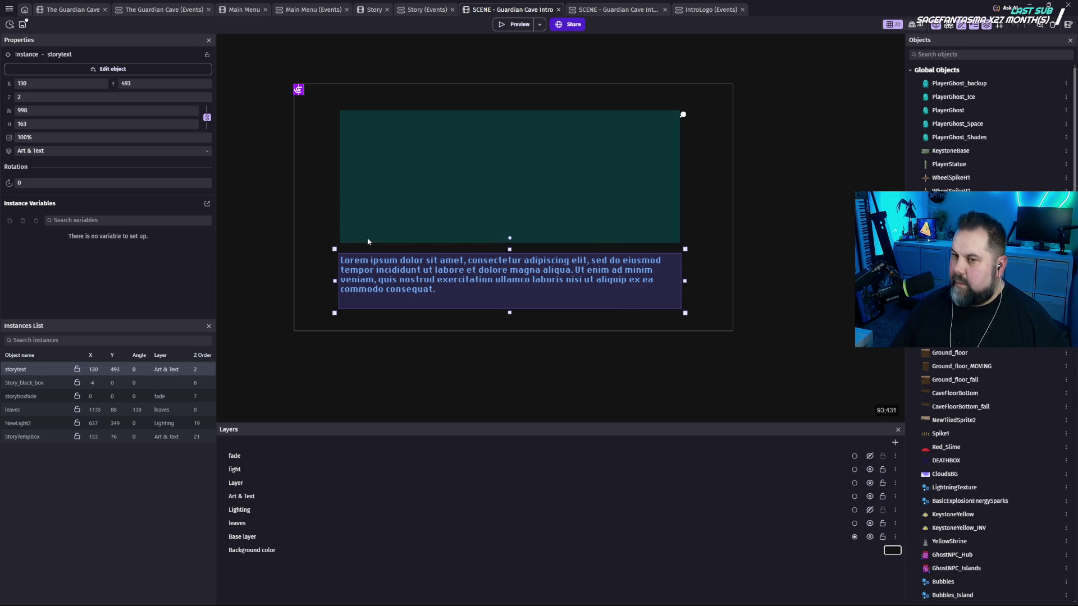
Copy and paste the storytext instance, dragging the copy lower in the scene.
{"action": "left_click", "coordinate": [739, 287]}
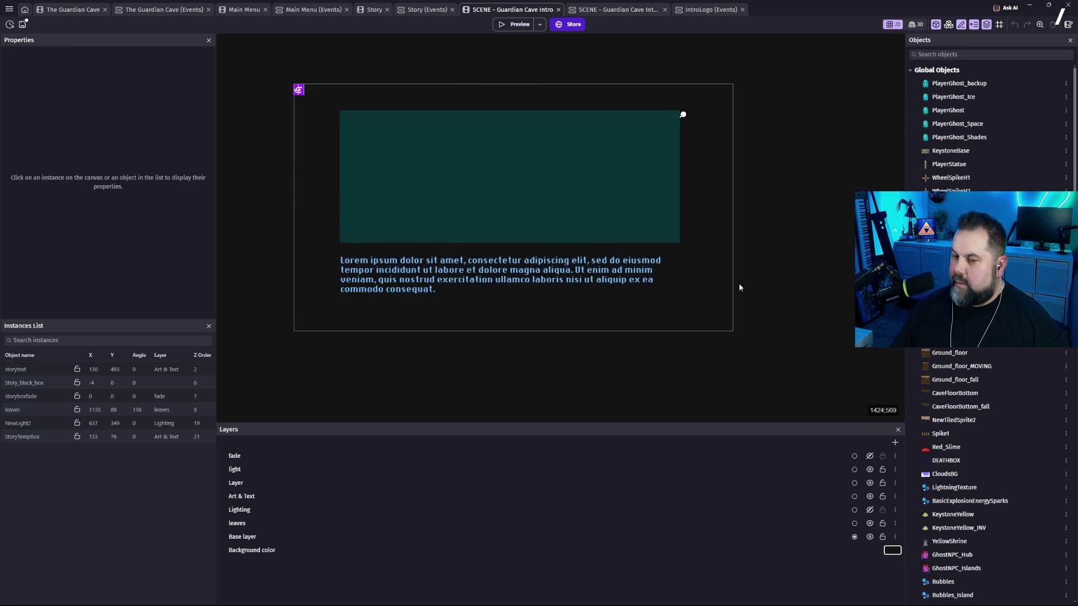
{"action": "left_click", "coordinate": [539, 289]}
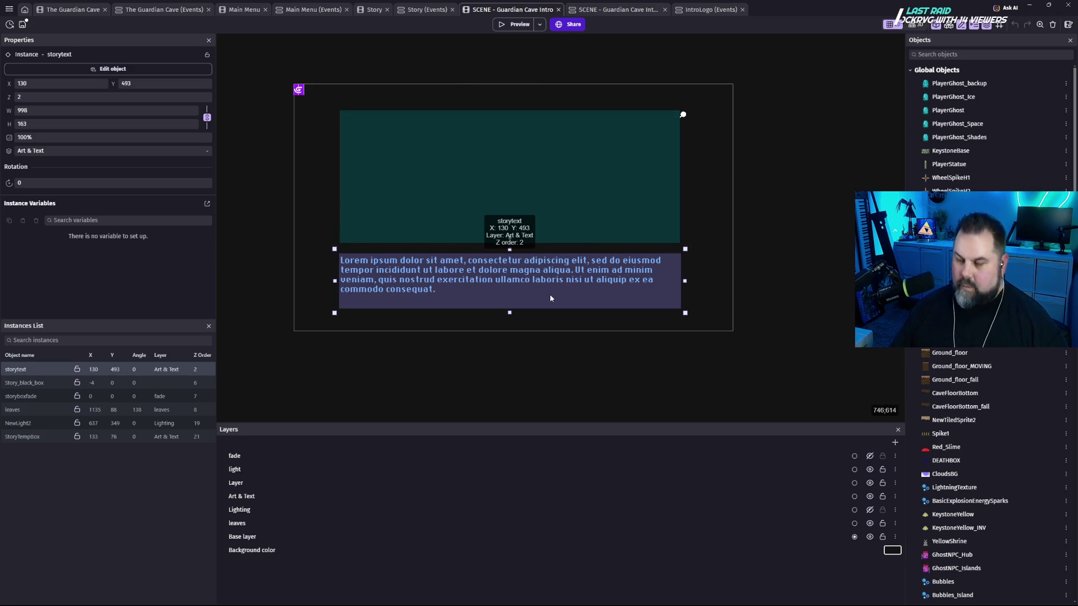
{"action": "key", "text": "ctrl+c"}
{"action": "key", "text": "ctrl+v"}
{"action": "left_click_drag", "start_coordinate": [598, 308], "coordinate": [643, 335]}
Replace the storytext BBCode text with 'PRESS ANY KEY TO SKIP' and apply it.
{"action": "double_click", "coordinate": [643, 335]}
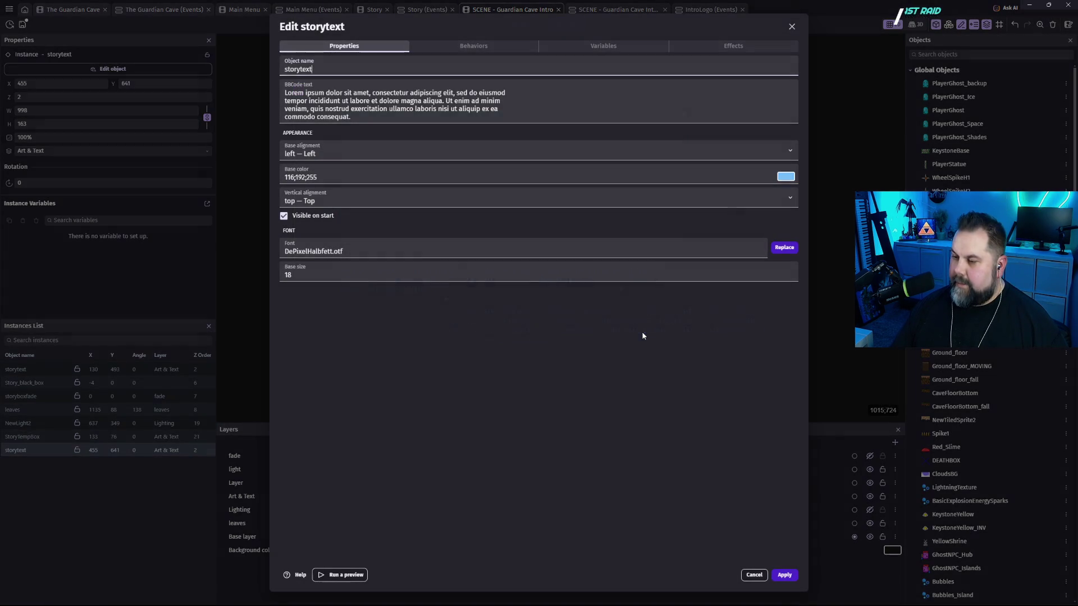
{"action": "triple_click", "coordinate": [306, 119]}
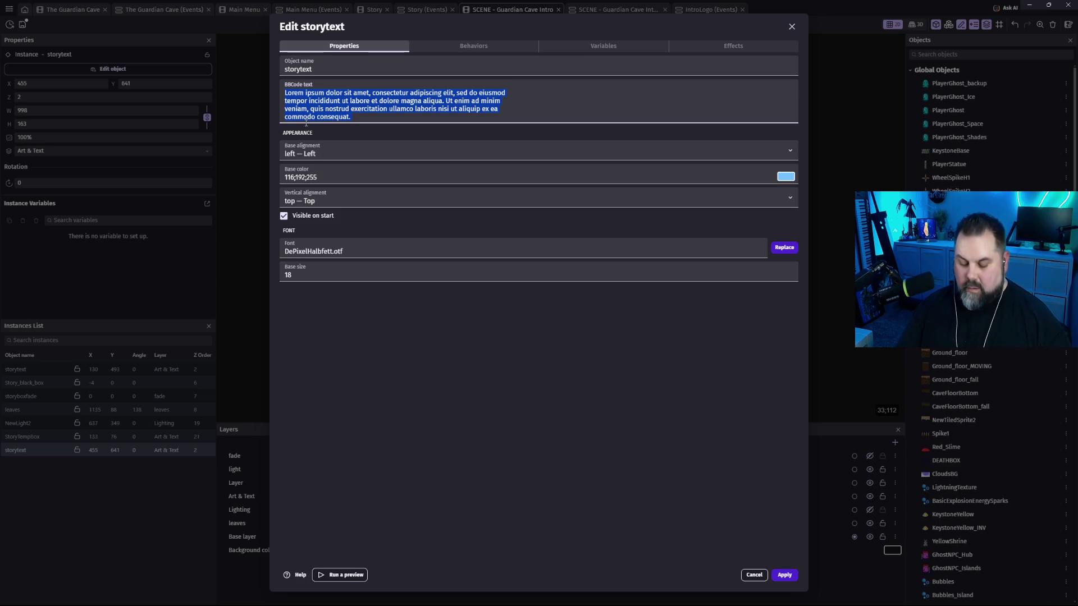
{"action": "type", "text": "p"}
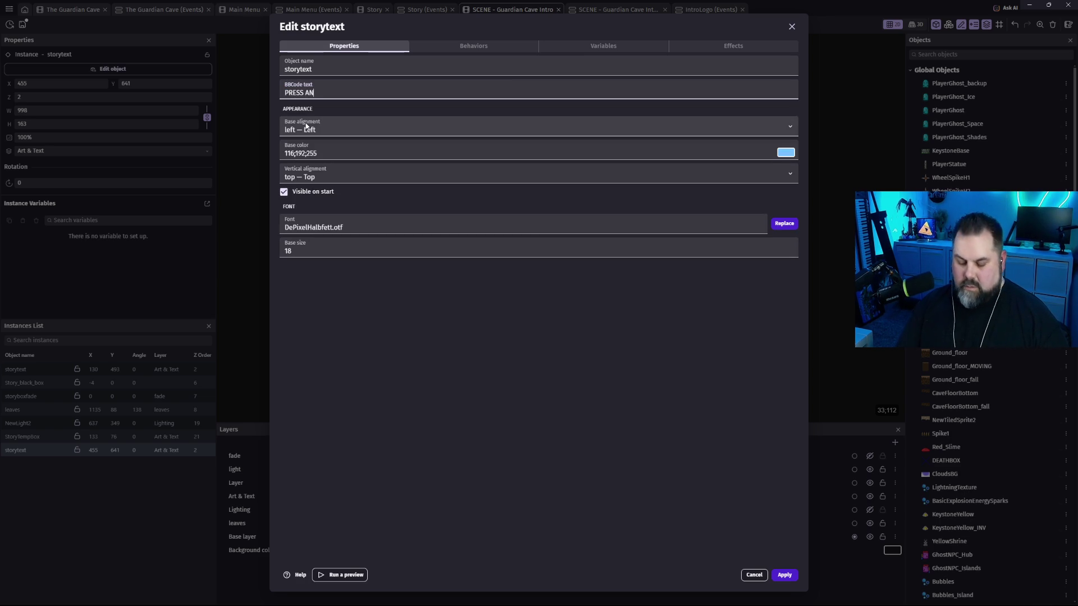
{"action": "type", "text": "KEY TO SKIP"}
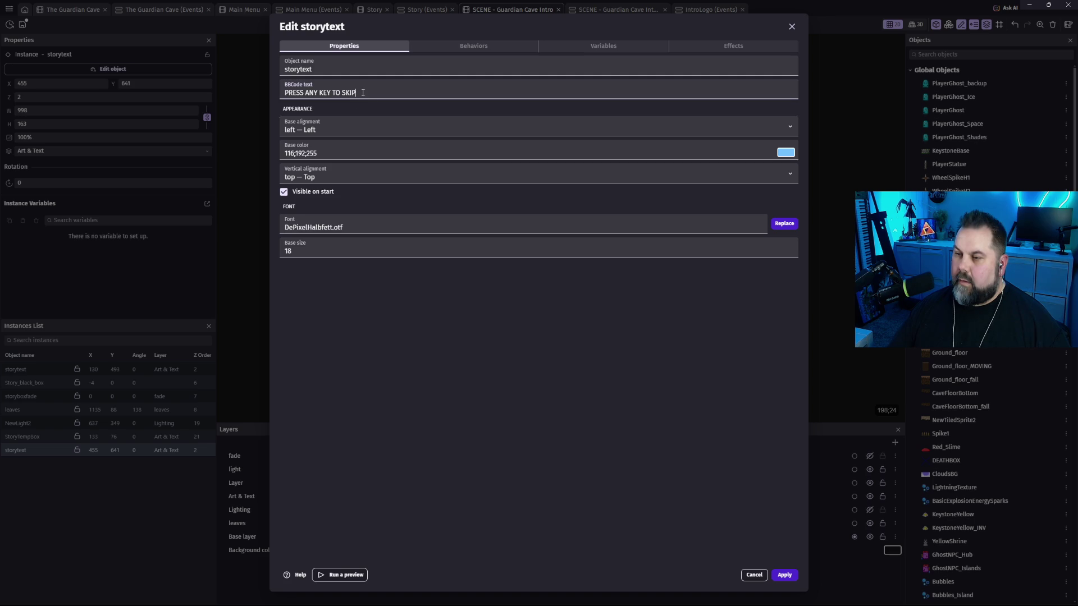
{"action": "left_click", "coordinate": [785, 575]}
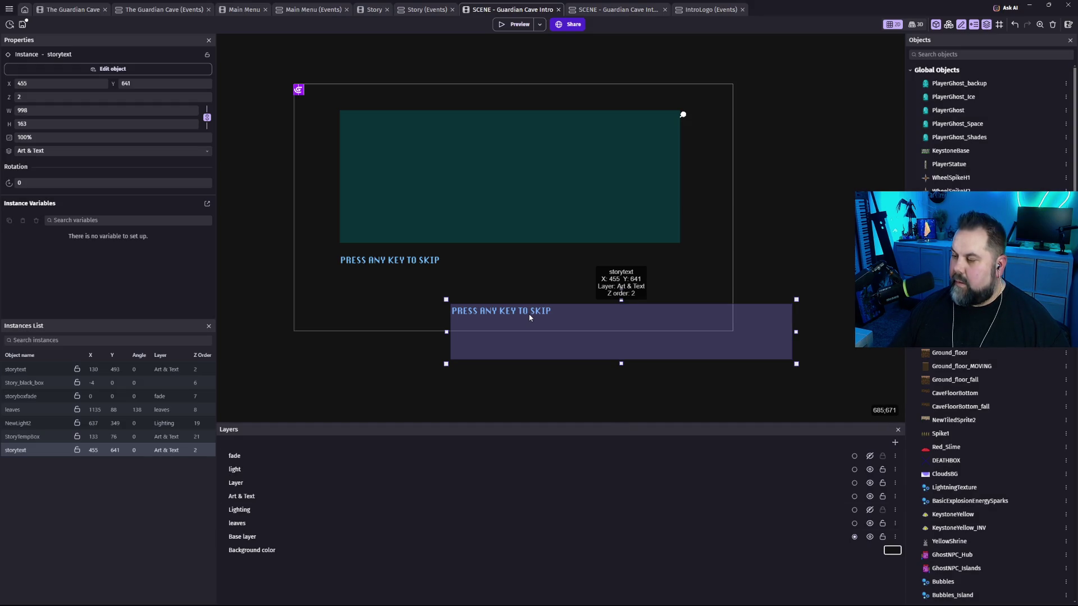
Undo a resize of the new text box and cancel the reopened storytext settings.
{"action": "mouse_move", "coordinate": [798, 366]}
{"action": "left_mouse_down"}
{"action": "mouse_move", "coordinate": [733, 345]}
{"action": "mouse_move", "coordinate": [565, 325]}
{"action": "left_mouse_up"}
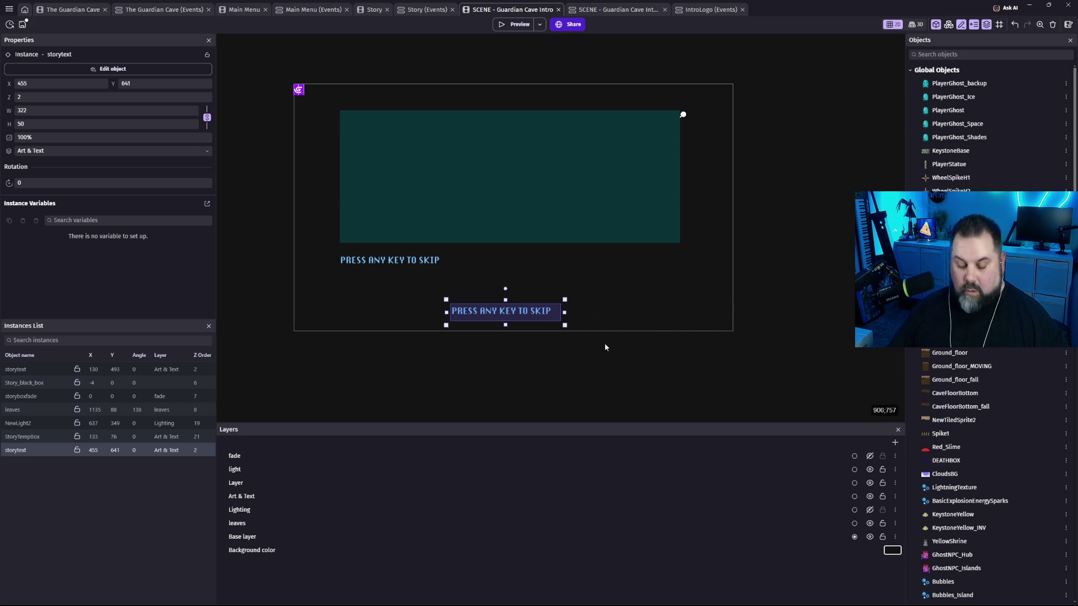
{"action": "key", "text": "ctrl+z"}
{"action": "key", "text": "ctrl+z"}
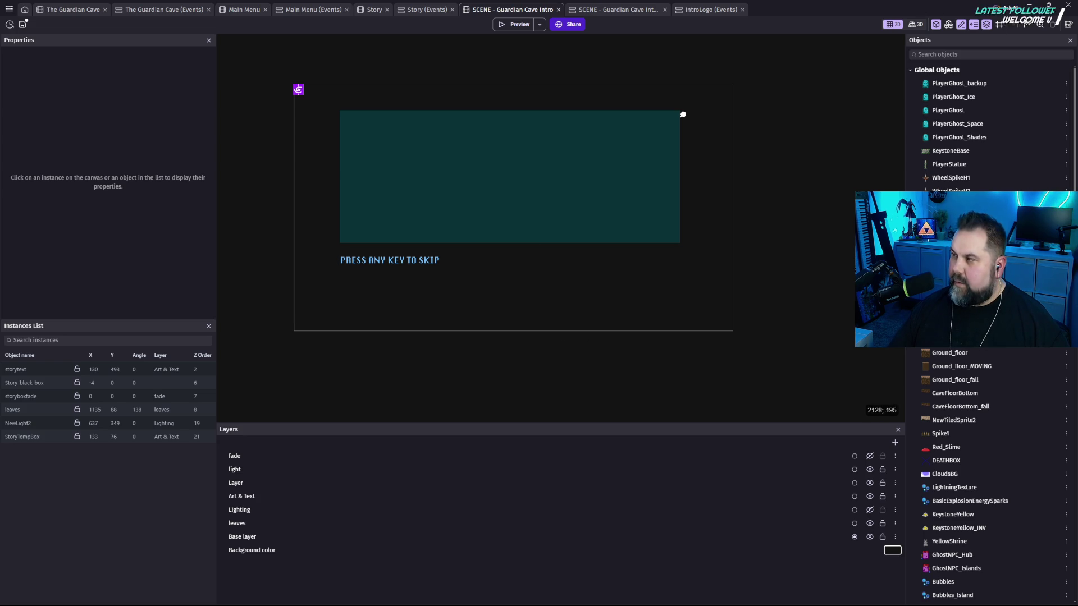
{"action": "double_click", "coordinate": [402, 264]}
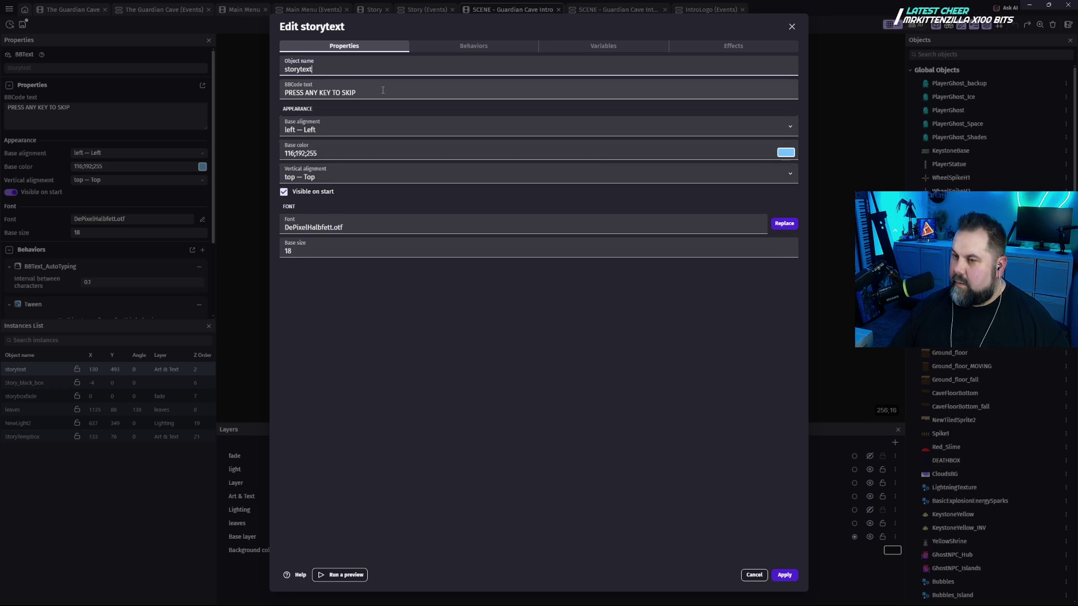
{"action": "left_click", "coordinate": [754, 576]}
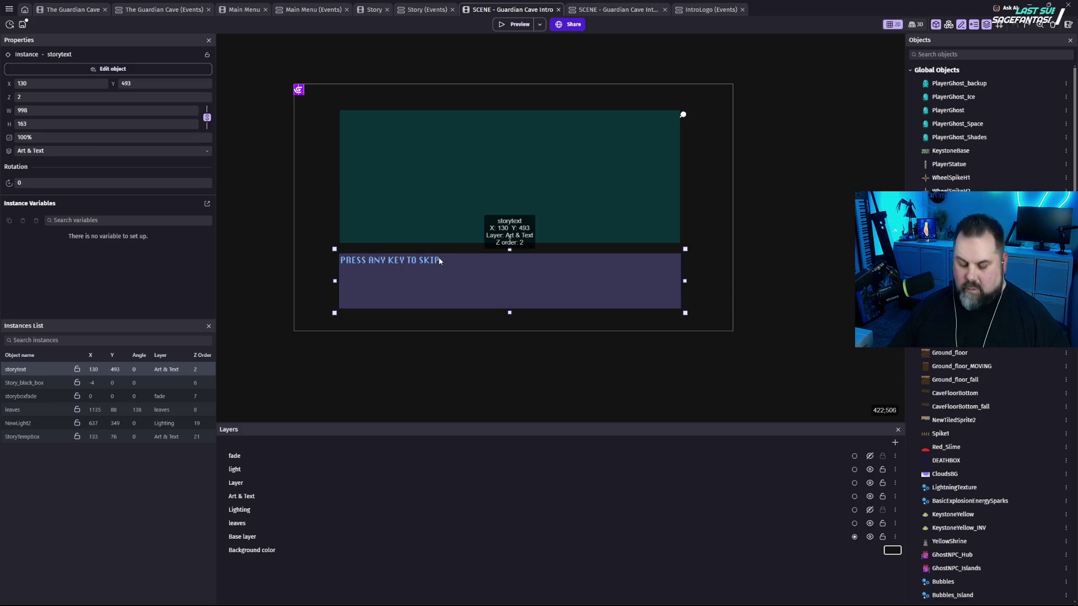
Bring up the storytext instance's context menu, dismiss it, and reselect the instance.
{"action": "right_click", "coordinate": [419, 262]}
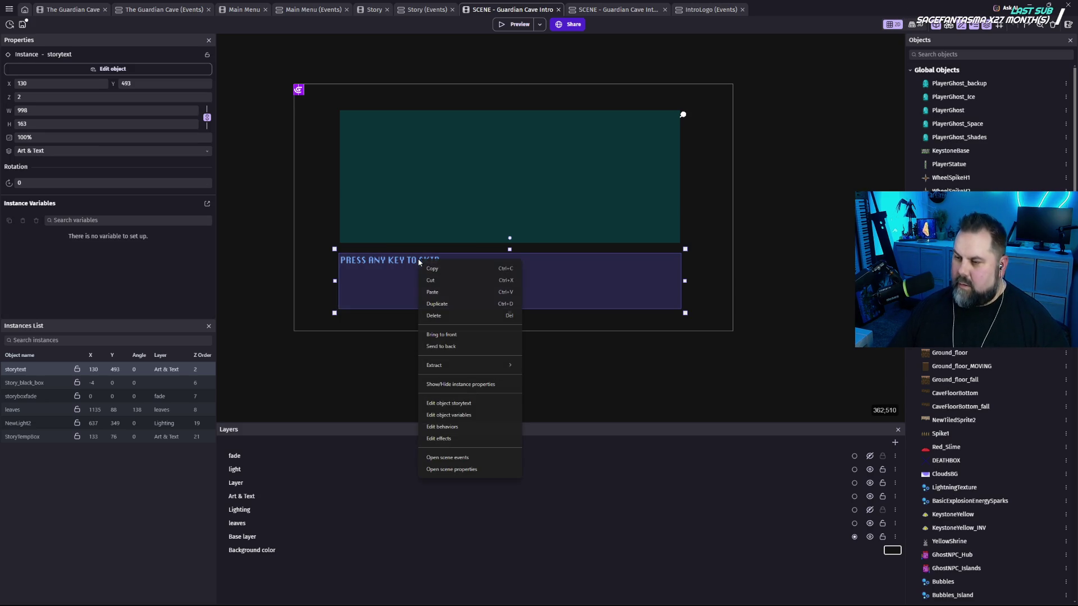
{"action": "right_click", "coordinate": [409, 264]}
{"action": "right_click", "coordinate": [410, 266]}
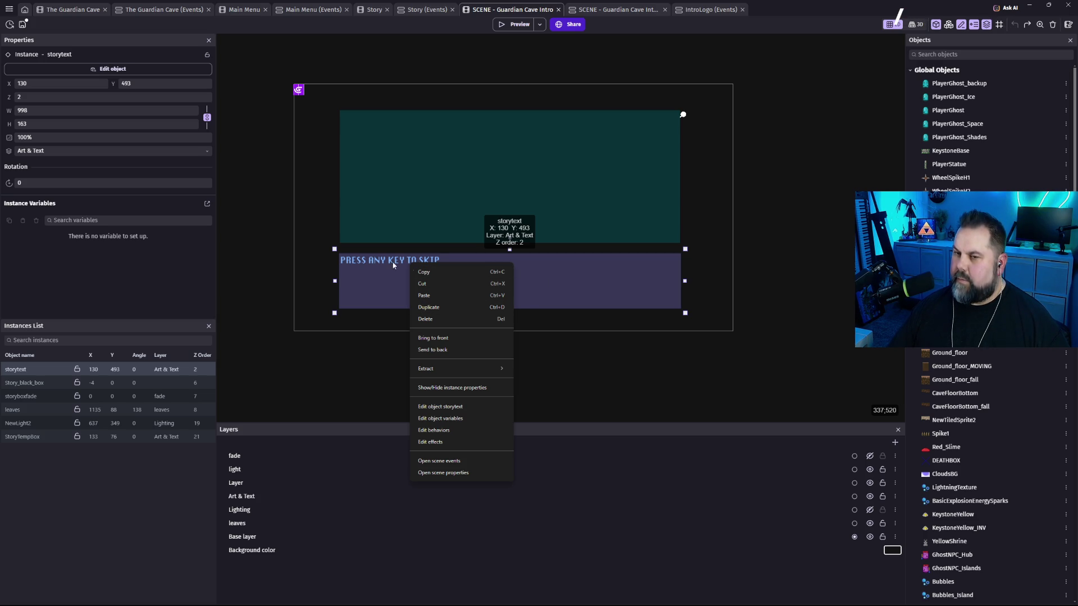
{"action": "left_click", "coordinate": [380, 273]}
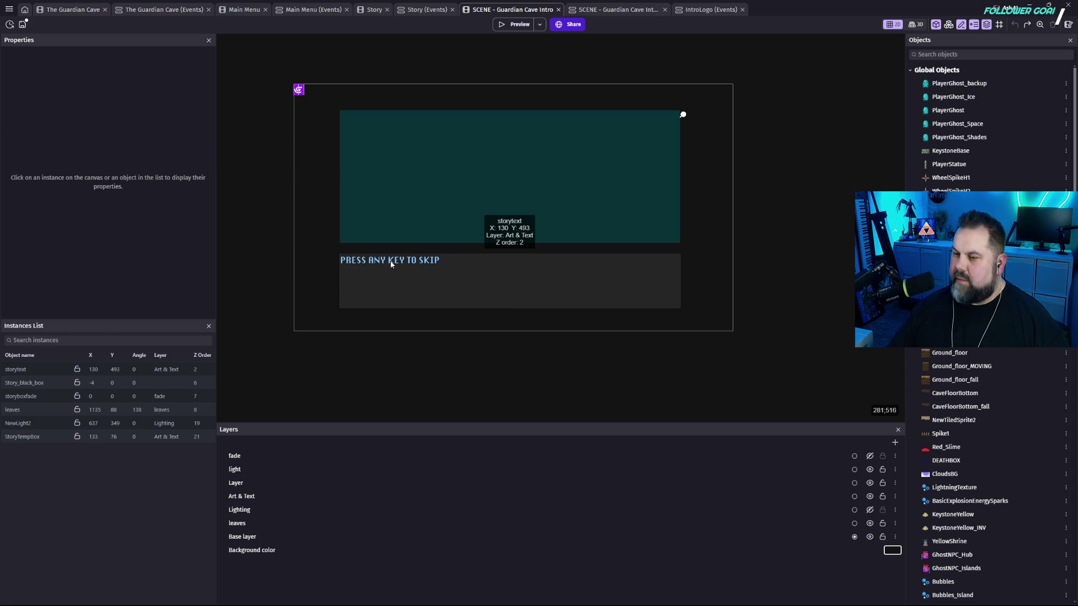
{"action": "left_click", "coordinate": [392, 264]}
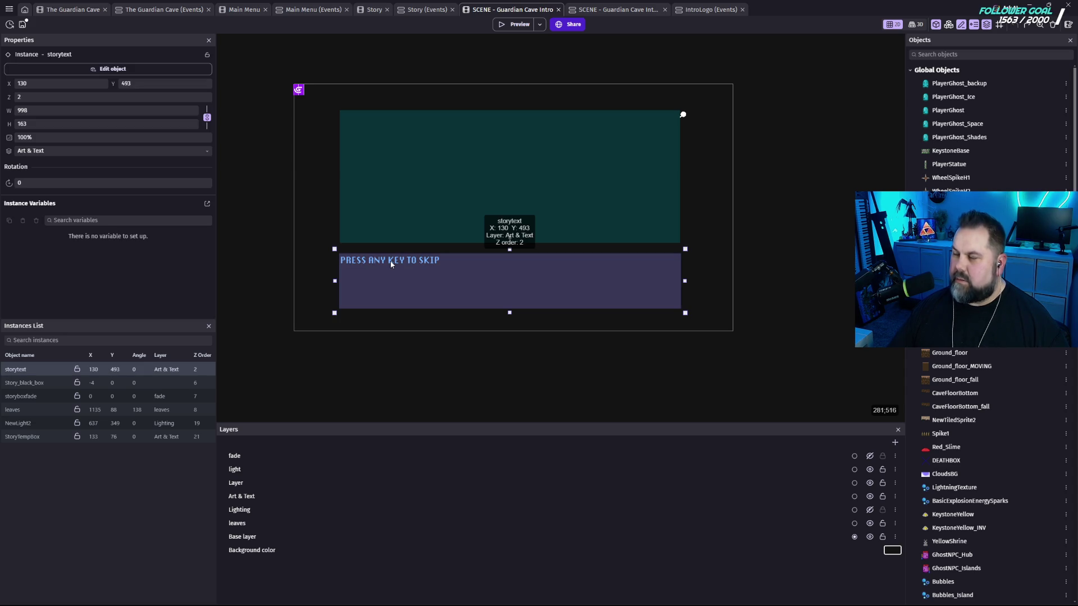
Duplicate the storytext object in Scene Objects, accepting the name storytext2.
{"action": "scroll", "coordinate": [1010, 393], "scroll_direction": "down", "scroll_amount": 15}
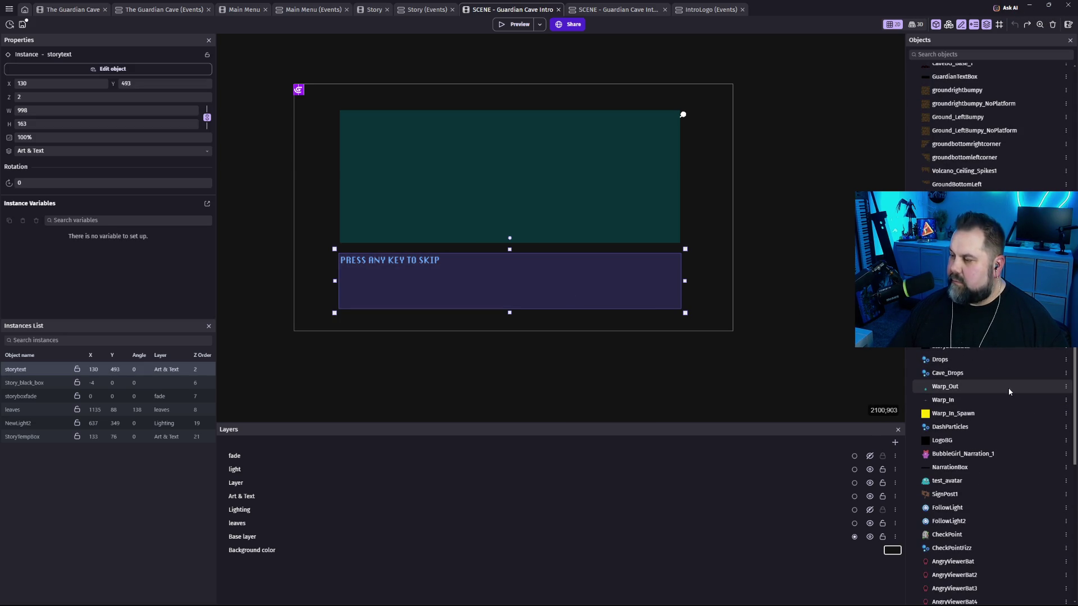
{"action": "scroll", "coordinate": [998, 393], "scroll_direction": "down", "scroll_amount": 10}
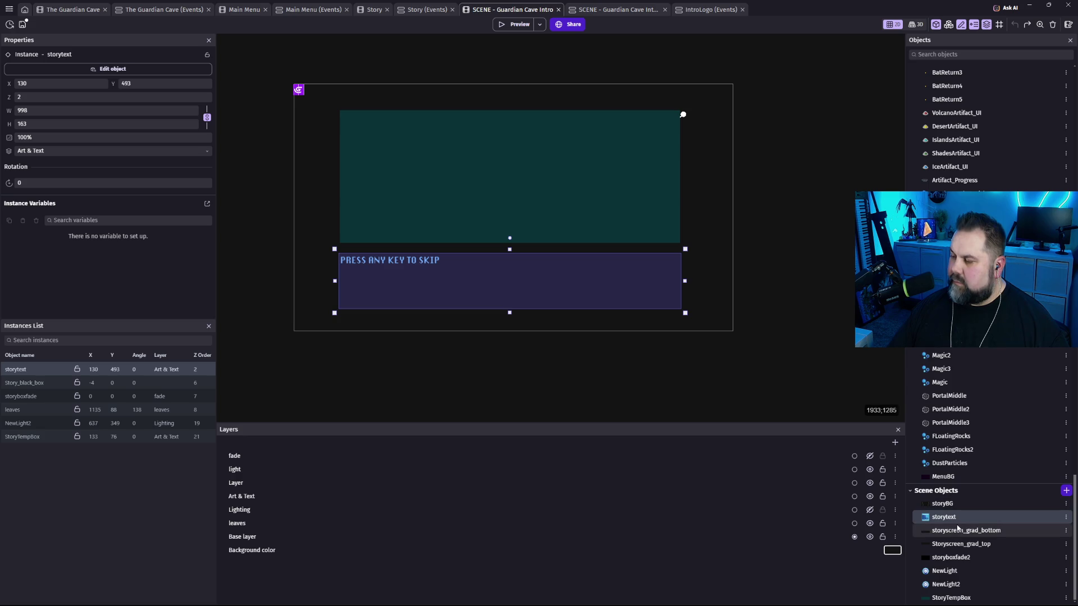
{"action": "right_click", "coordinate": [943, 517]}
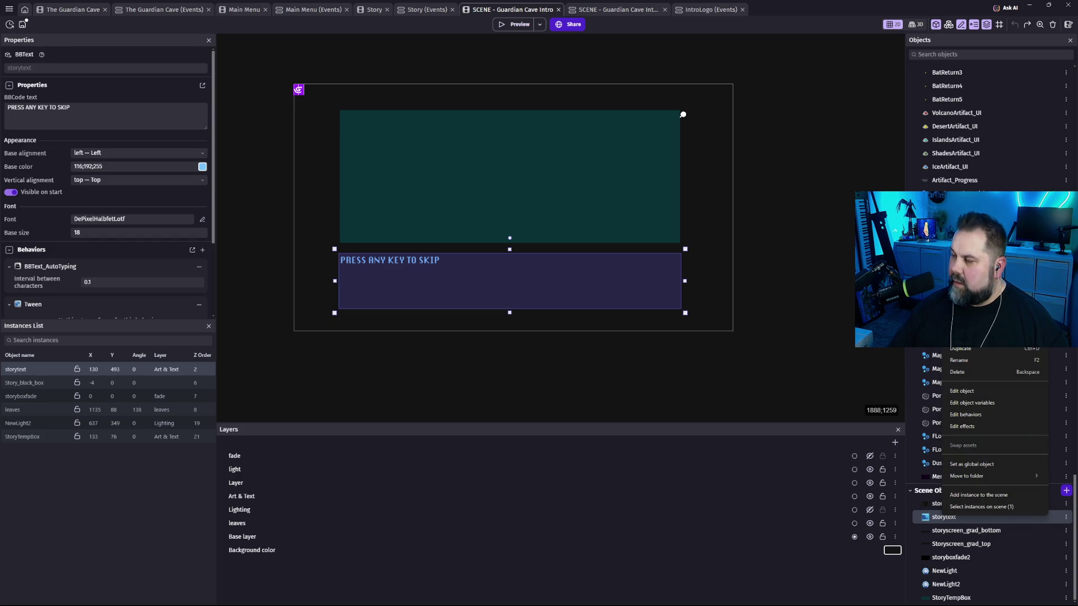
{"action": "left_click", "coordinate": [959, 517]}
{"action": "right_click", "coordinate": [959, 517]}
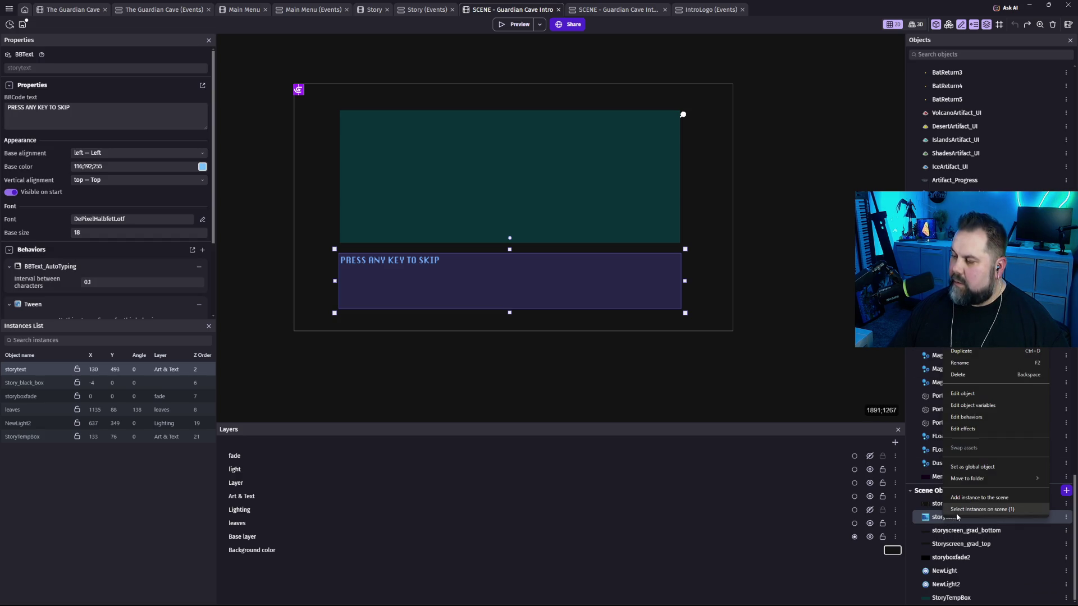
{"action": "left_click", "coordinate": [980, 350]}
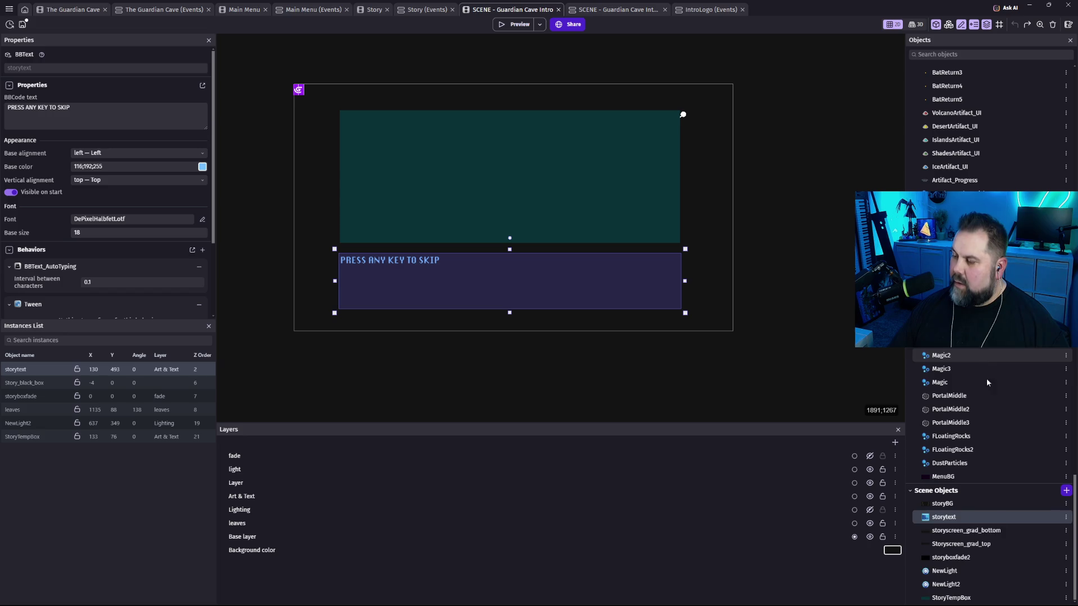
{"action": "key", "text": "Return"}
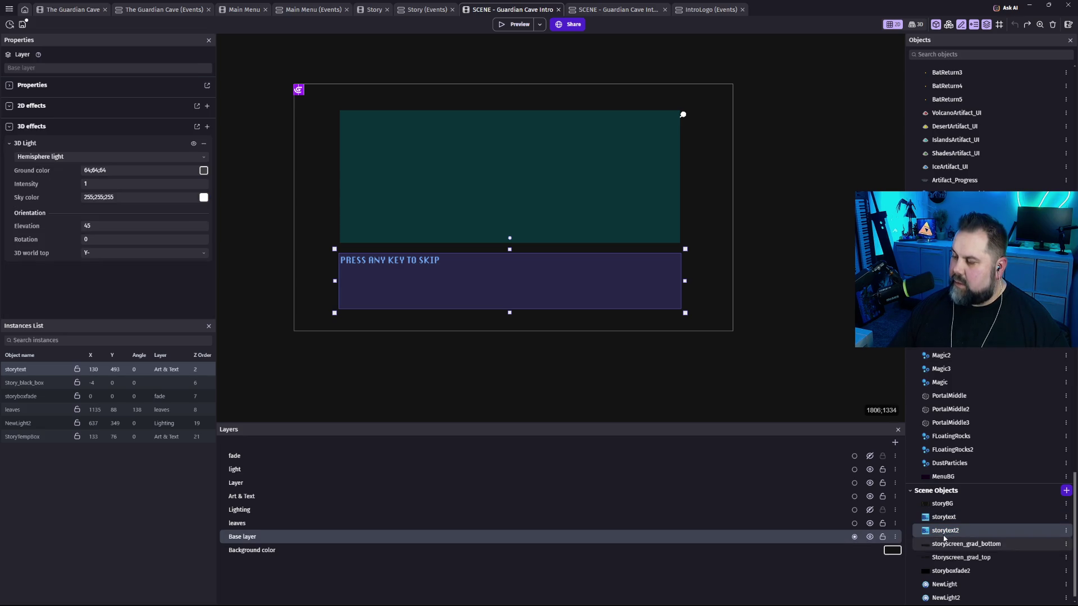
Select the storytext instance, then pick the storytext2 object for placing.
{"action": "left_click", "coordinate": [705, 234]}
{"action": "left_click", "coordinate": [419, 263]}
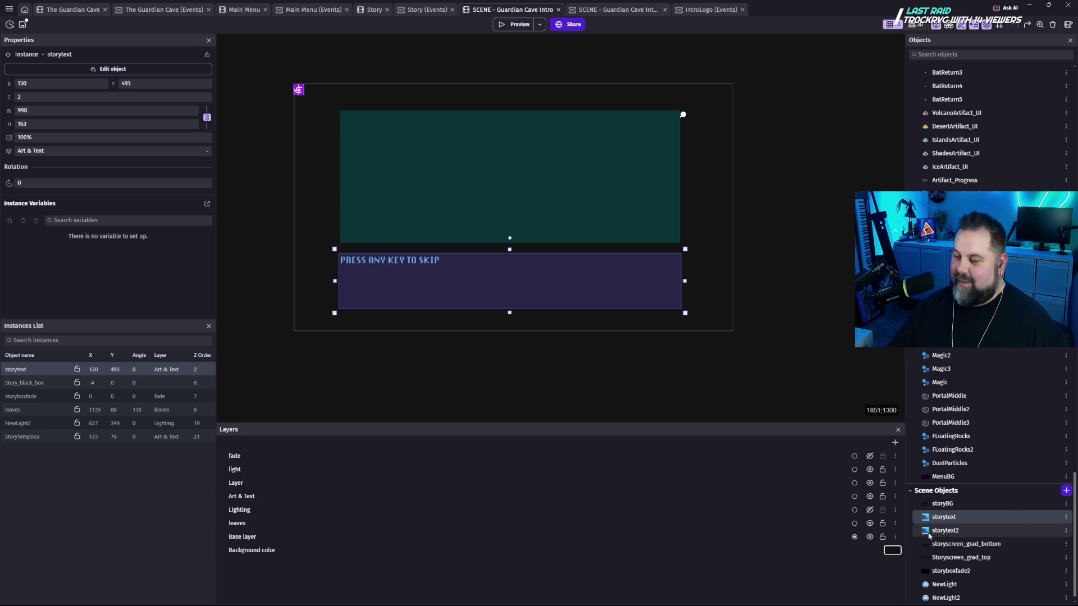
{"action": "left_click", "coordinate": [928, 534]}
Place a storytext2 instance at the bottom right and set its base colour to yellow.
{"action": "mouse_move", "coordinate": [927, 535]}
{"action": "left_mouse_down"}
{"action": "mouse_move", "coordinate": [623, 329]}
{"action": "mouse_move", "coordinate": [643, 336]}
{"action": "mouse_move", "coordinate": [648, 318]}
{"action": "left_mouse_up"}
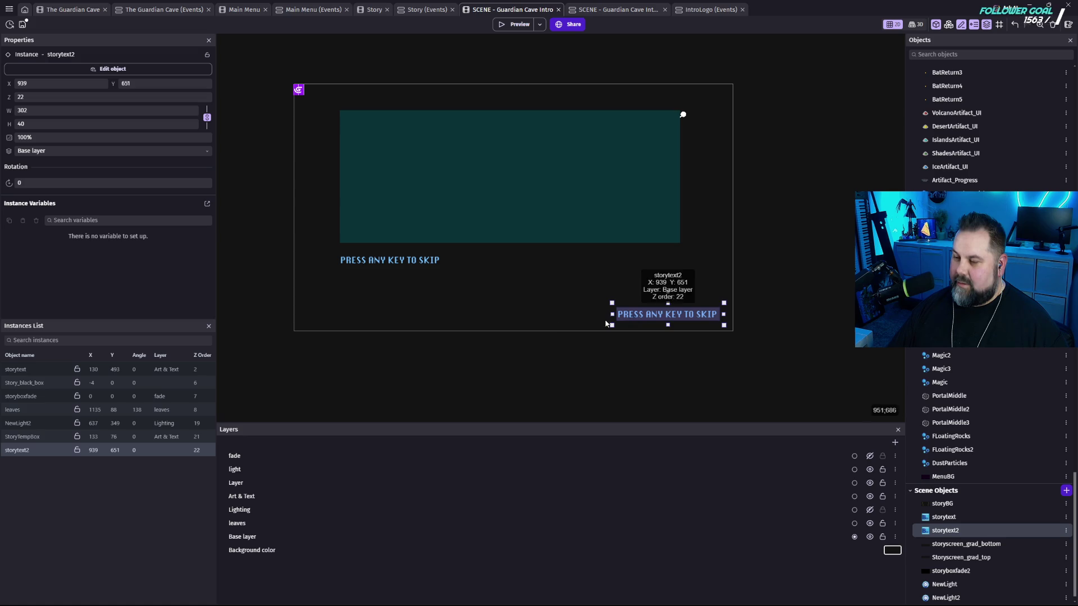
{"action": "double_click", "coordinate": [698, 318]}
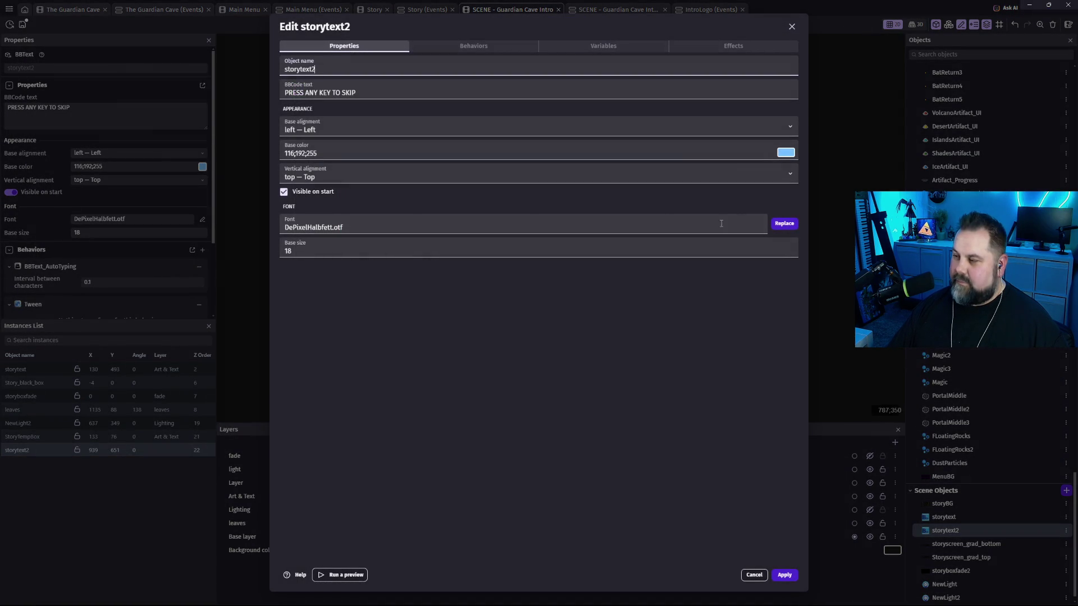
{"action": "left_click", "coordinate": [786, 153]}
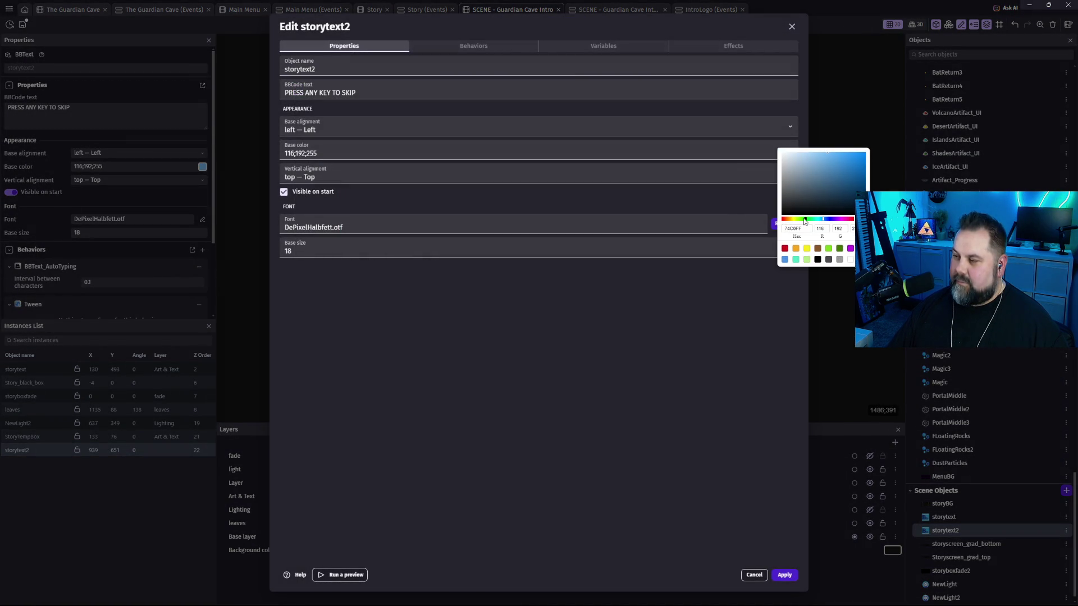
{"action": "left_click", "coordinate": [807, 249]}
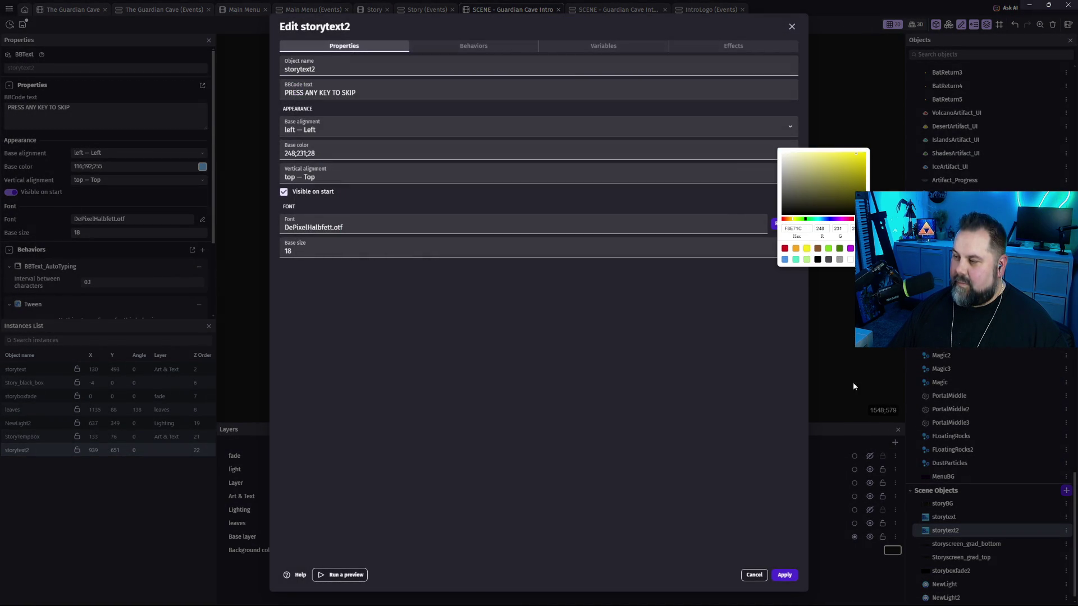
{"action": "left_click", "coordinate": [791, 578]}
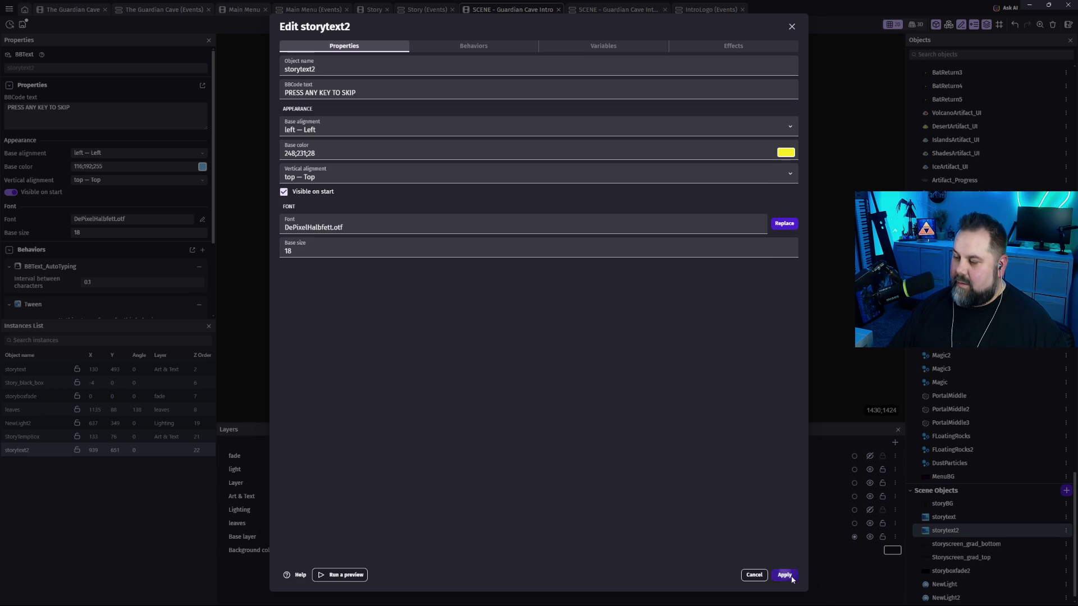
{"action": "left_click", "coordinate": [790, 577]}
{"action": "left_click", "coordinate": [774, 366]}
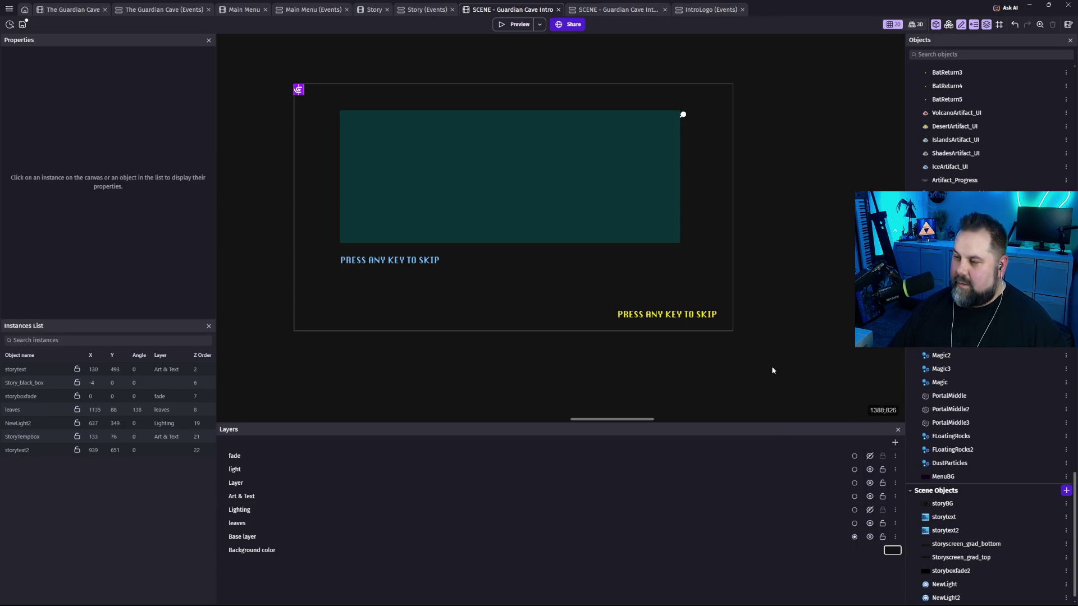
{"action": "left_click", "coordinate": [699, 322]}
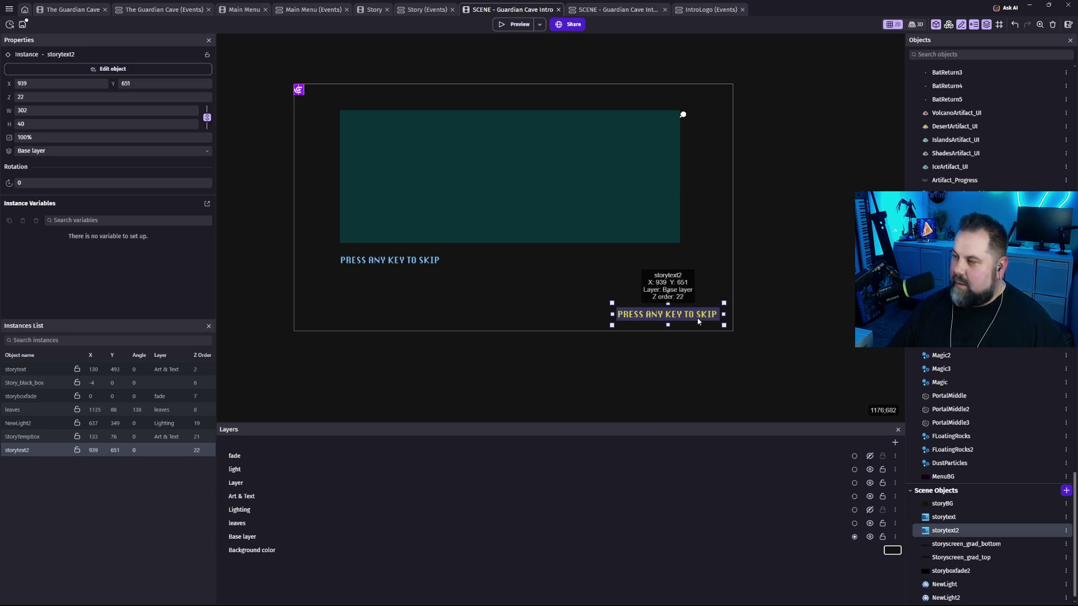
Set storytext2's base size to 12 and move it further right along the bottom.
{"action": "double_click", "coordinate": [697, 319]}
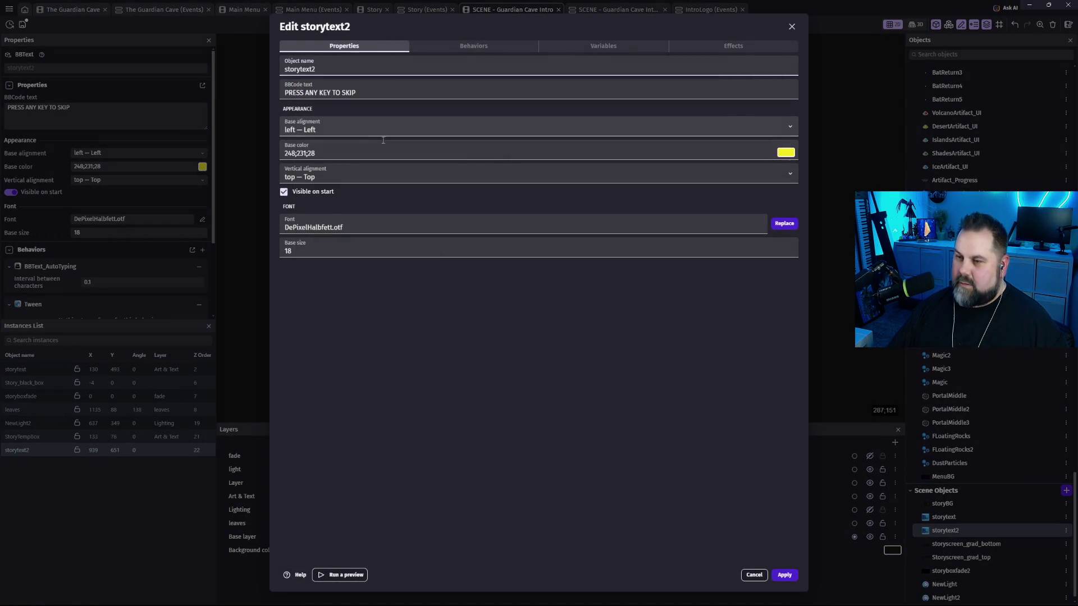
{"action": "left_click", "coordinate": [317, 251]}
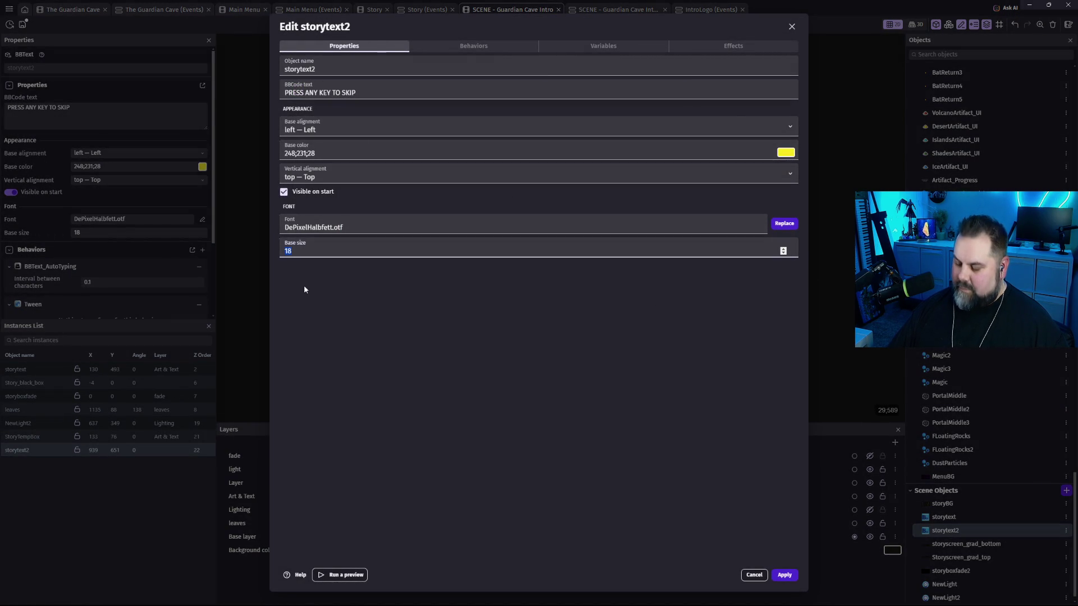
{"action": "type", "text": "12"}
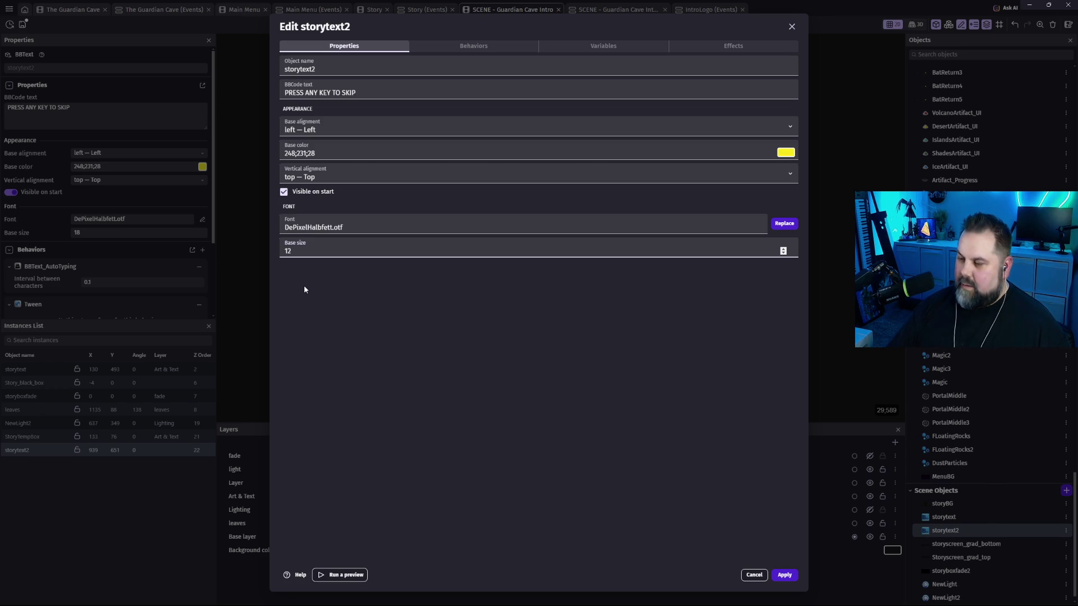
{"action": "left_click", "coordinate": [786, 577]}
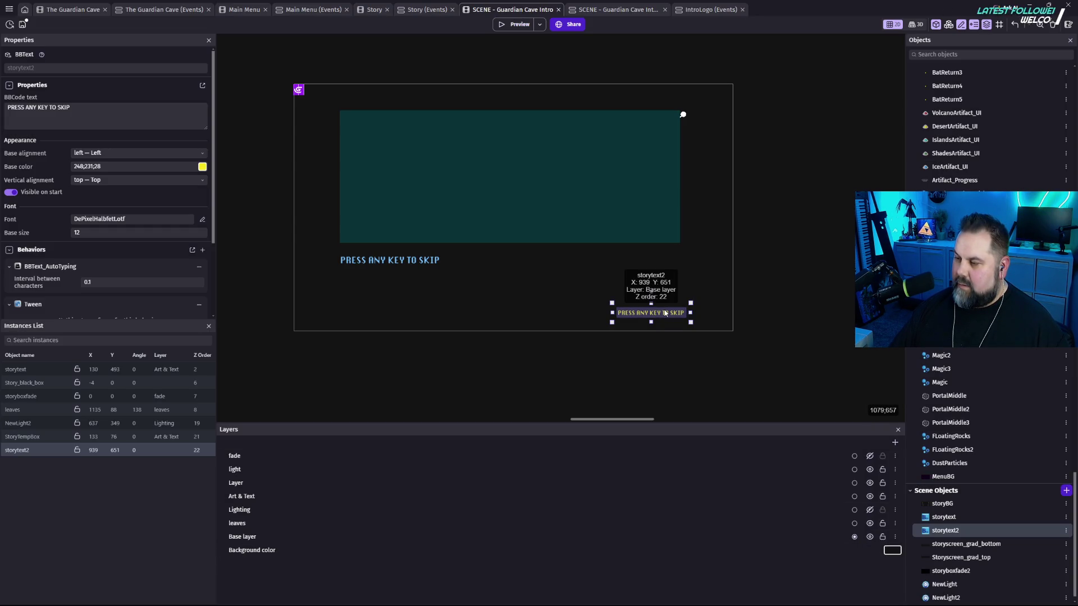
{"action": "left_click_drag", "start_coordinate": [666, 314], "coordinate": [699, 317]}
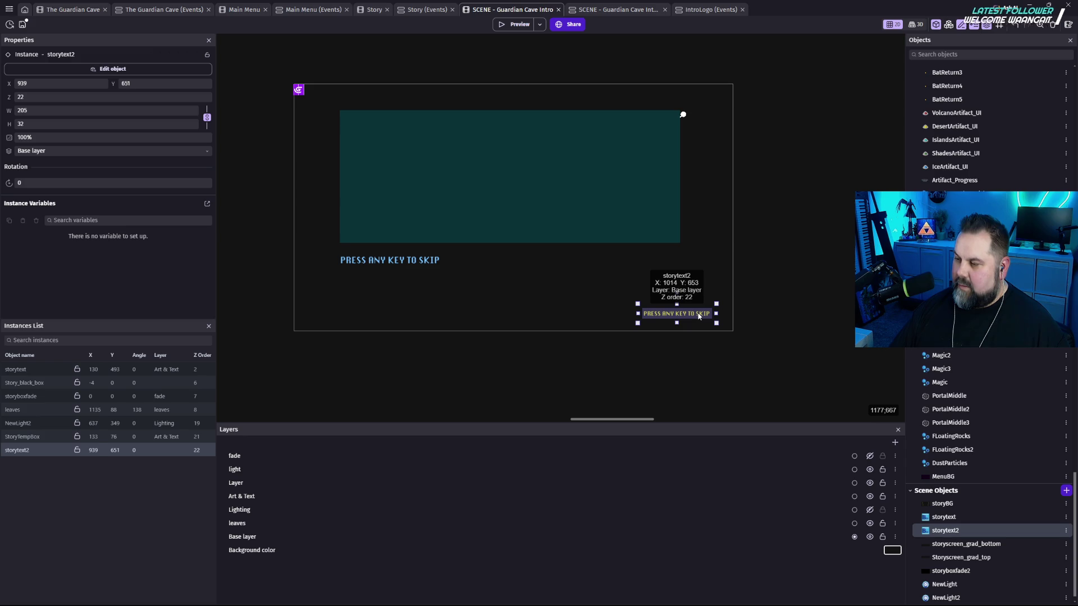
{"action": "left_click", "coordinate": [783, 302]}
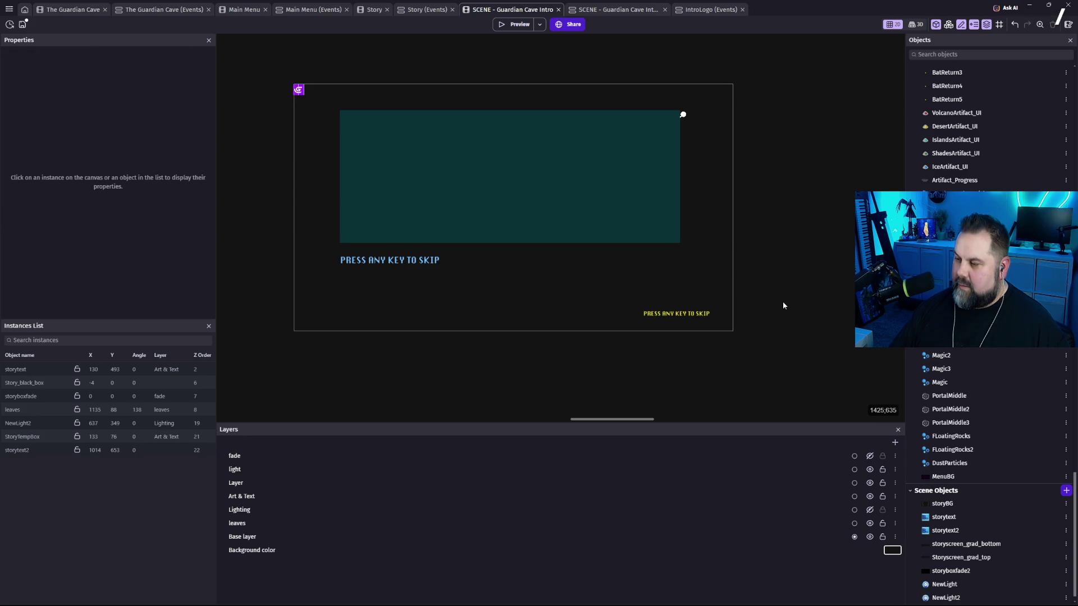
Preview the intro scene twice, once with the fade layer visible, then close the preview.
{"action": "left_click", "coordinate": [527, 25]}
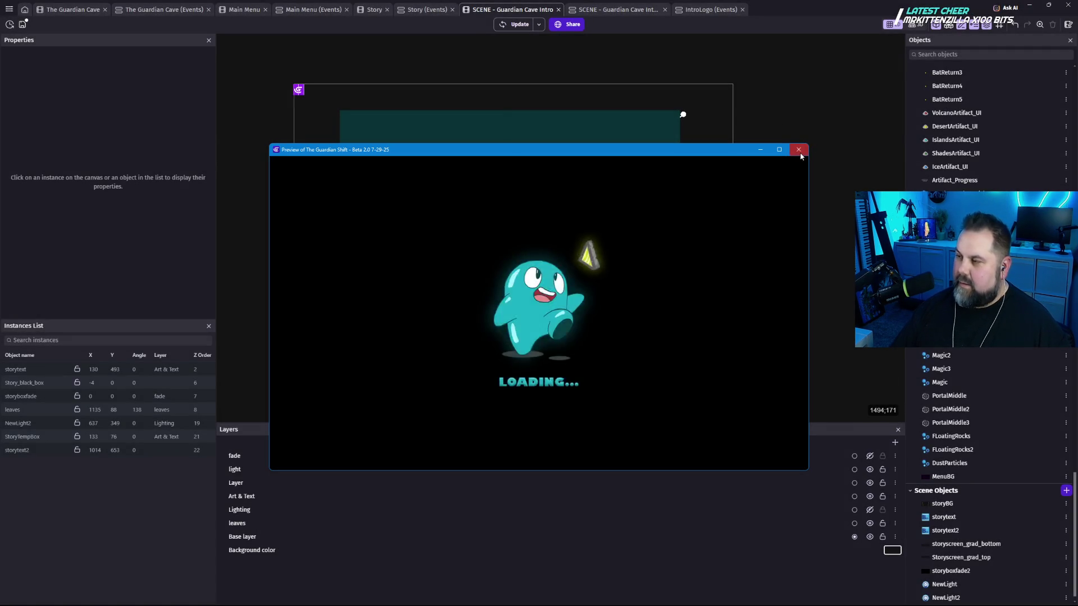
{"action": "left_click", "coordinate": [798, 149]}
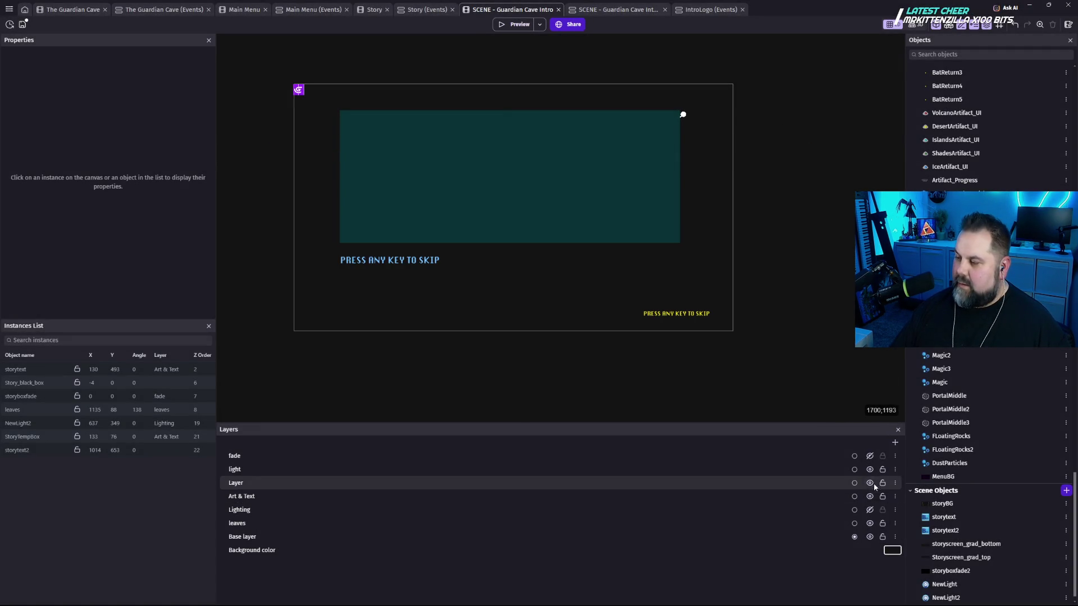
{"action": "left_click", "coordinate": [870, 457]}
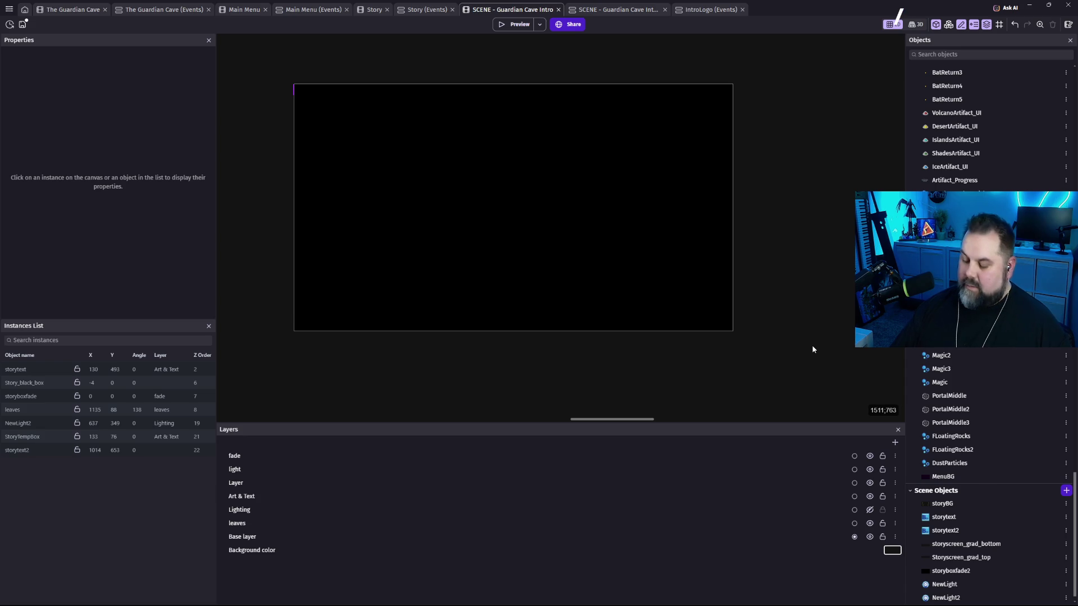
{"action": "left_click", "coordinate": [513, 25]}
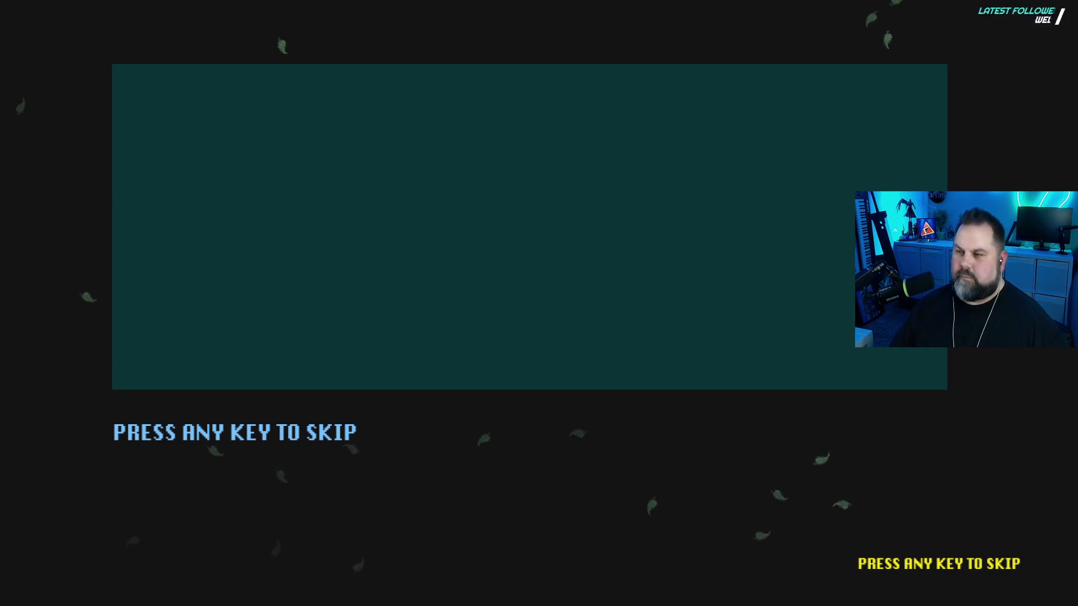
{"action": "key", "text": "F11"}
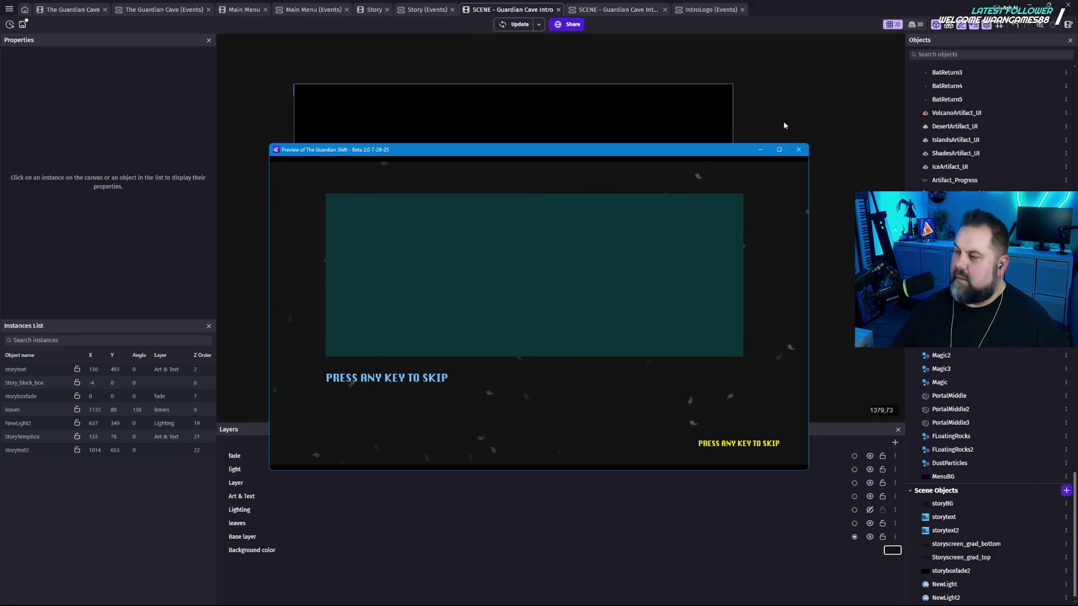
{"action": "left_click", "coordinate": [798, 149]}
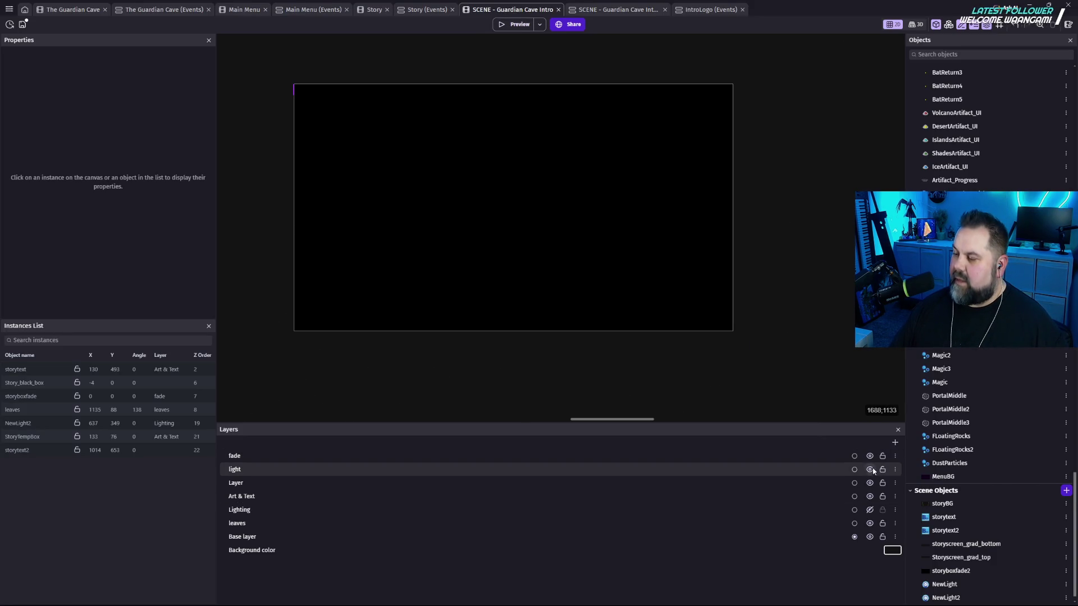
Hide the fade layer and move the yellow skip text slightly left and up.
{"action": "left_click", "coordinate": [870, 456]}
{"action": "left_click", "coordinate": [691, 316]}
{"action": "left_click_drag", "start_coordinate": [690, 315], "coordinate": [657, 306]}
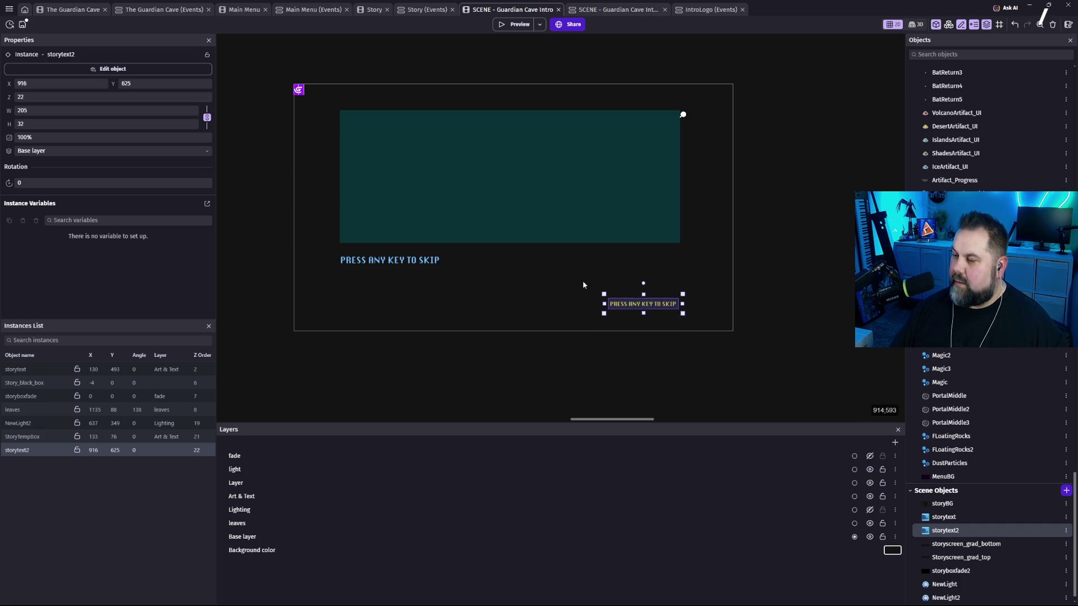
Shorten the storytext box and set its text to placeholder 'DKJD KJH KJDHKDIOUIUYGDWUDG GD IWUGD IWD IWDG WIDUG WIDUGW IDG WDI WUIDG WIUDG IWUGDIWUD G'.
{"action": "left_click", "coordinate": [430, 263]}
{"action": "left_click_drag", "start_coordinate": [509, 312], "coordinate": [511, 298]}
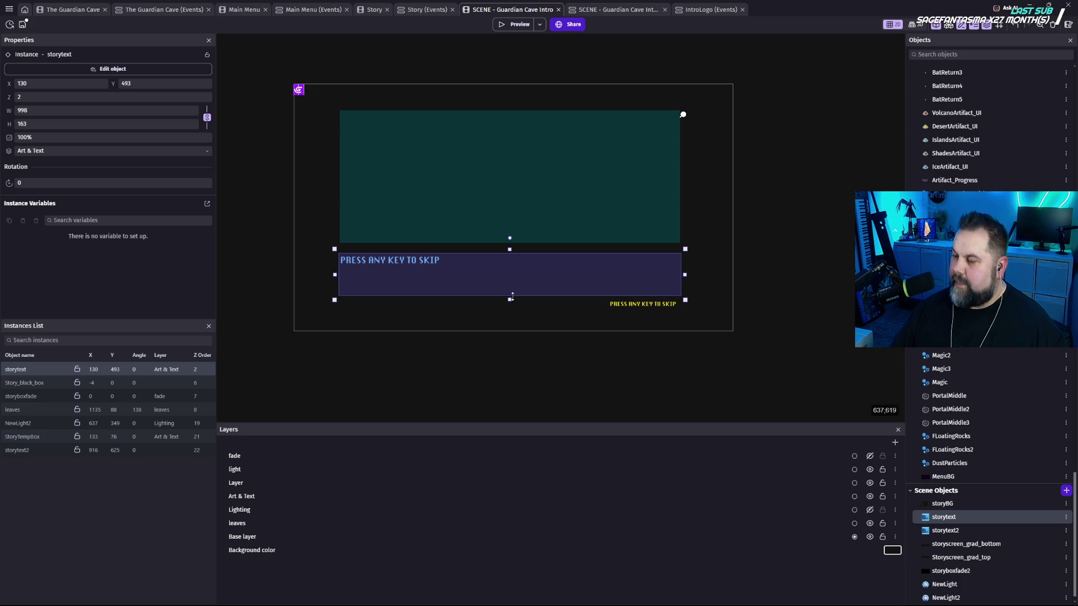
{"action": "double_click", "coordinate": [433, 262]}
{"action": "left_click", "coordinate": [383, 90]}
{"action": "type", "text": "KJH DKKHD KH K"}
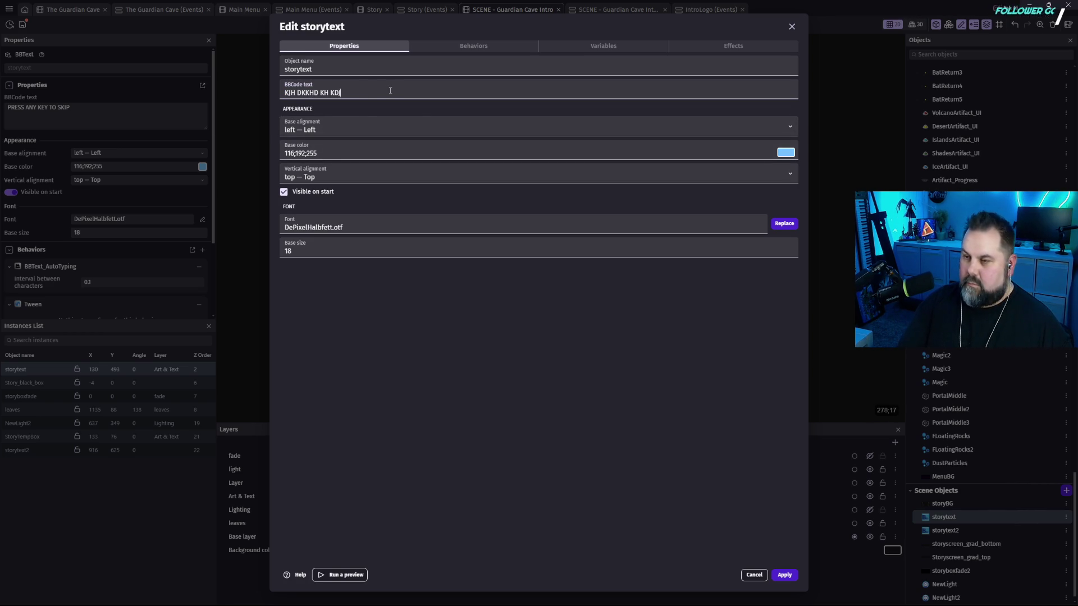
{"action": "type", "text": "DKJD KJH KJDHKDIOUIUYGDWUDG GD IWUGD IWD IWDG WIDUG WIDUGW IDG WDI WUIDG WIUDG IWUGDIWUD G"}
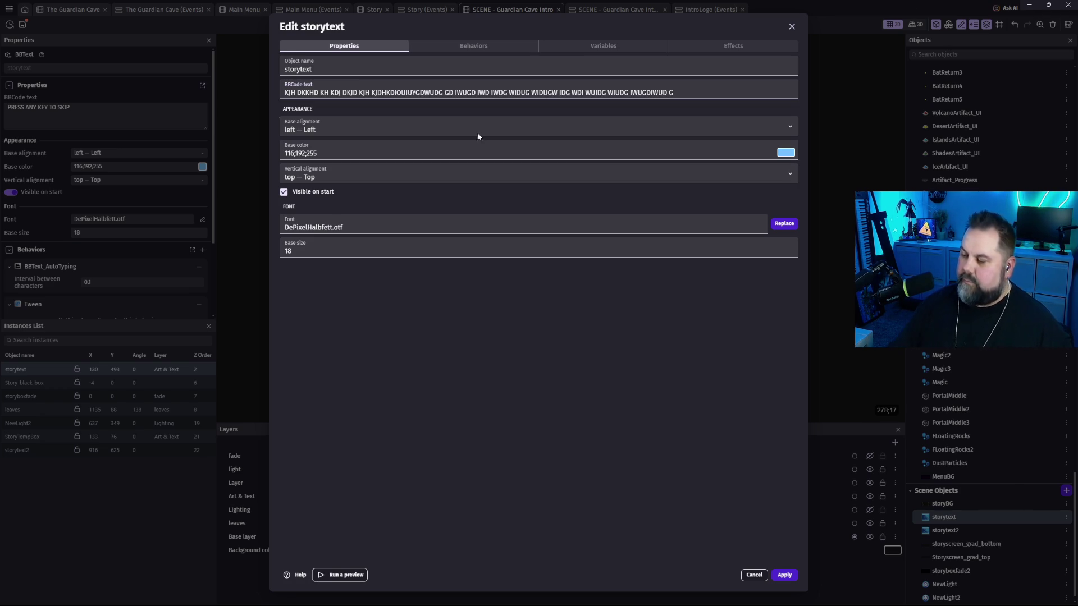
{"action": "left_click", "coordinate": [785, 576]}
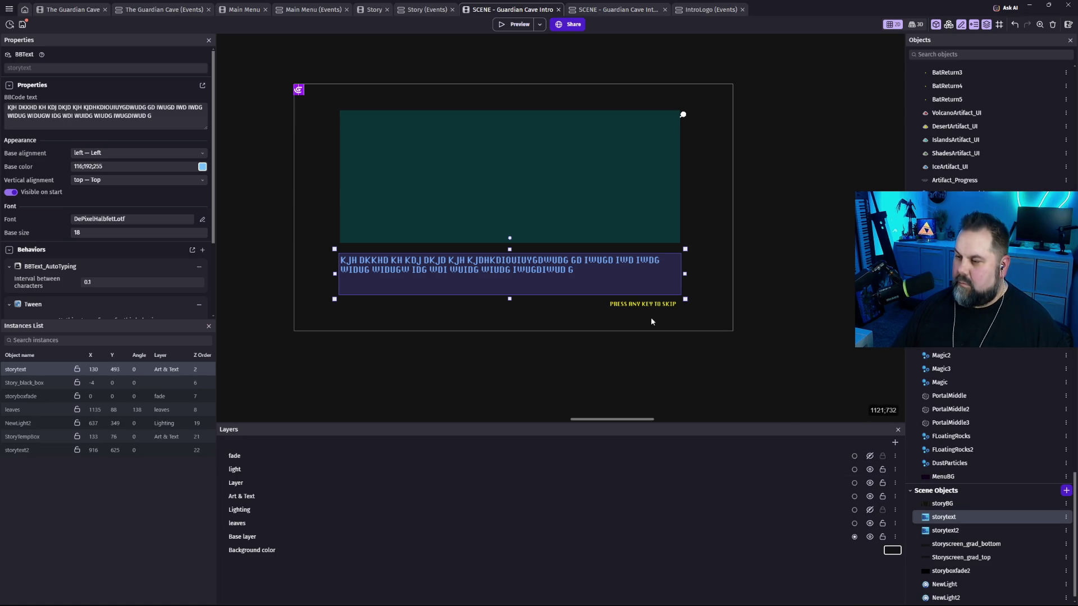
Append 'WFDGWGF WIUGFDOUDG OWUDGO IWUGD' to the storytext so it wraps to three lines.
{"action": "left_click", "coordinate": [552, 268]}
{"action": "double_click", "coordinate": [552, 269]}
{"action": "left_click", "coordinate": [702, 90]}
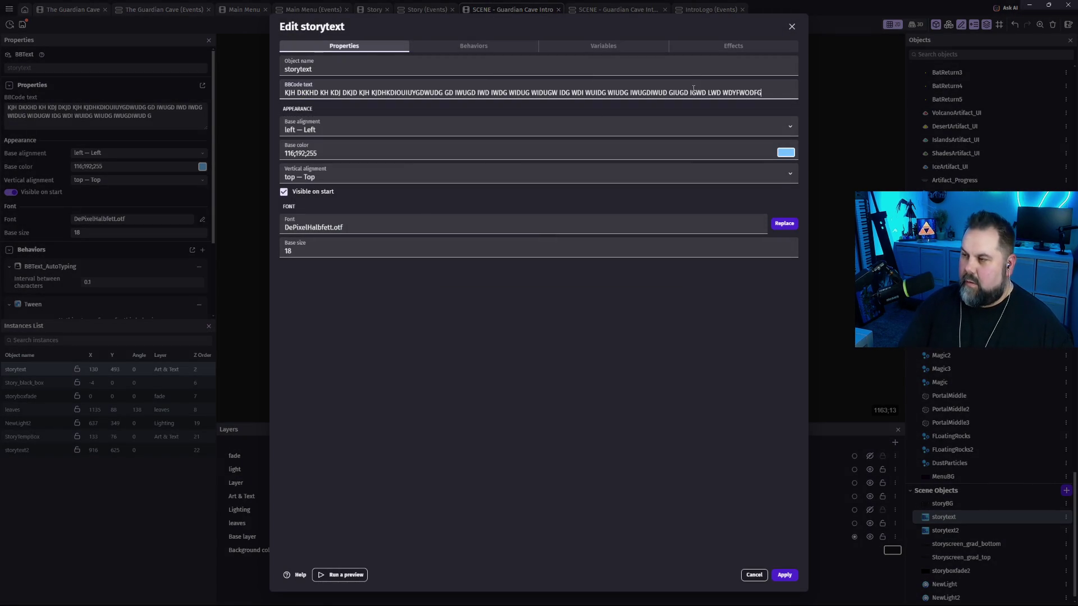
{"action": "type", "text": "WFDGWGF WIUGFDOUDG OWUDGO IWUGD"}
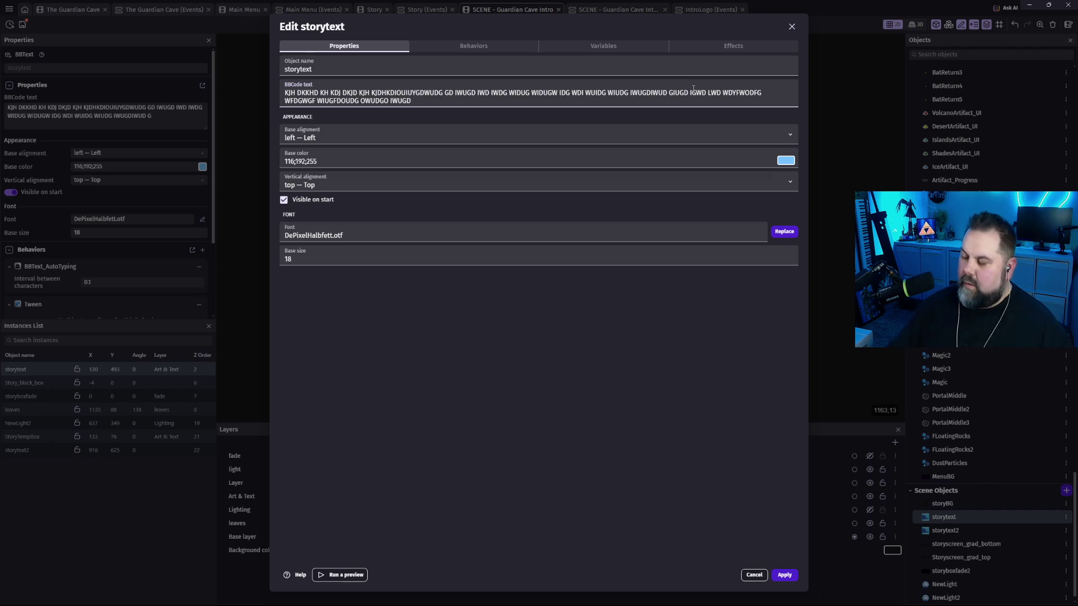
{"action": "left_click", "coordinate": [793, 578]}
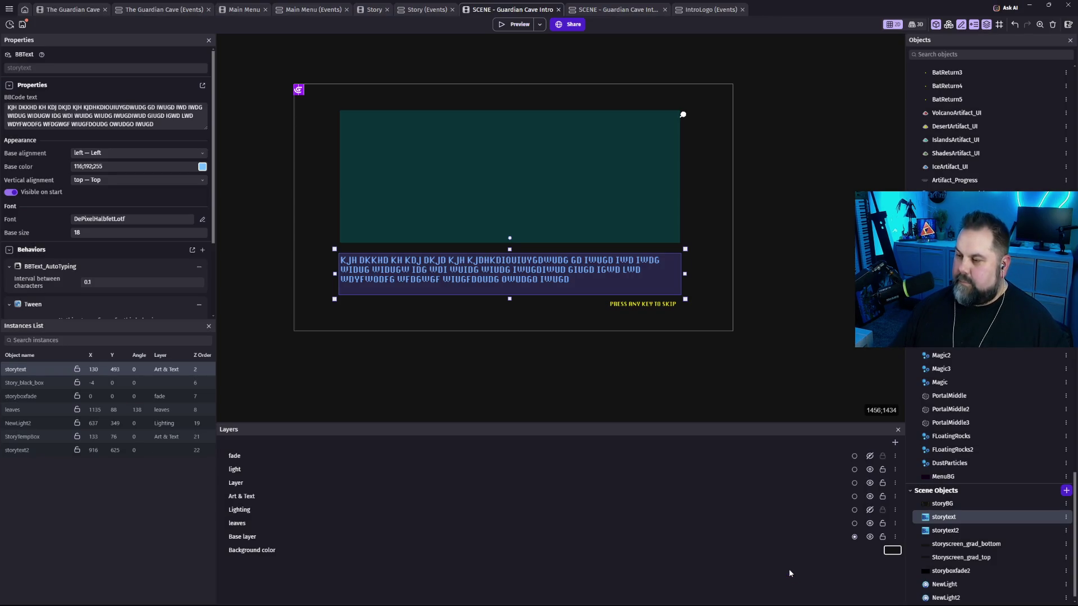
{"action": "left_click", "coordinate": [775, 344]}
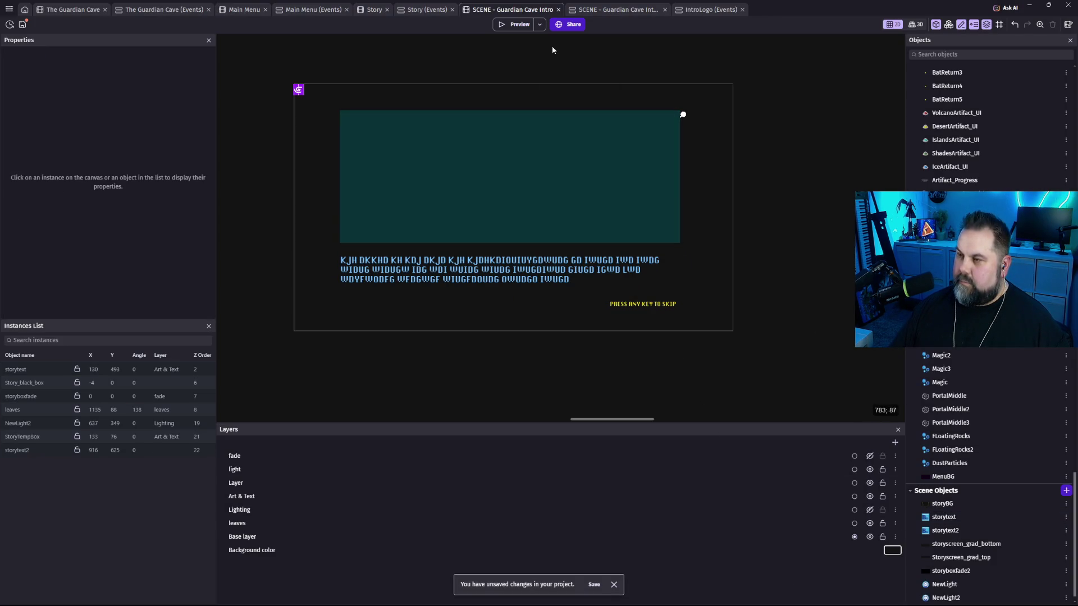
Delete storytext2's BBText_AutoTyping behavior, keeping Tween, and show the fade layer again.
{"action": "left_click", "coordinate": [515, 24]}
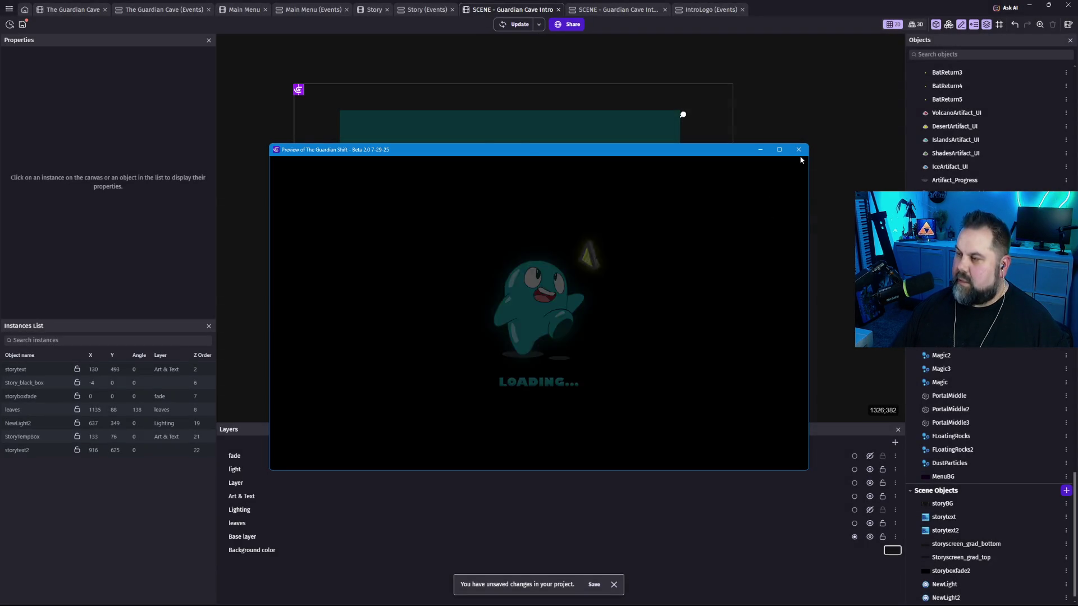
{"action": "left_click", "coordinate": [802, 150]}
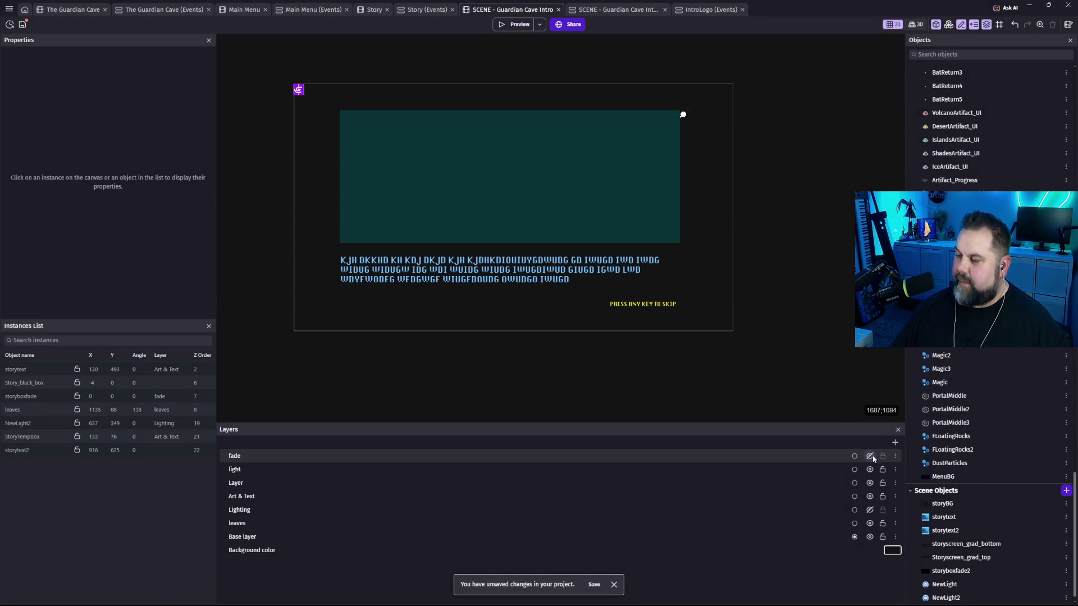
{"action": "double_click", "coordinate": [649, 303]}
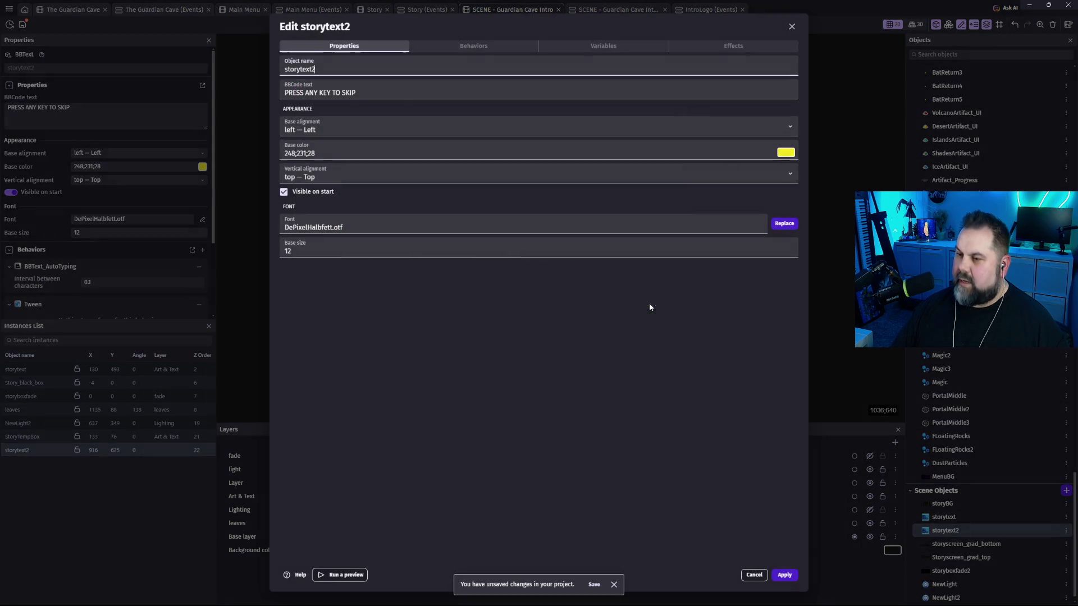
{"action": "left_click", "coordinate": [475, 47]}
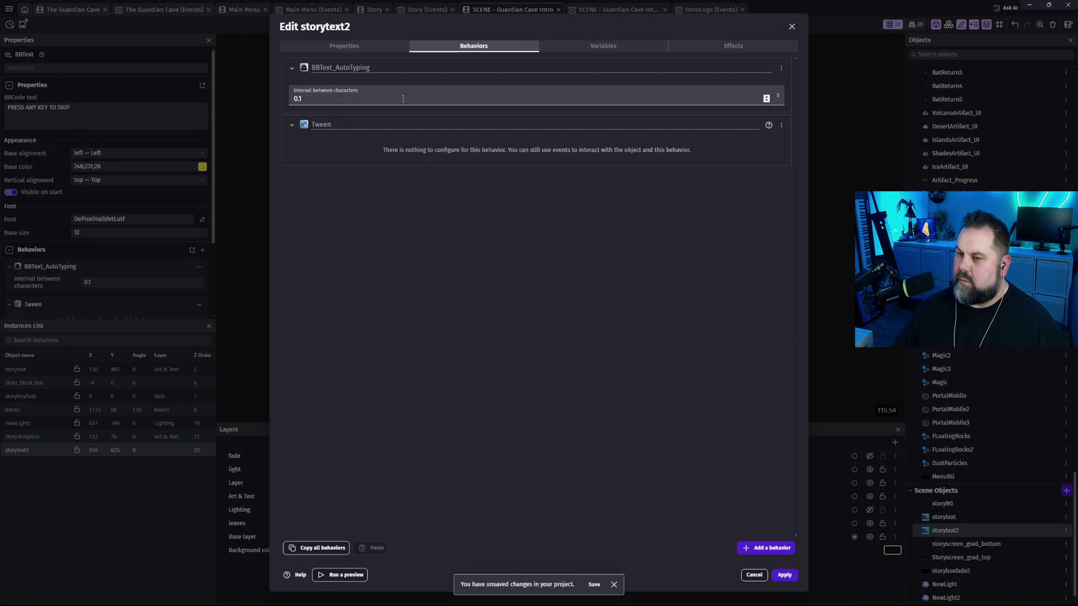
{"action": "left_click", "coordinate": [781, 68]}
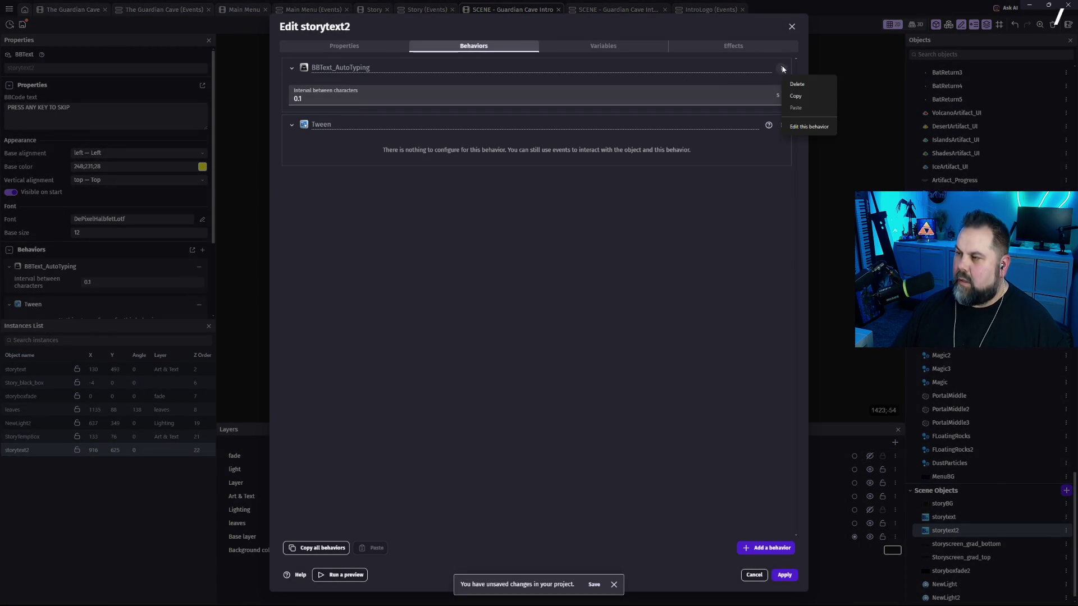
{"action": "left_click", "coordinate": [803, 95]}
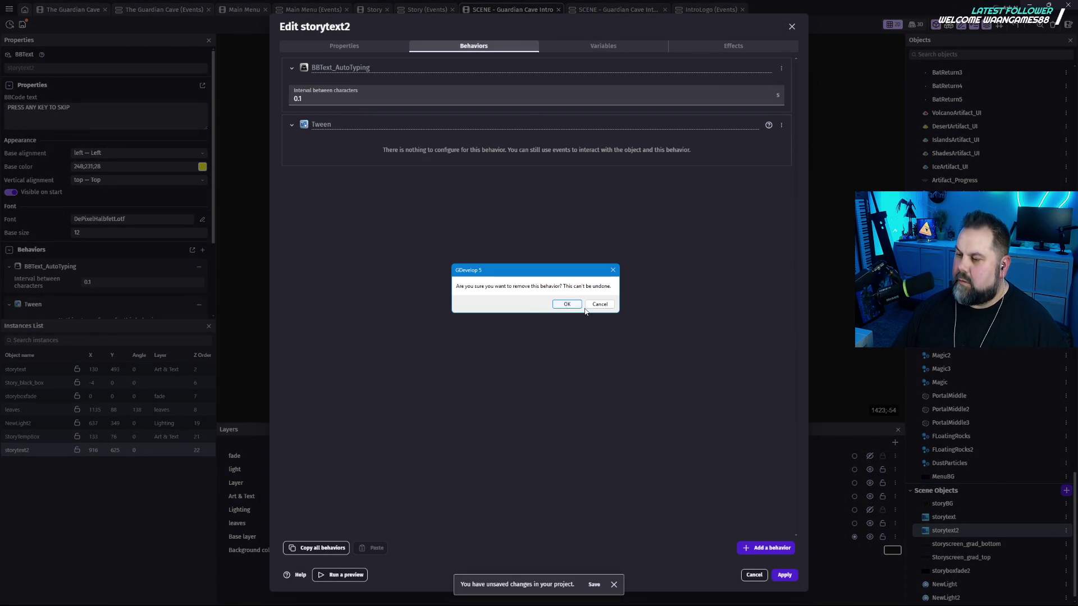
{"action": "left_click", "coordinate": [567, 304]}
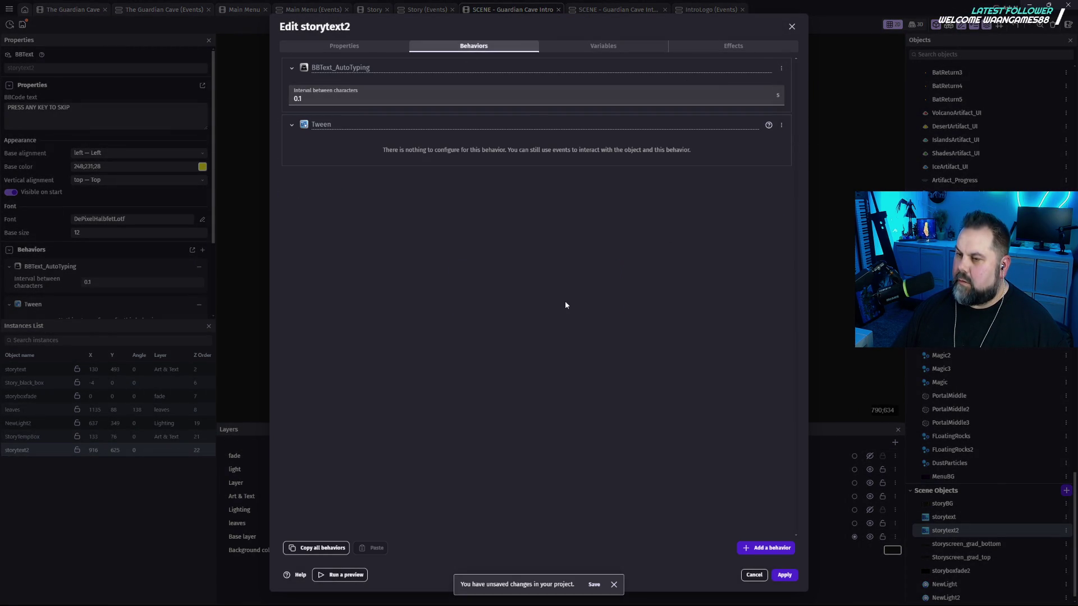
{"action": "left_click", "coordinate": [785, 575]}
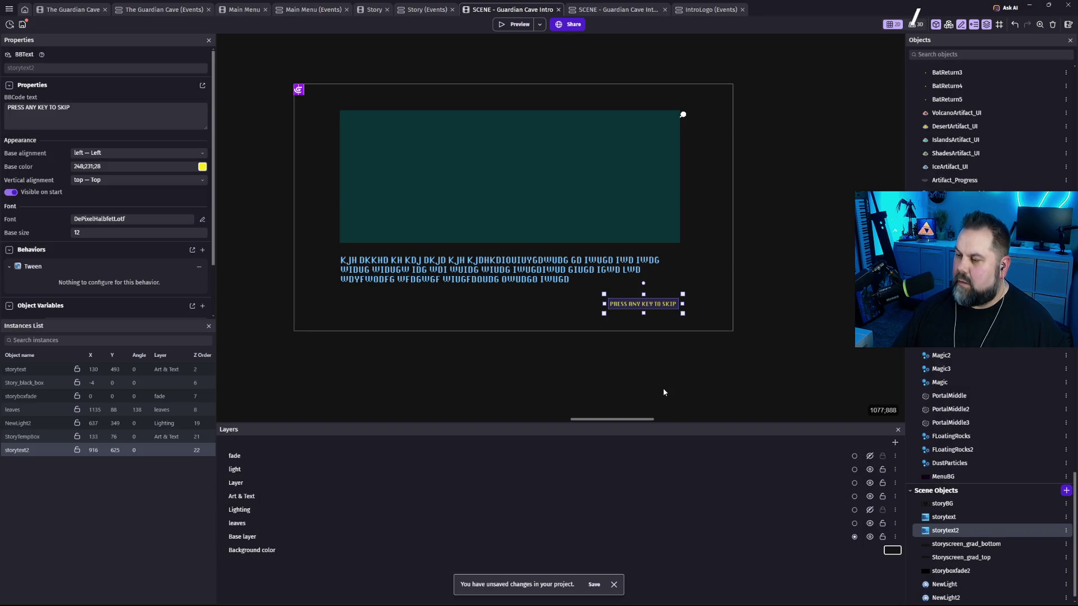
{"action": "left_click", "coordinate": [651, 289]}
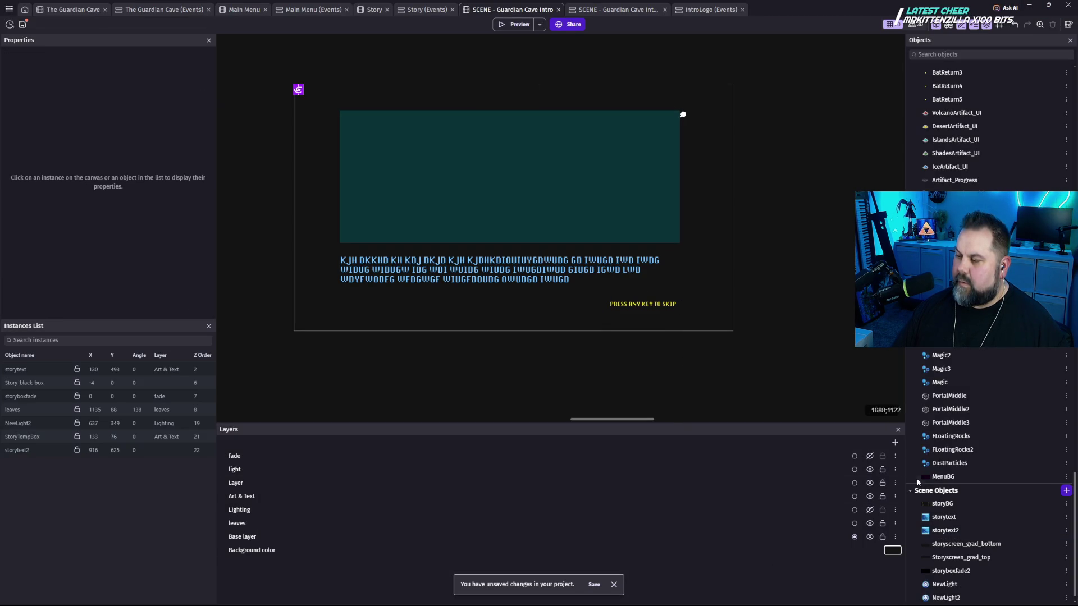
{"action": "left_click", "coordinate": [870, 456]}
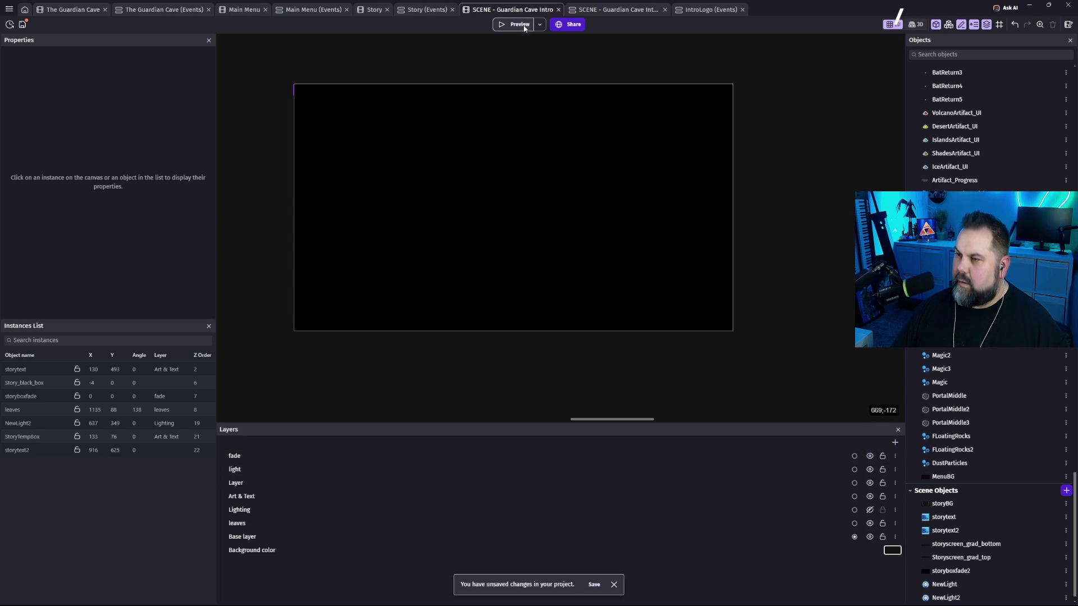
Run and close a cutscene preview, then hide the fade layer to reveal the teal story panel.
{"action": "left_click", "coordinate": [513, 25]}
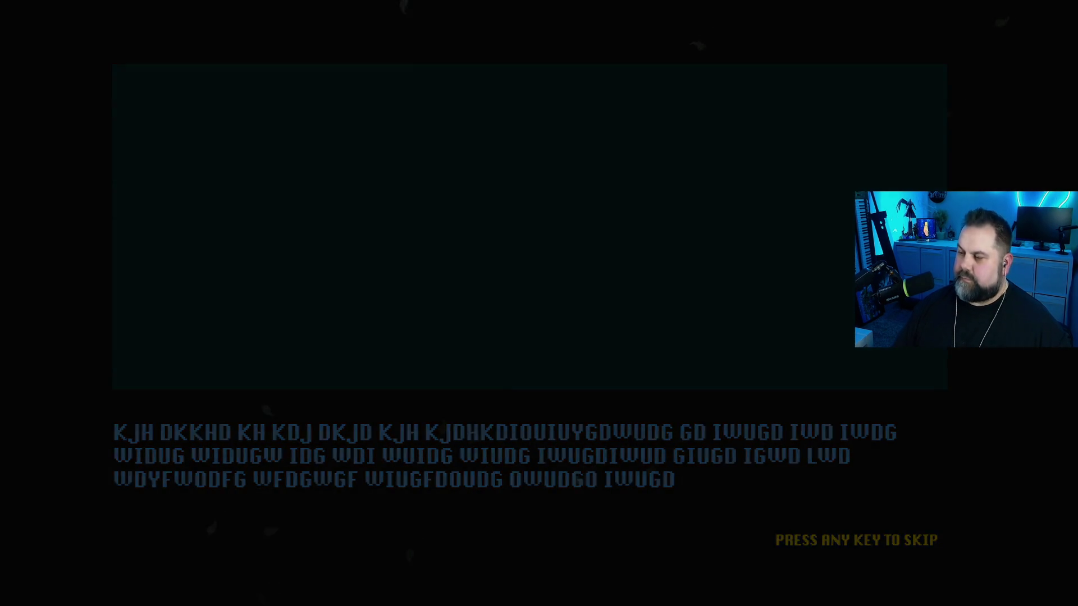
{"action": "key", "text": "Escape"}
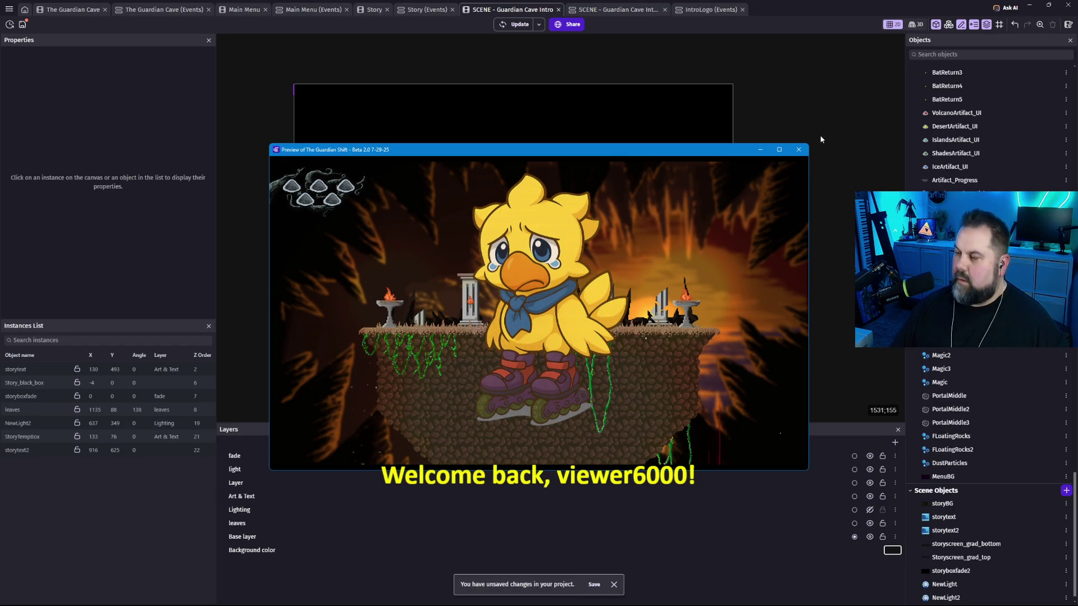
{"action": "left_click", "coordinate": [798, 150]}
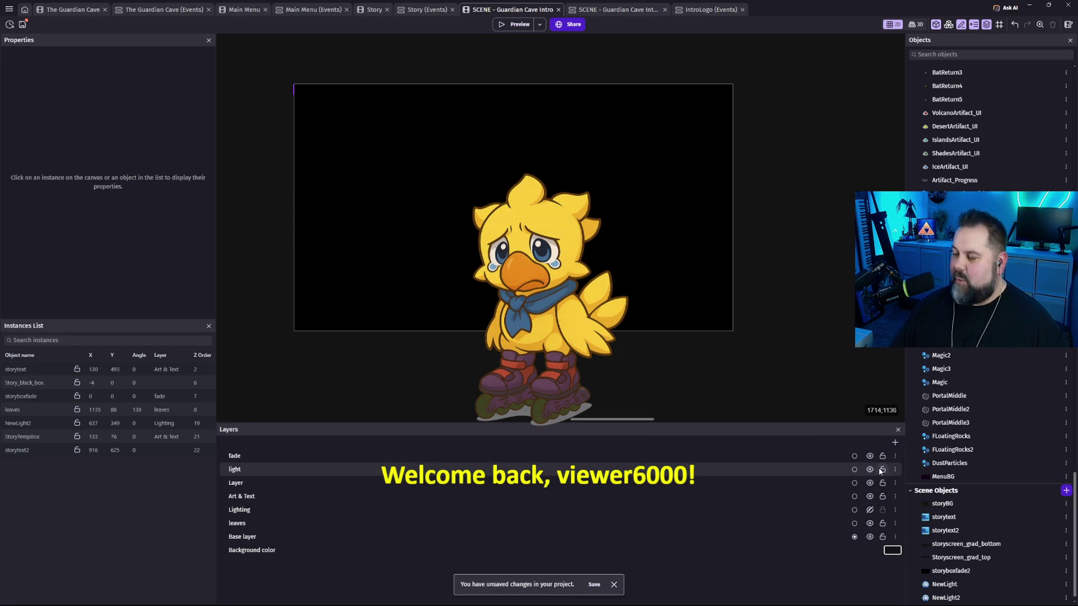
{"action": "left_click", "coordinate": [870, 455]}
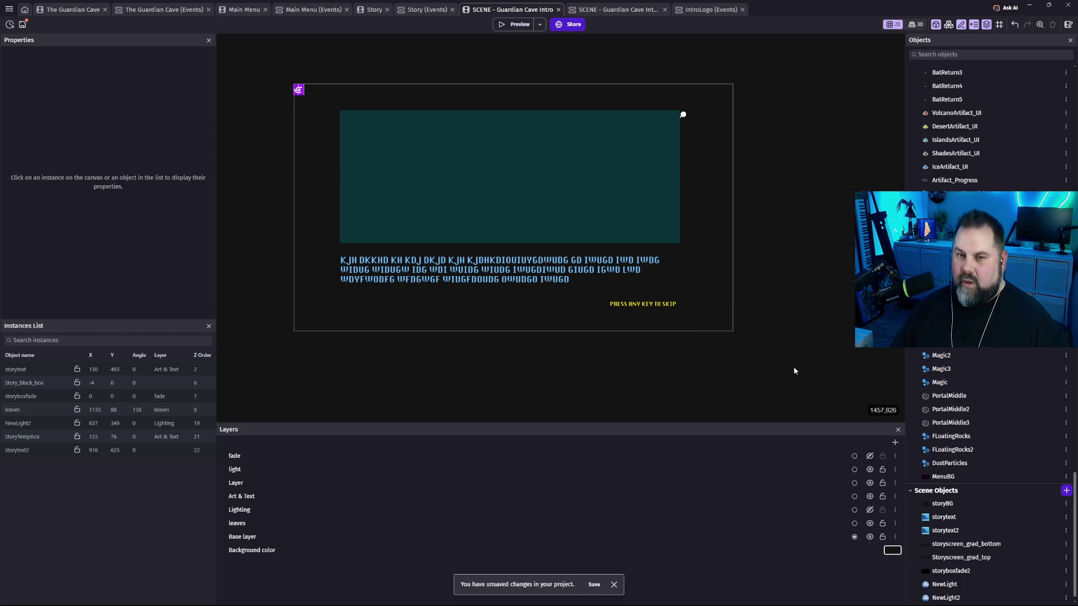
Add an Adjustment effect with alpha 0.5 to the storytext2 skip prompt and preview it.
{"action": "double_click", "coordinate": [651, 306]}
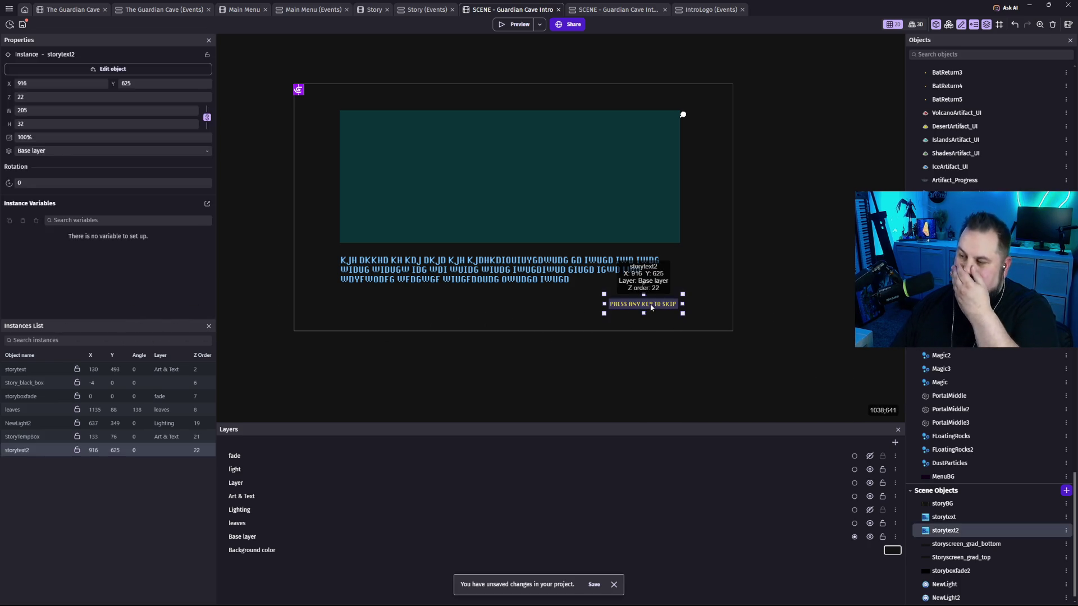
{"action": "left_click", "coordinate": [736, 47]}
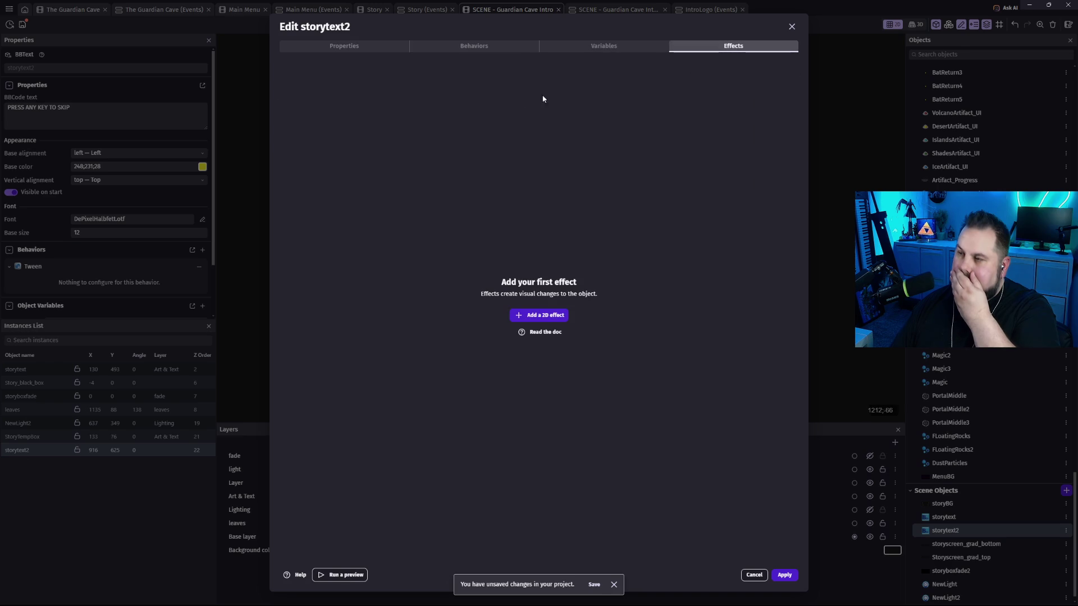
{"action": "left_click", "coordinate": [544, 318]}
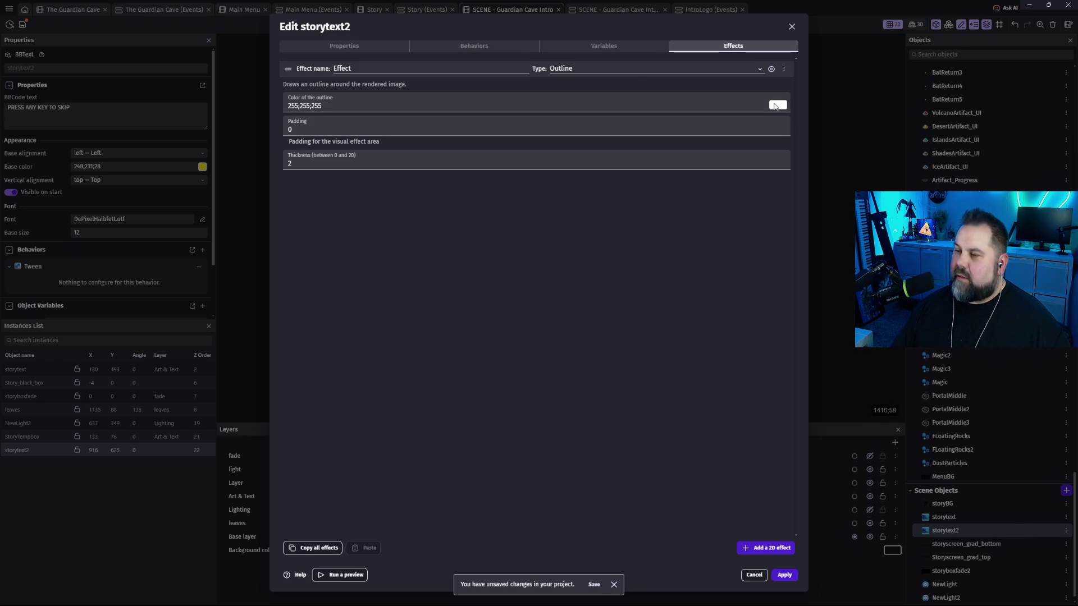
{"action": "left_click", "coordinate": [607, 73]}
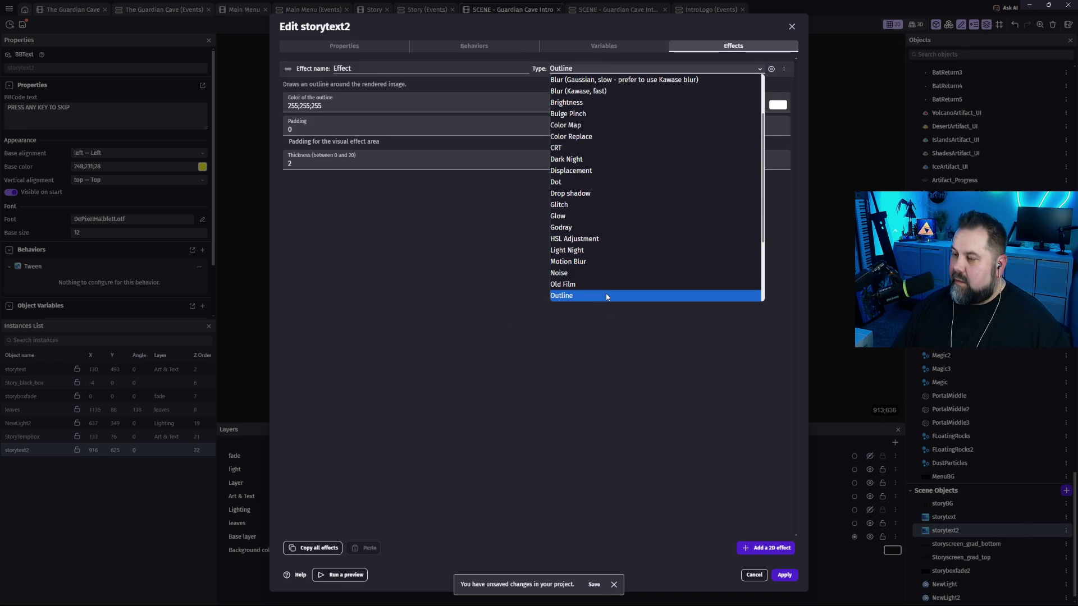
{"action": "scroll", "coordinate": [595, 227], "scroll_direction": "up", "scroll_amount": 2}
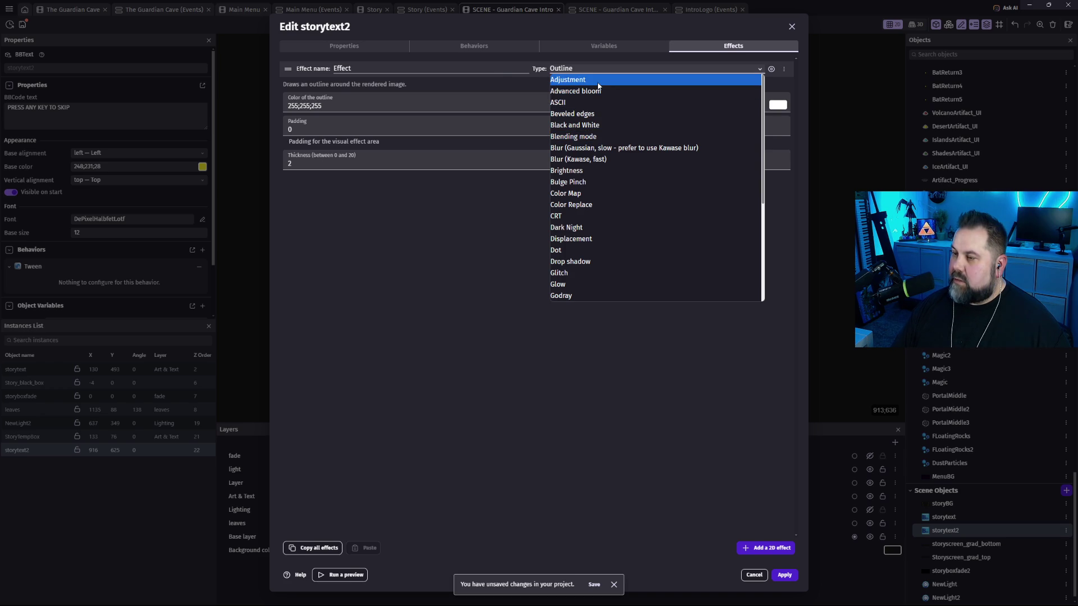
{"action": "left_click", "coordinate": [597, 82]}
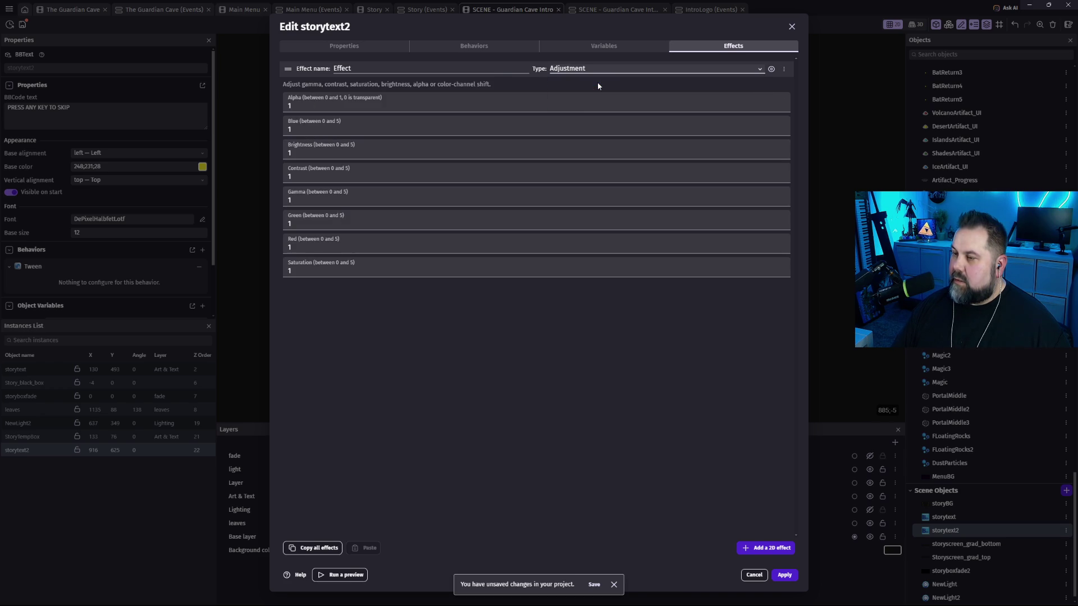
{"action": "left_click", "coordinate": [290, 106]}
{"action": "type", "text": "0.5"}
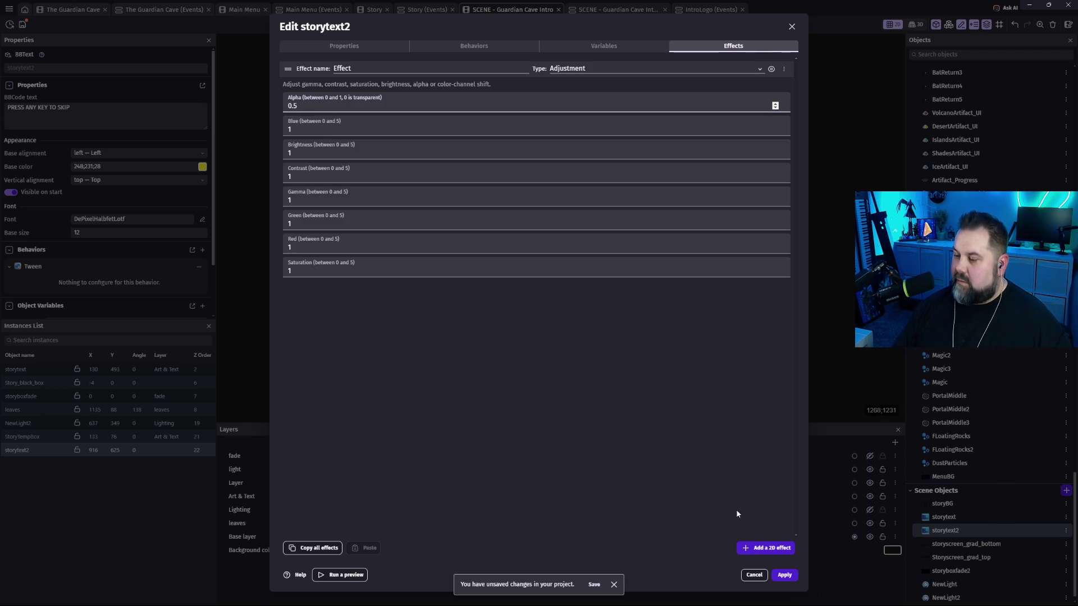
{"action": "left_click", "coordinate": [787, 576]}
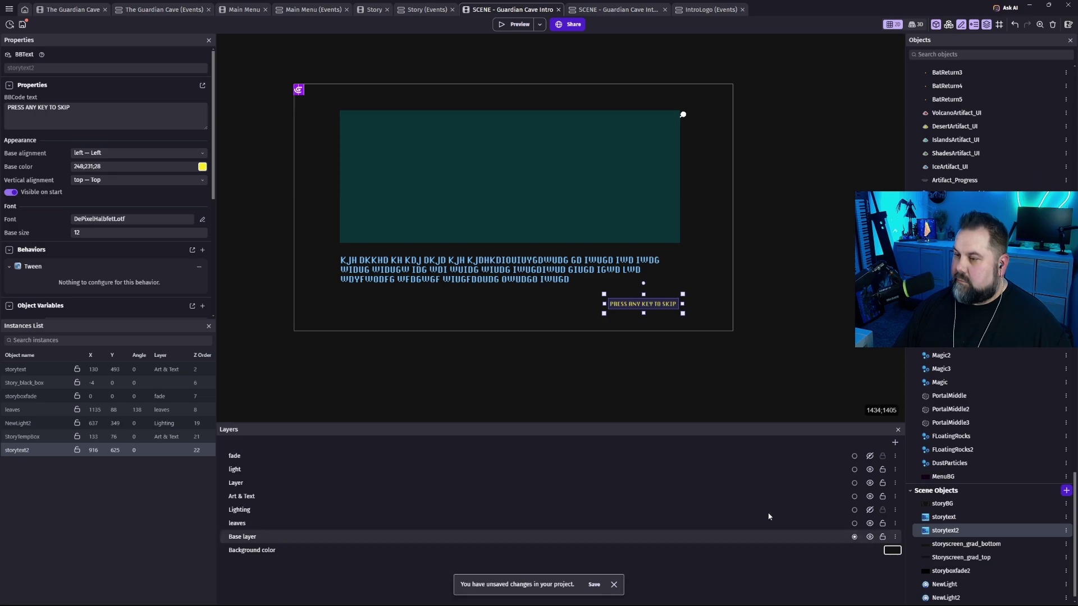
{"action": "left_click", "coordinate": [522, 27]}
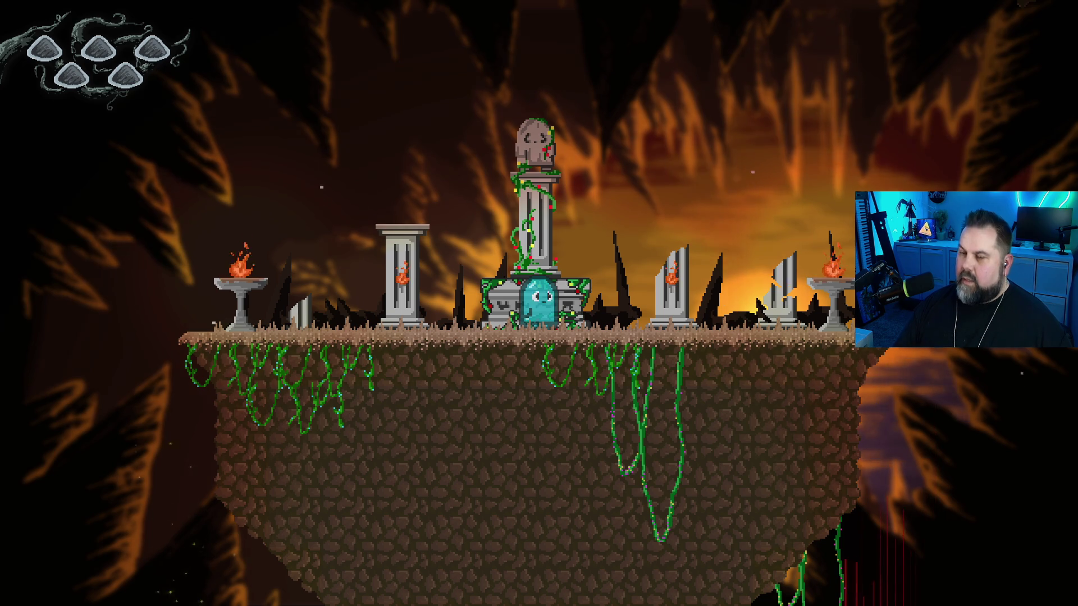
Exit fullscreen and close the running game preview.
{"action": "key", "text": "Escape"}
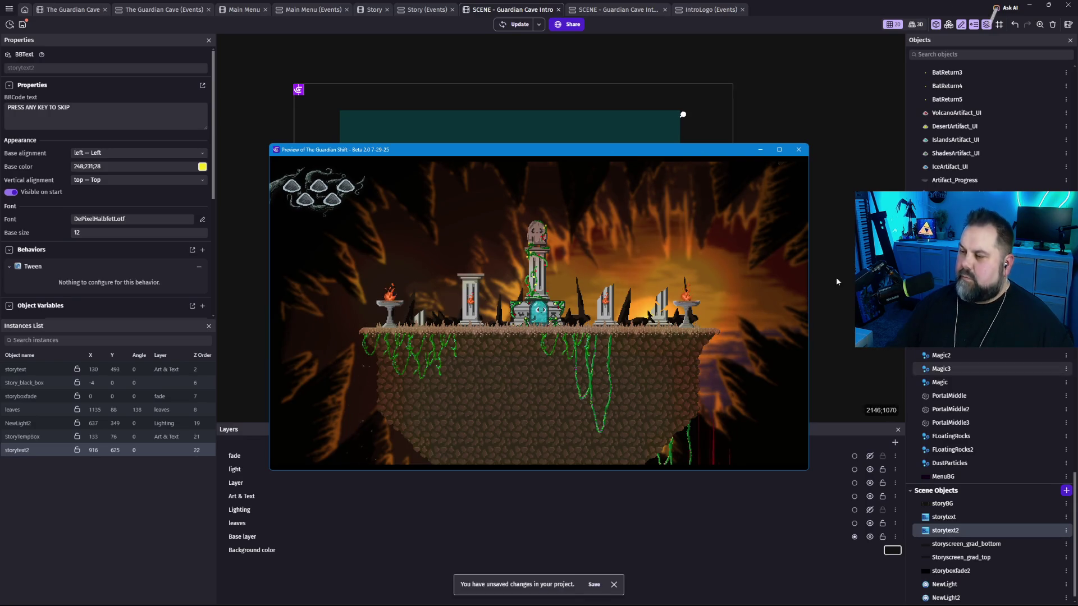
{"action": "left_click", "coordinate": [799, 149]}
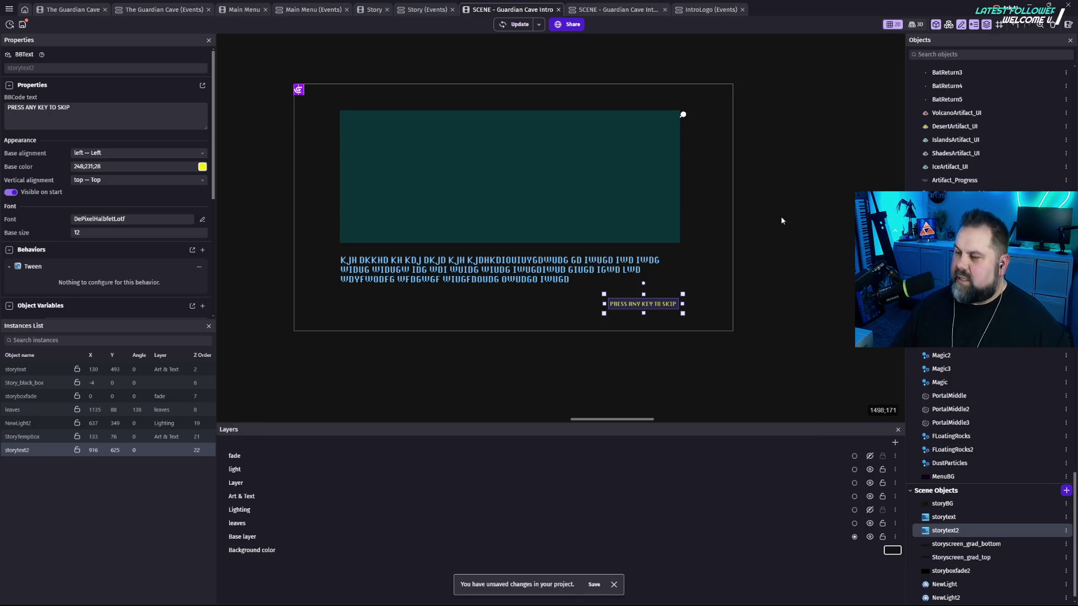
Change the storytext2 prompt wording to 'PRESS ANY KEY TO CONTINUE'.
{"action": "left_click", "coordinate": [669, 310]}
{"action": "double_click", "coordinate": [668, 310]}
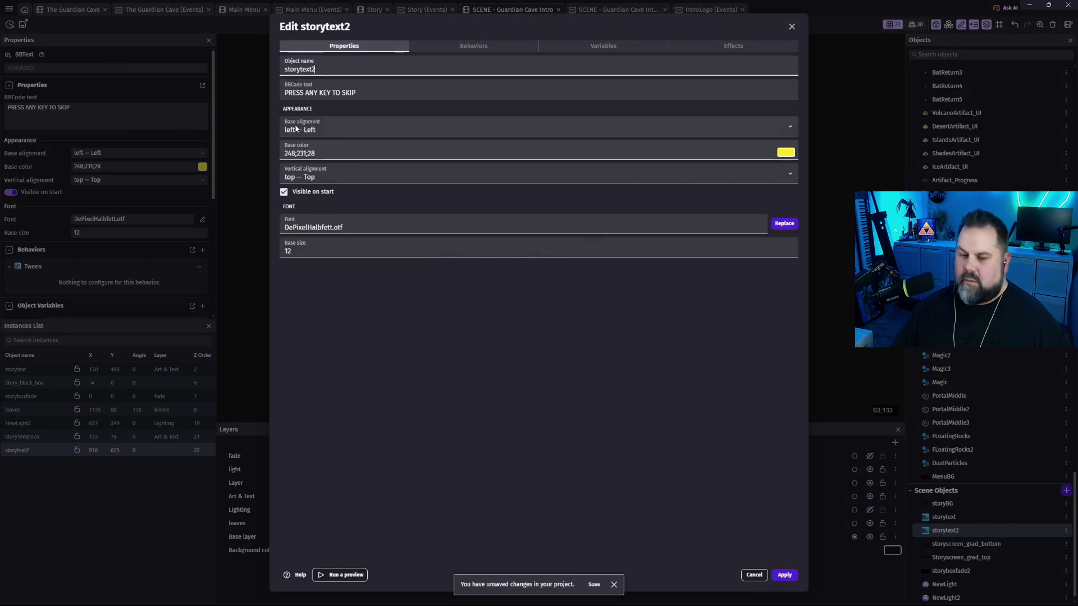
{"action": "left_click", "coordinate": [353, 94]}
{"action": "type", "text": "CONTINUE"}
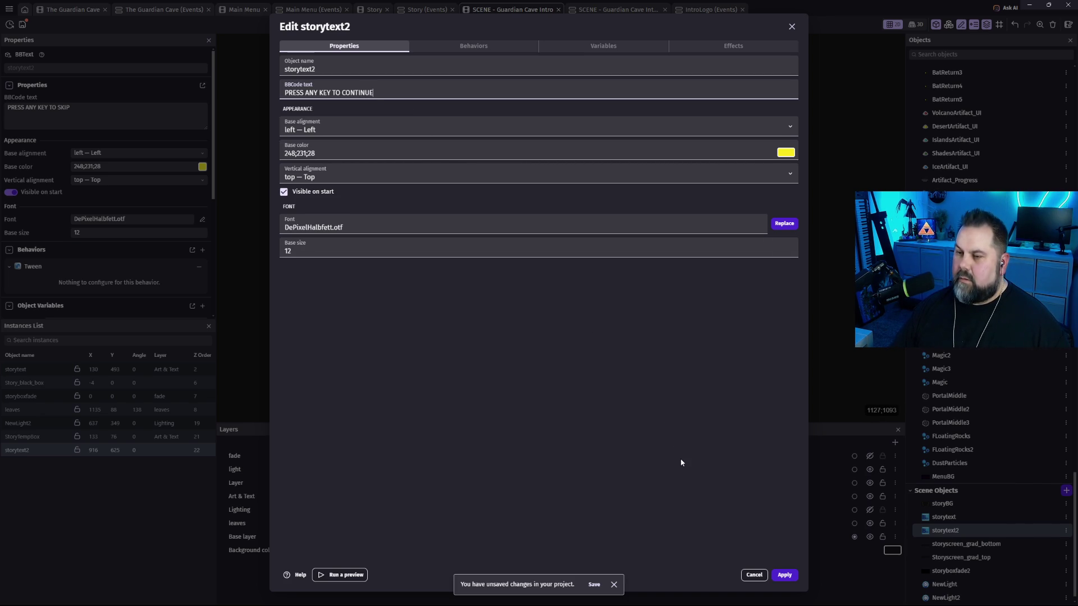
{"action": "left_click", "coordinate": [785, 575]}
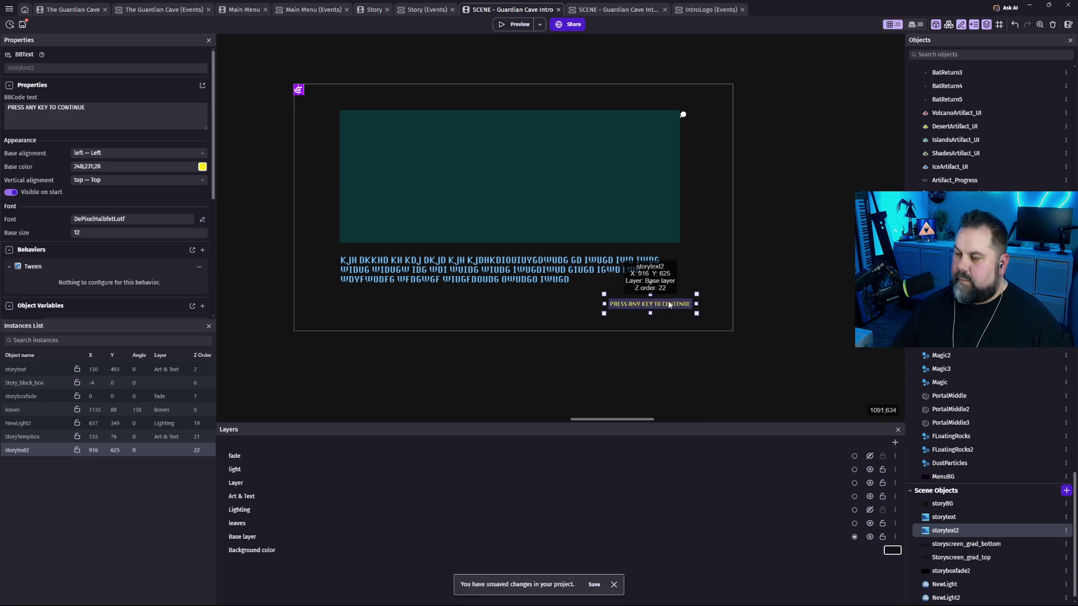
Make the prompt text green and nudge it slightly left to X 882, Y 627.
{"action": "double_click", "coordinate": [652, 306]}
{"action": "left_click", "coordinate": [786, 153]}
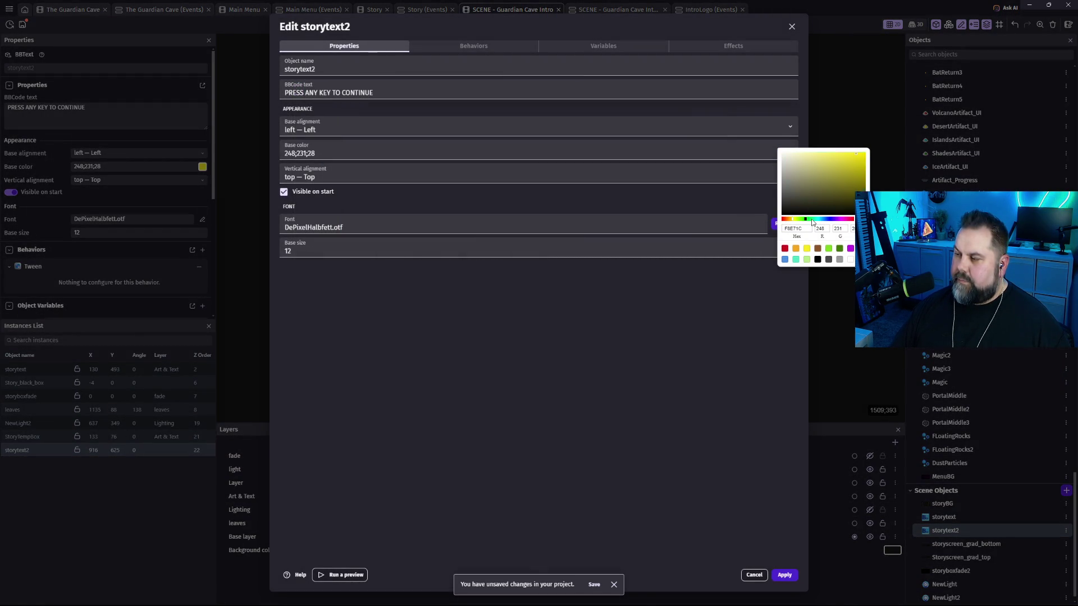
{"action": "left_click", "coordinate": [812, 219]}
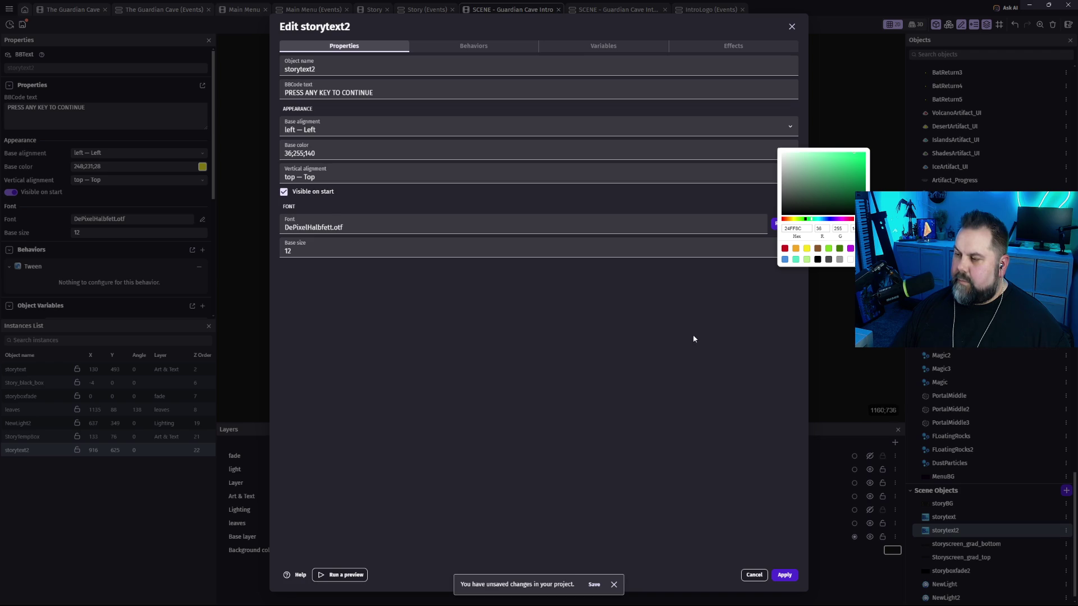
{"action": "left_click", "coordinate": [785, 577]}
{"action": "left_click", "coordinate": [785, 576]}
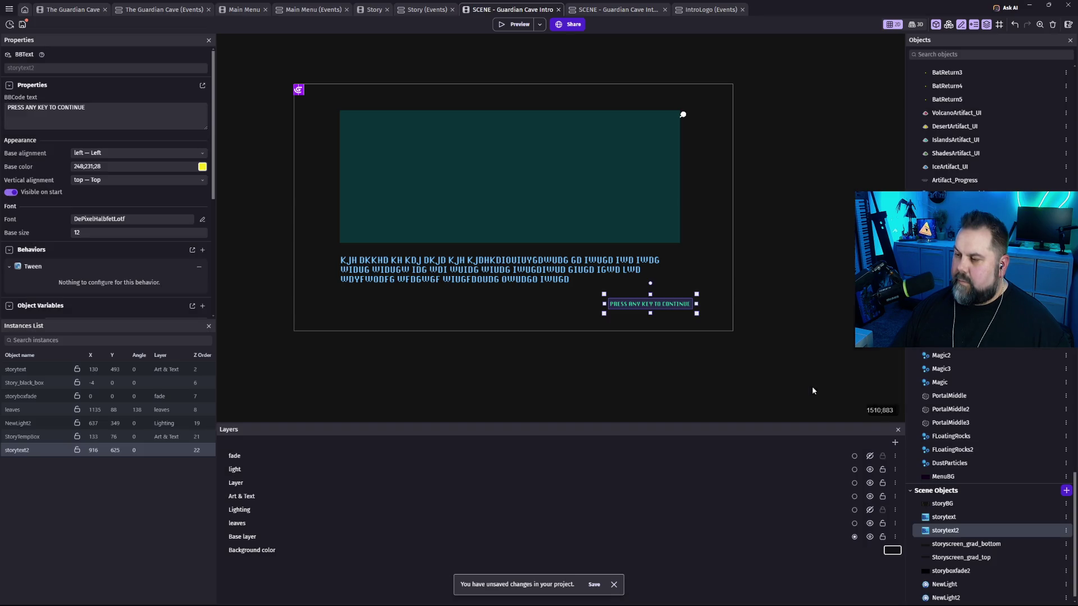
{"action": "left_click", "coordinate": [791, 357]}
{"action": "left_click_drag", "start_coordinate": [680, 307], "coordinate": [669, 309]}
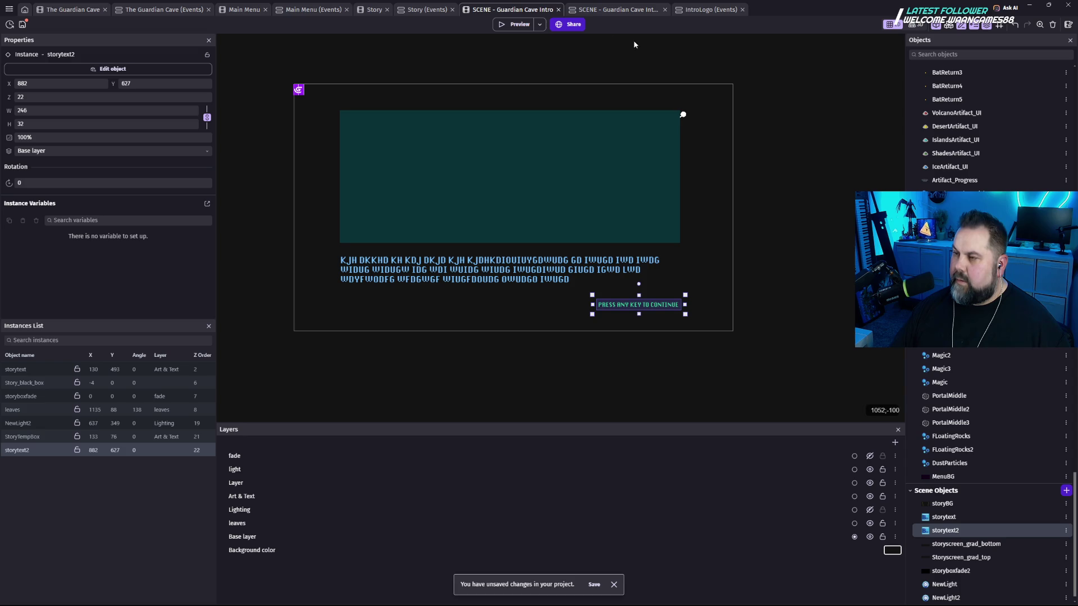
{"action": "left_click", "coordinate": [514, 25]}
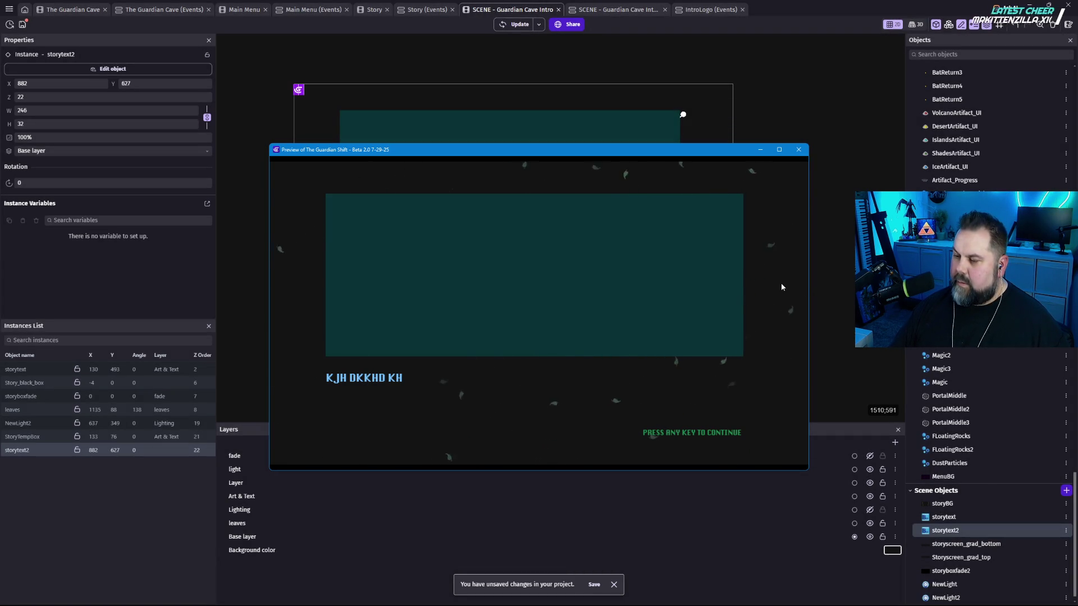
{"action": "key", "text": "F11"}
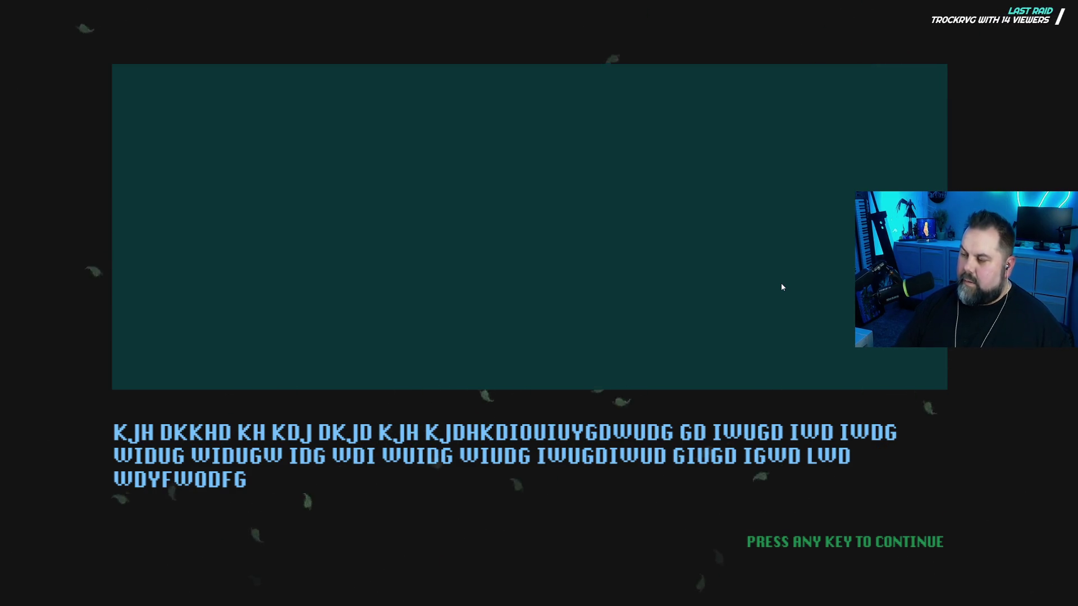
{"action": "key", "text": "space"}
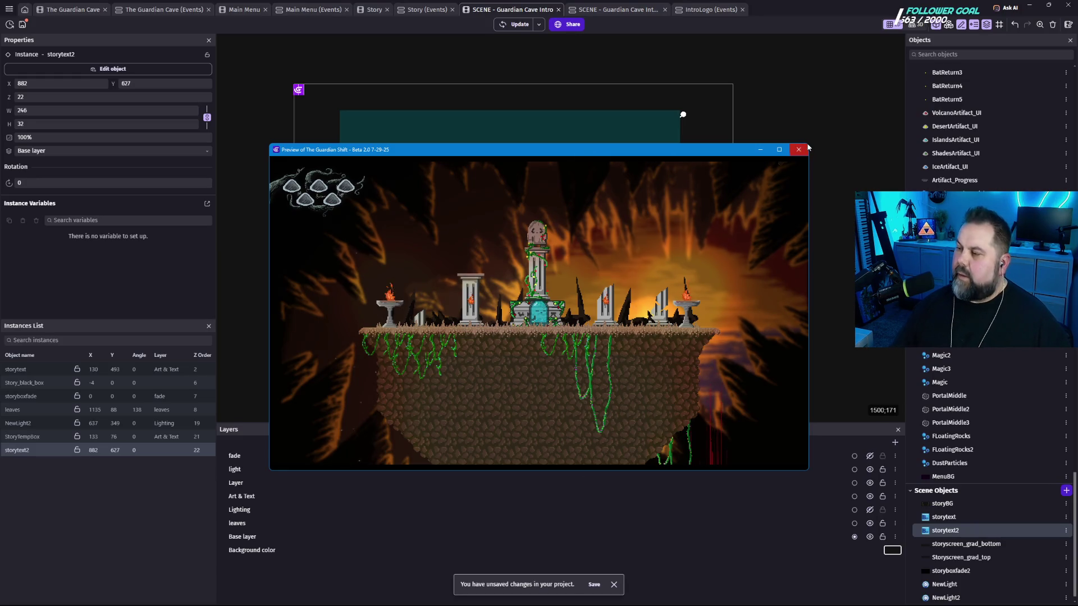
{"action": "left_click", "coordinate": [803, 150]}
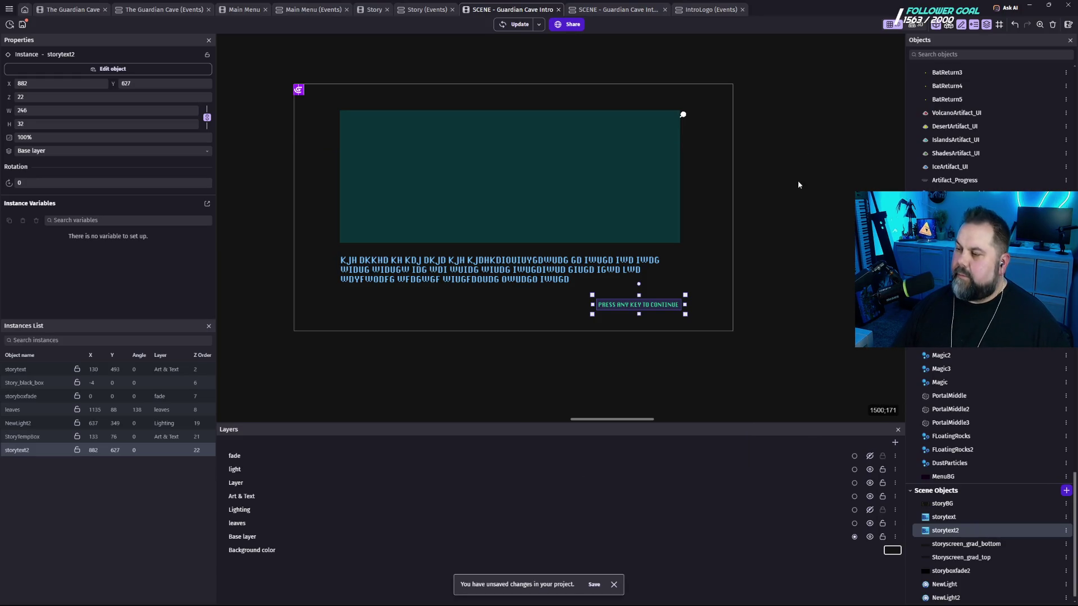
{"action": "left_click", "coordinate": [787, 211]}
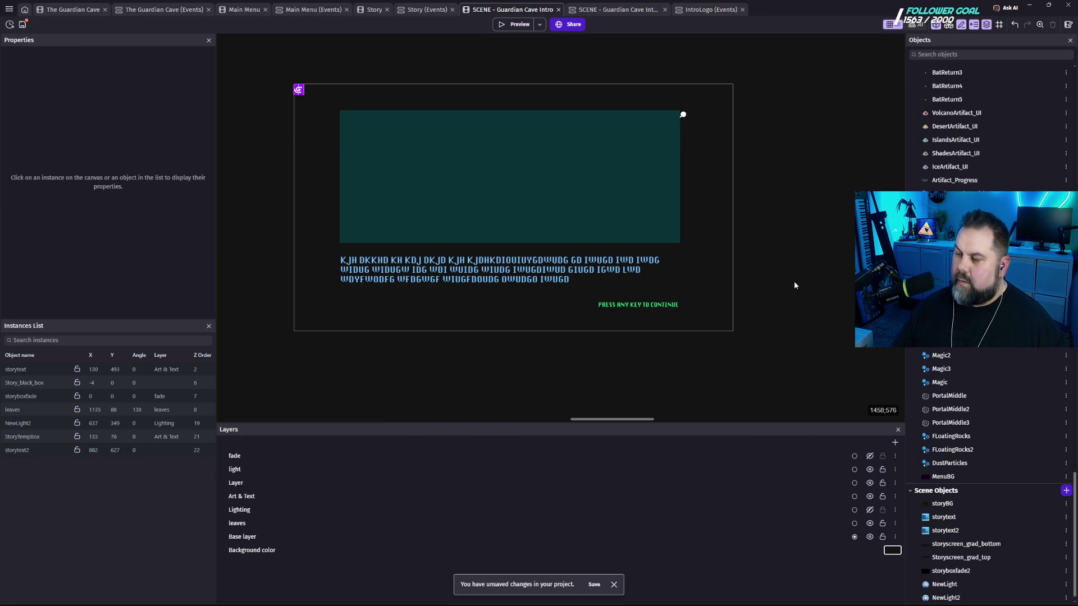
{"action": "left_click", "coordinate": [647, 309]}
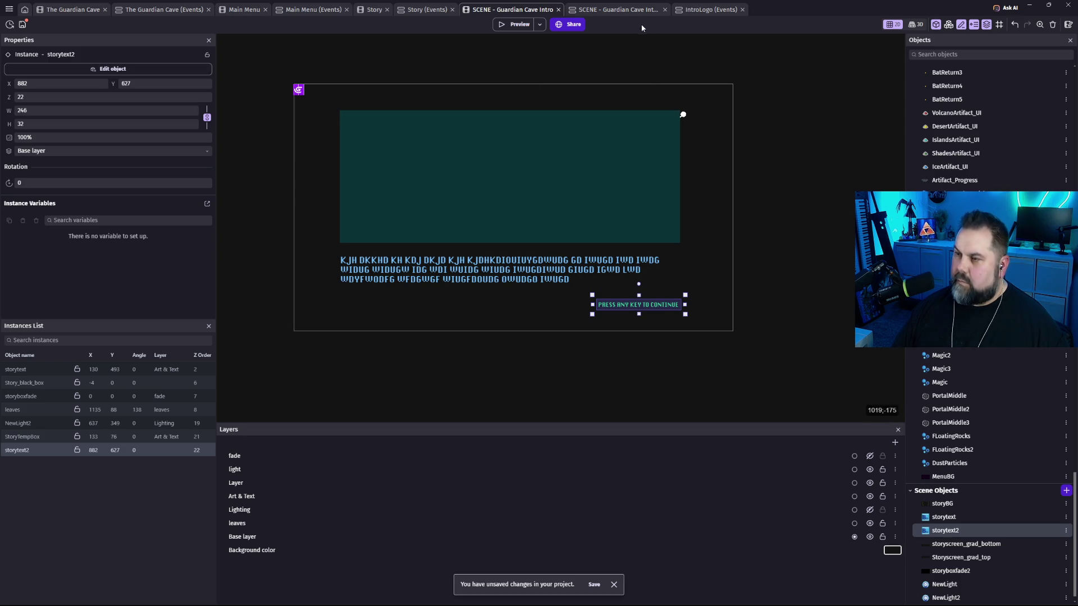
{"action": "left_click", "coordinate": [612, 11]}
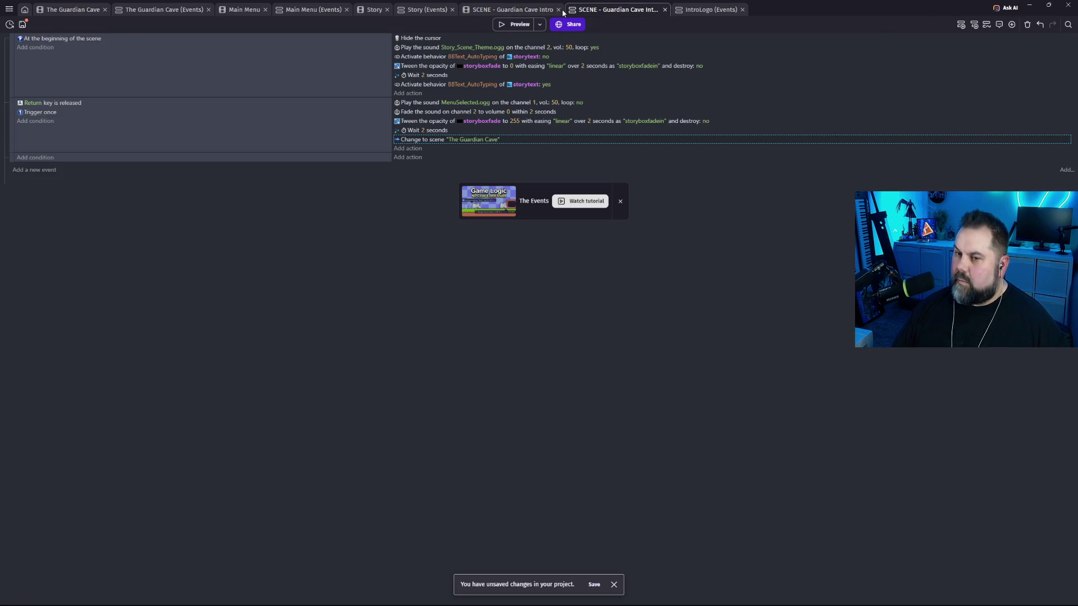
{"action": "left_click", "coordinate": [523, 12]}
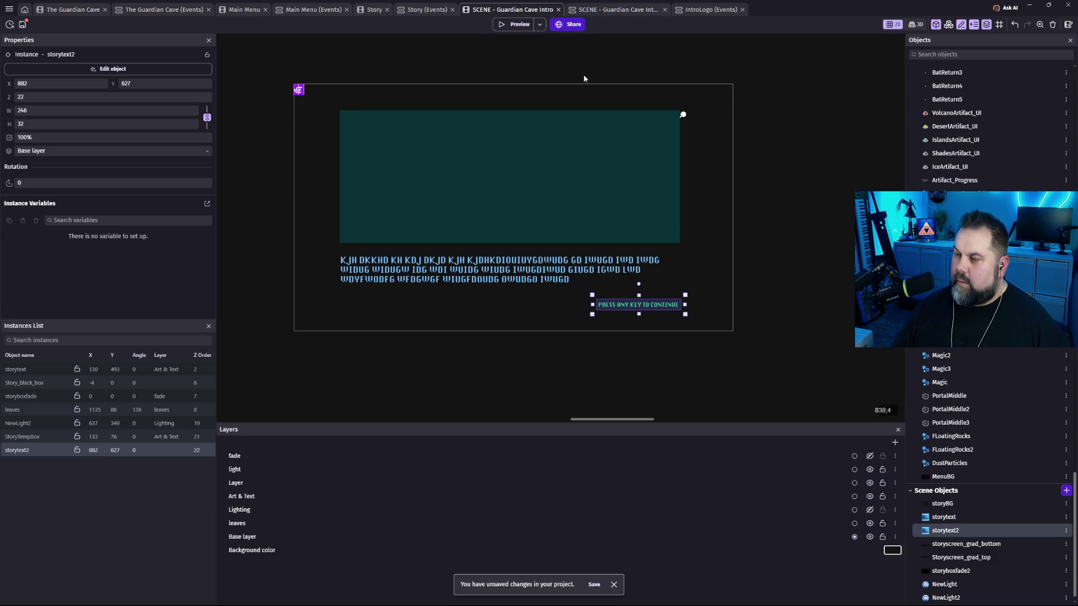
{"action": "double_click", "coordinate": [646, 305]}
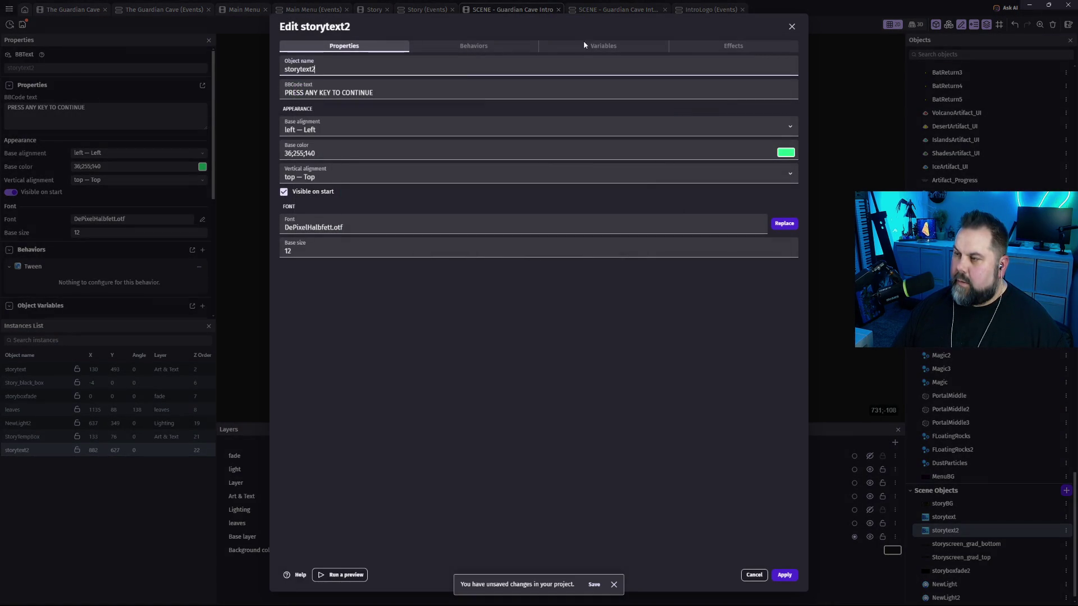
Add the Flash visibility (blink) behavior with a 0.1 s half period to storytext2, then preview.
{"action": "left_click", "coordinate": [473, 46]}
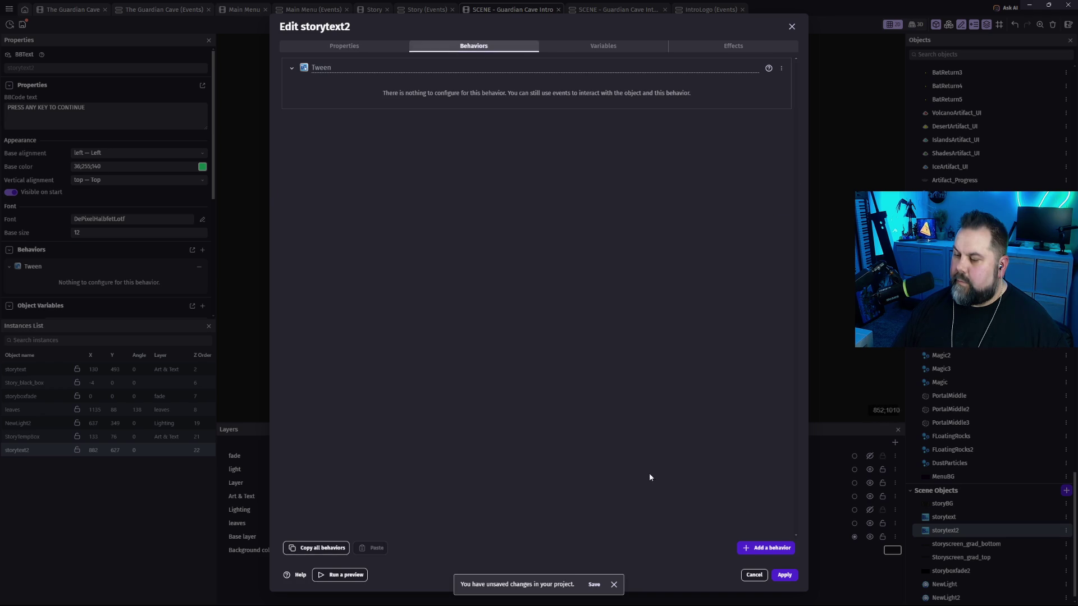
{"action": "left_click", "coordinate": [773, 552]}
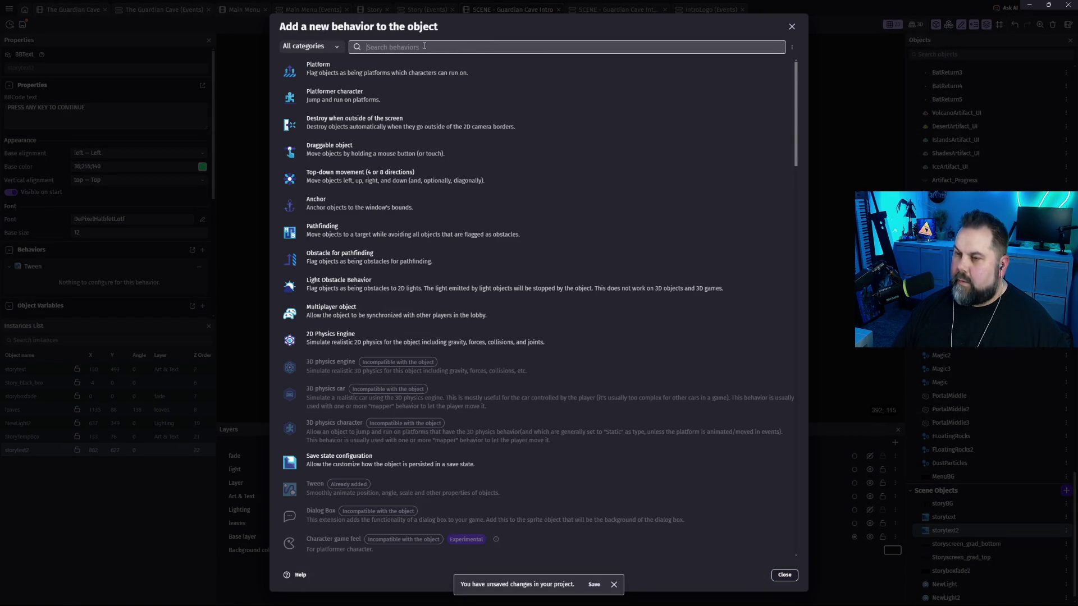
{"action": "type", "text": "bli"}
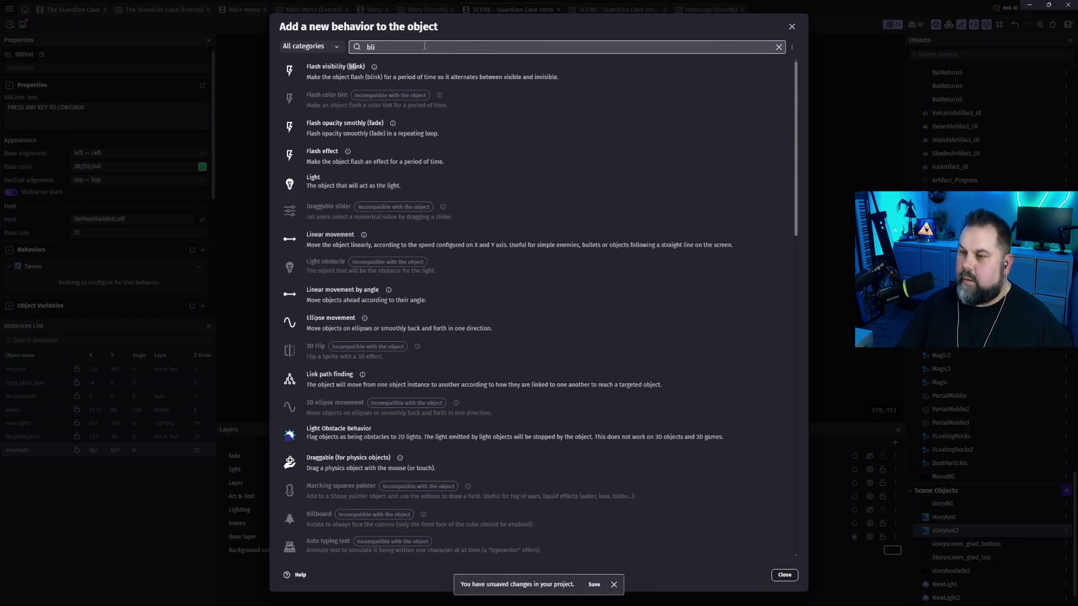
{"action": "left_click", "coordinate": [332, 78]}
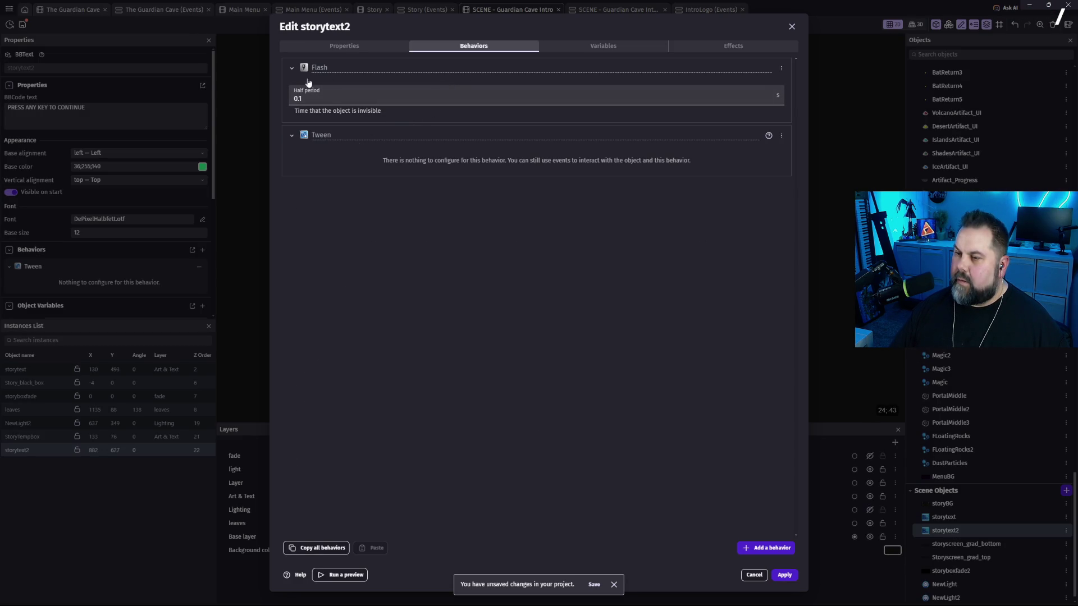
{"action": "left_click", "coordinate": [785, 576]}
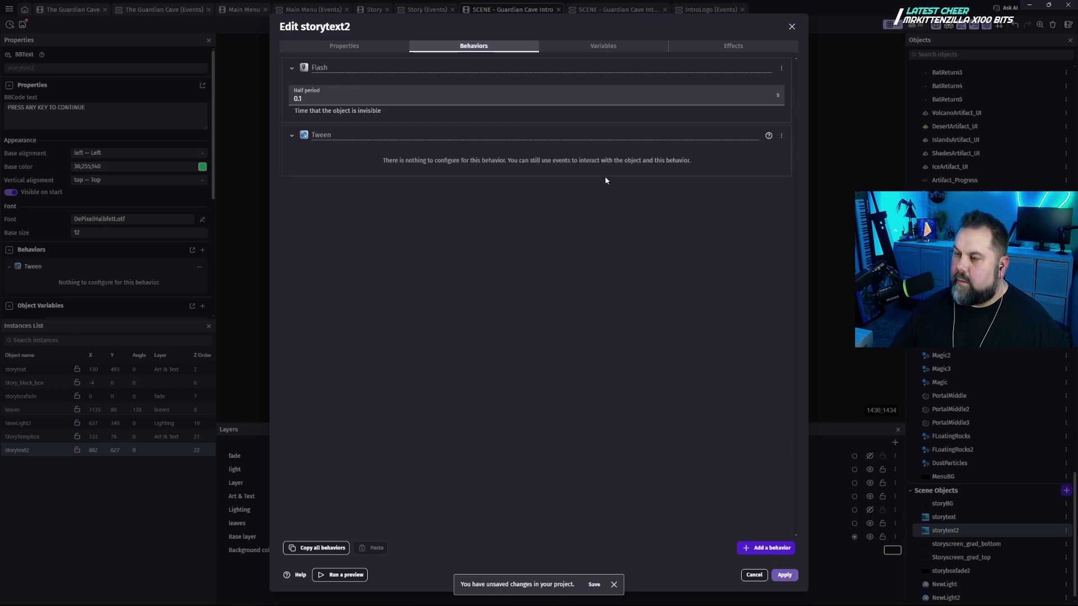
{"action": "left_click", "coordinate": [523, 26]}
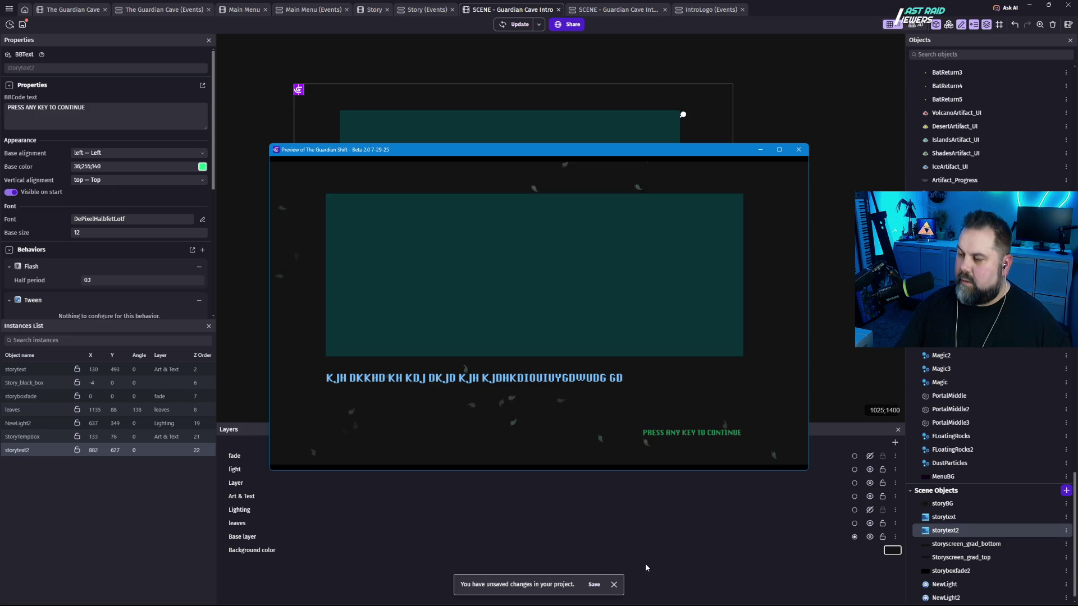
Close the preview and reopen the storytext2 object's settings.
{"action": "left_click", "coordinate": [798, 150]}
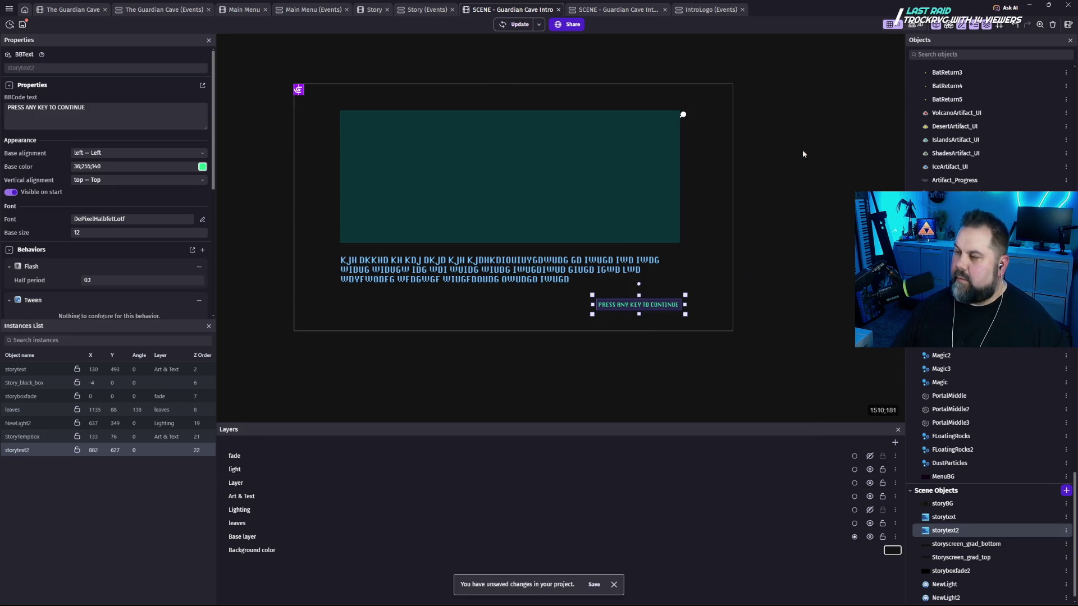
{"action": "double_click", "coordinate": [663, 305]}
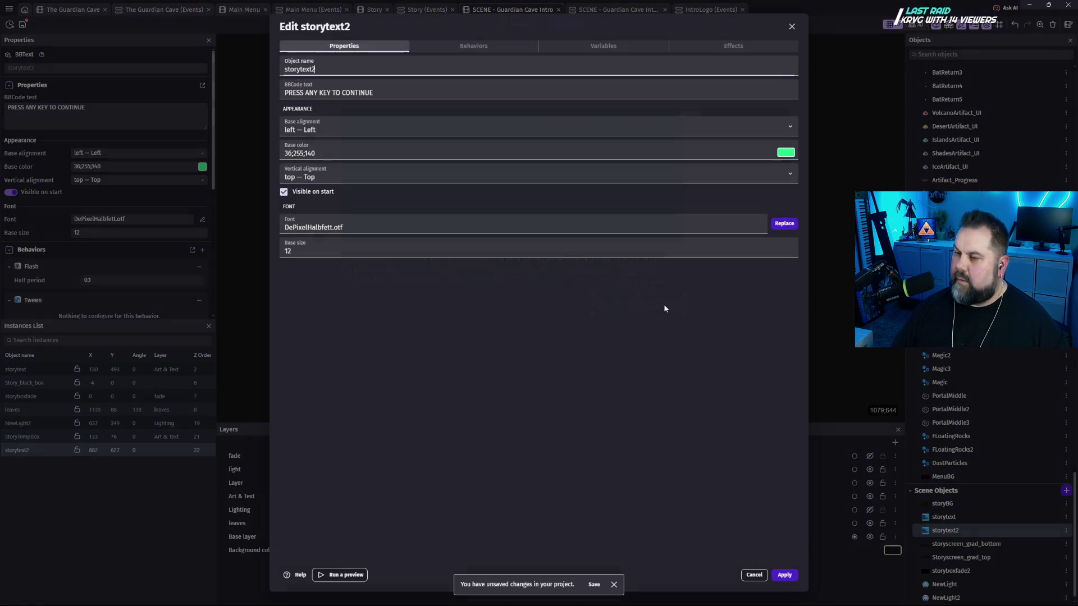
Delete the Flash blink behavior from storytext2, leaving only the Tween behavior.
{"action": "left_click", "coordinate": [493, 45]}
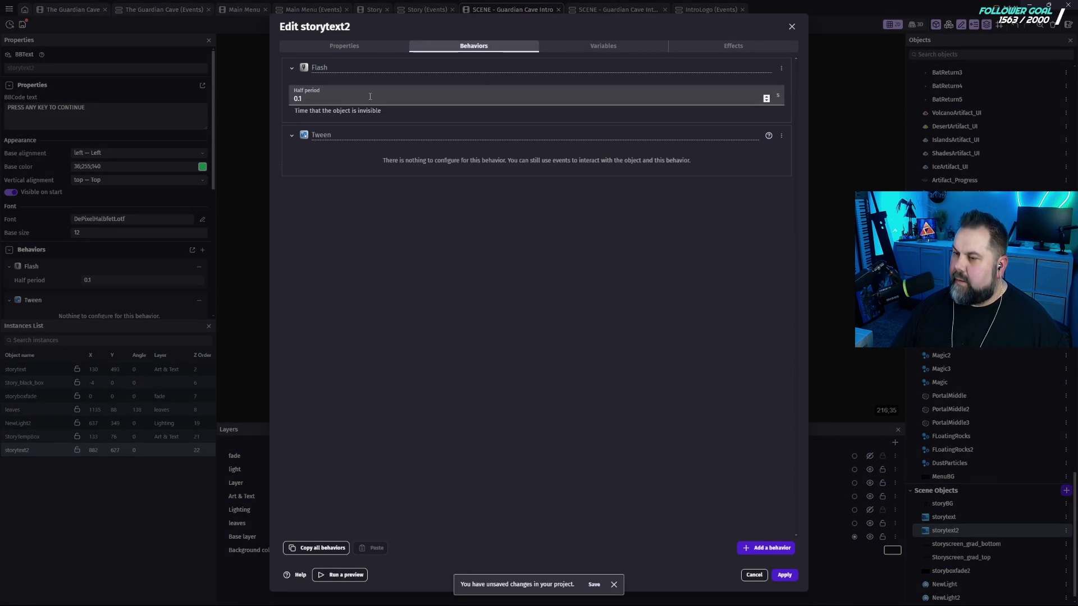
{"action": "left_click", "coordinate": [726, 97]}
{"action": "left_click", "coordinate": [780, 68]}
{"action": "left_click", "coordinate": [686, 120]}
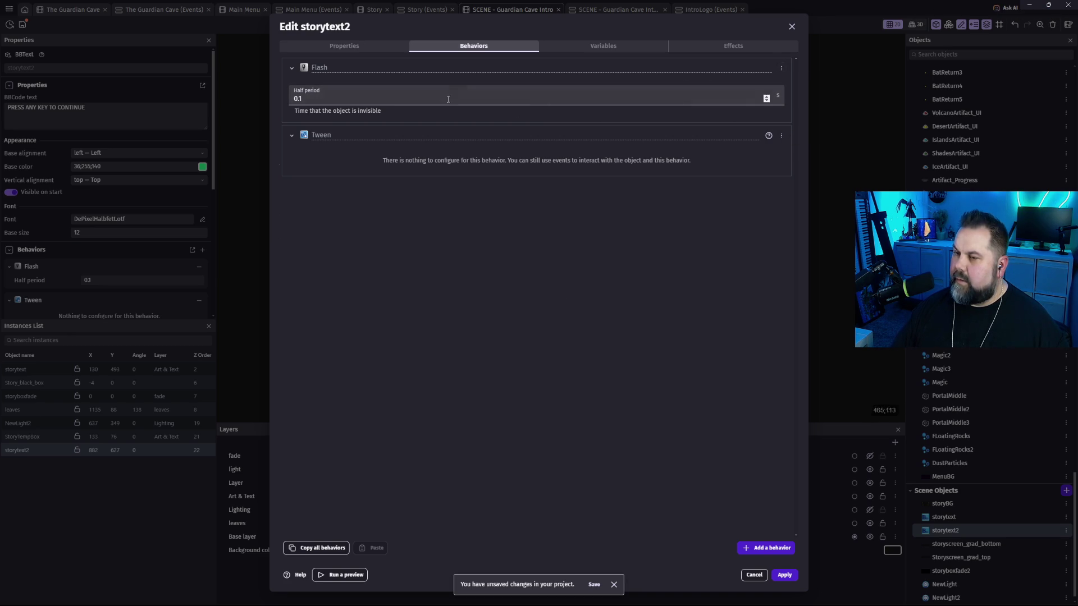
{"action": "right_click", "coordinate": [317, 67]}
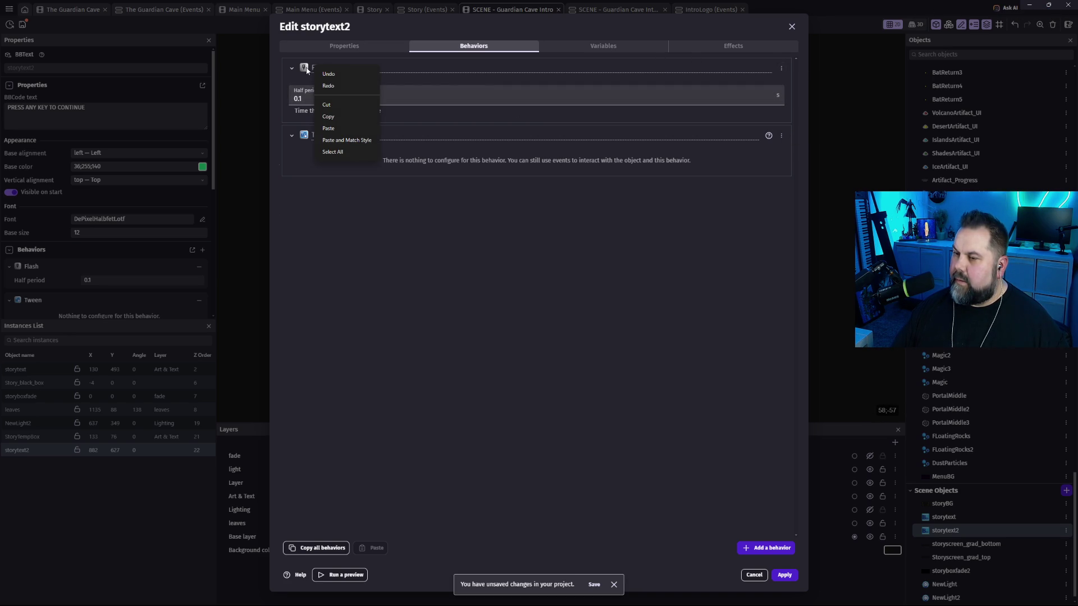
{"action": "left_click", "coordinate": [782, 69]}
{"action": "left_click", "coordinate": [746, 68]}
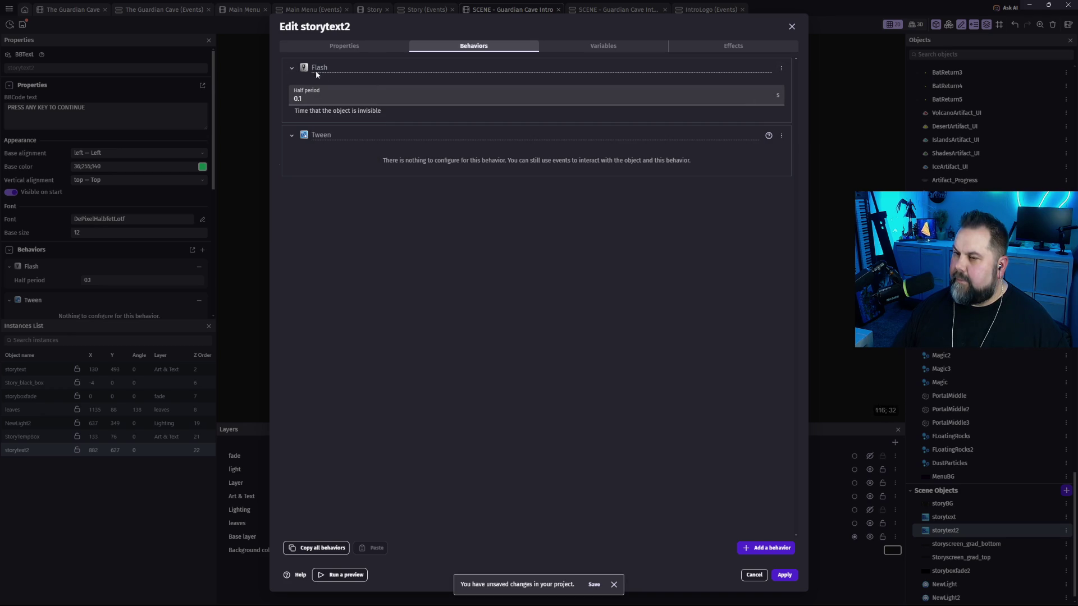
{"action": "left_click", "coordinate": [781, 68]}
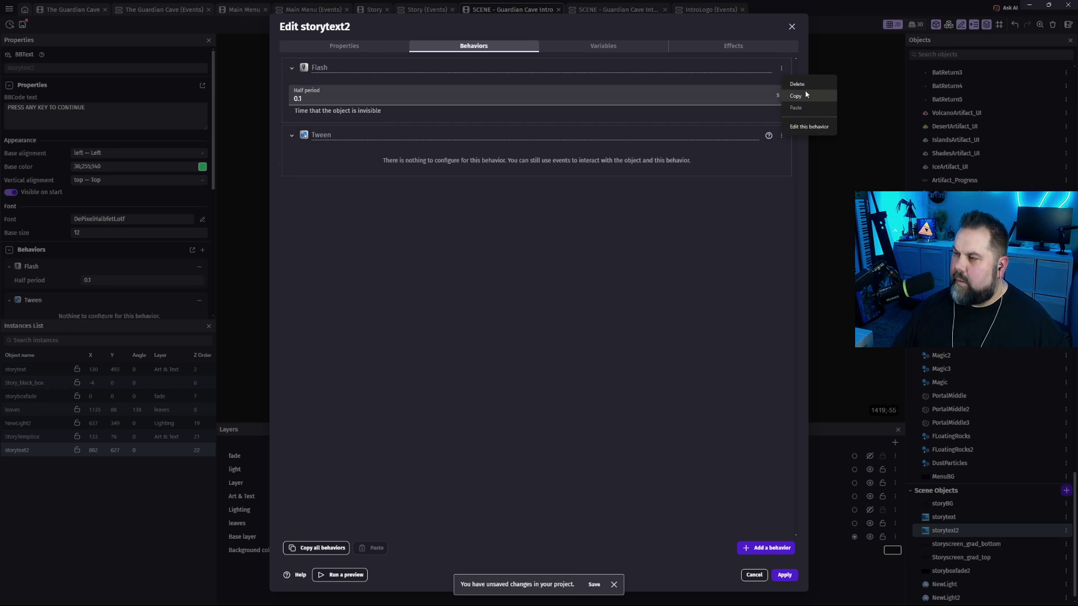
{"action": "left_click", "coordinate": [798, 83]}
{"action": "left_click", "coordinate": [581, 303]}
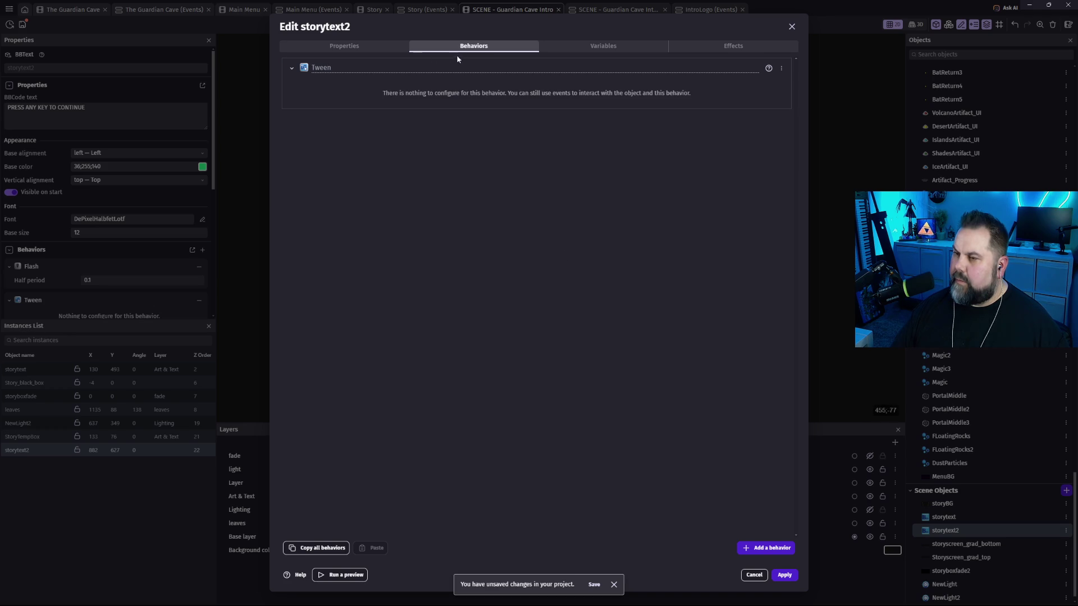
Add the Flash opacity smoothly (fade) behavior to storytext2 with a 0.5 half period.
{"action": "left_click", "coordinate": [762, 548]}
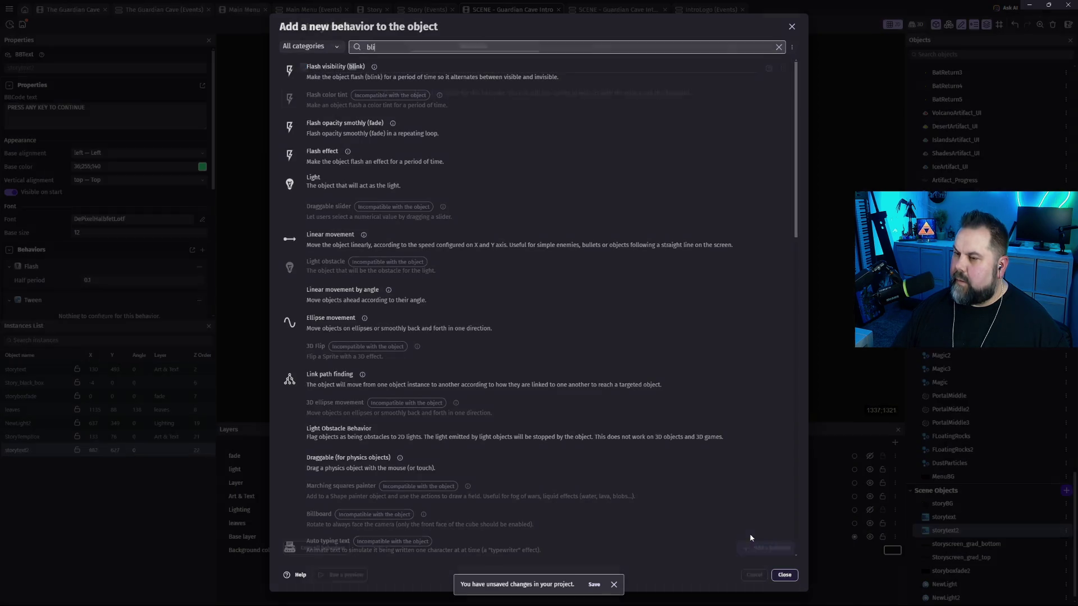
{"action": "type", "text": "bli"}
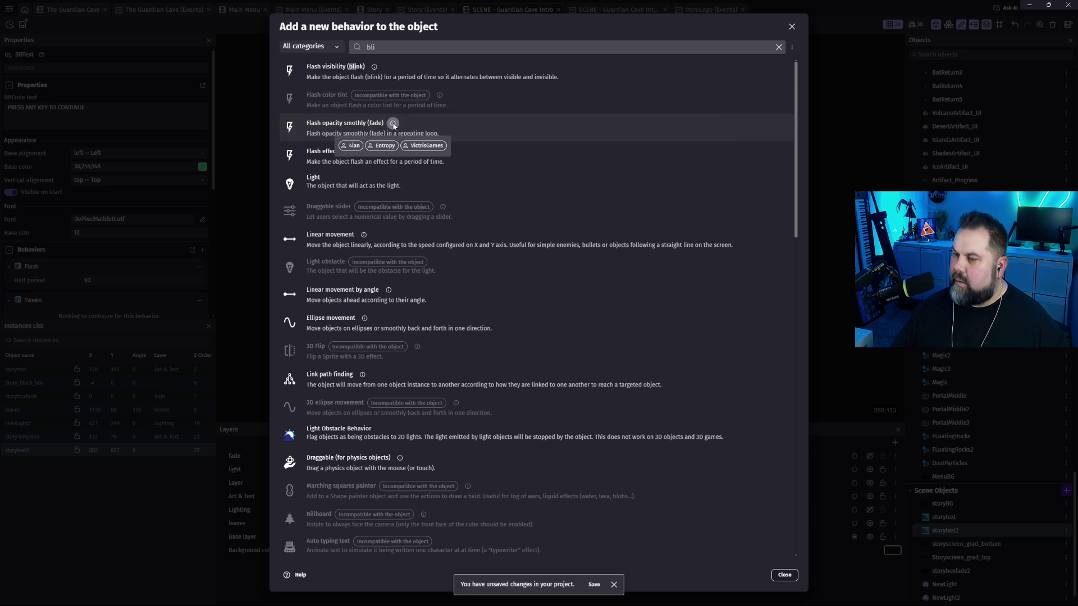
{"action": "left_click", "coordinate": [393, 124]}
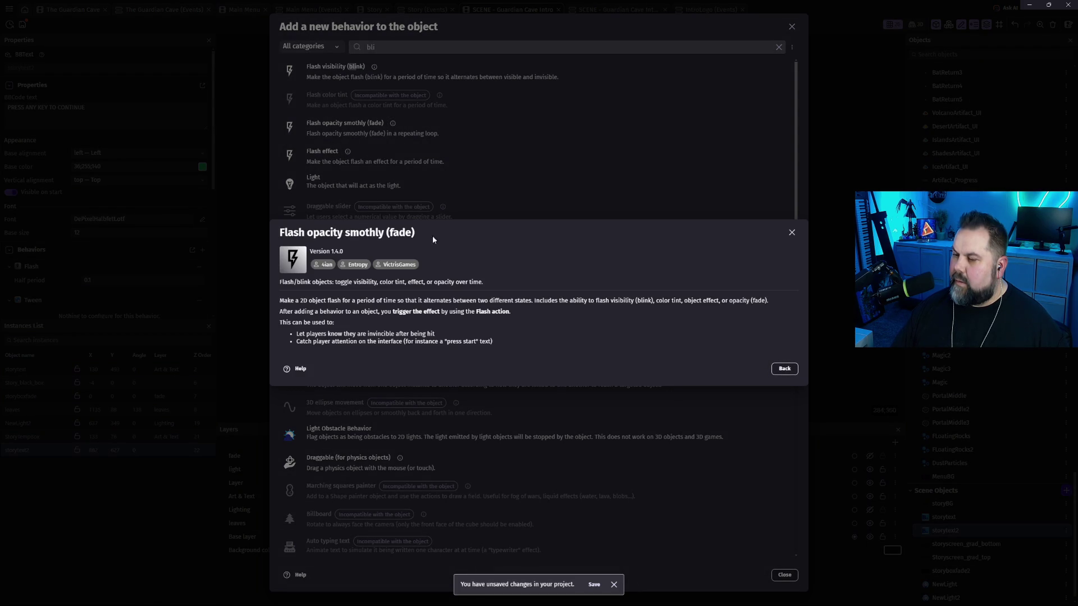
{"action": "left_click", "coordinate": [785, 369]}
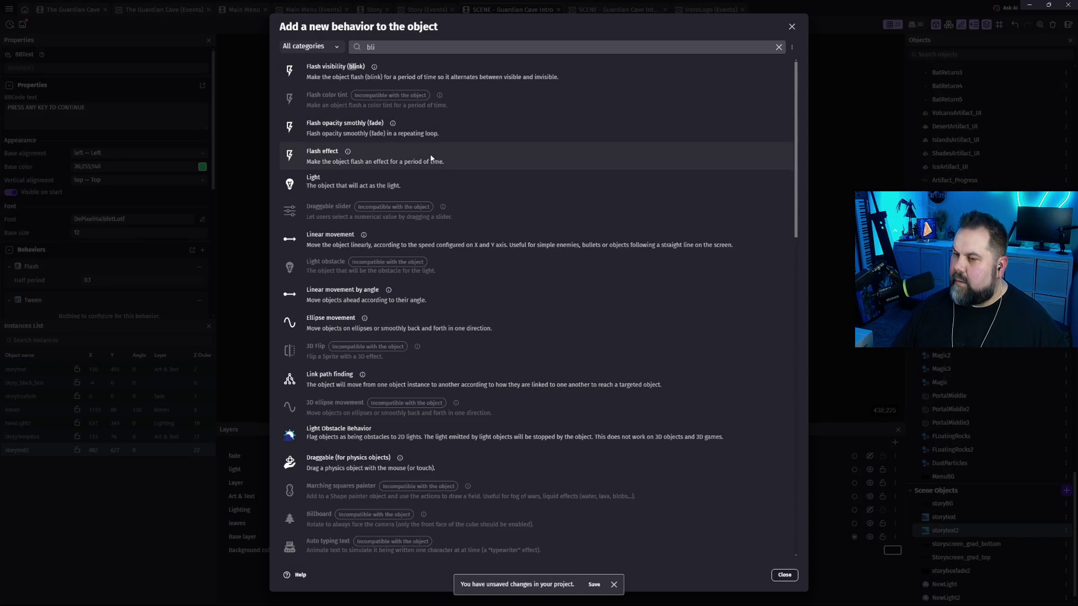
{"action": "left_click", "coordinate": [331, 128]}
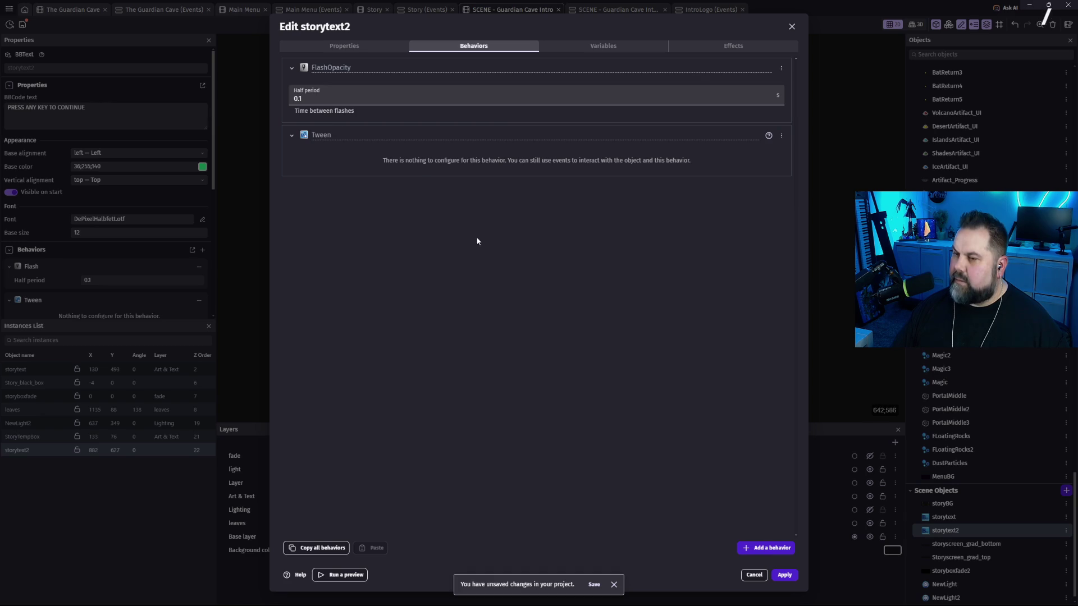
{"action": "left_click", "coordinate": [358, 100]}
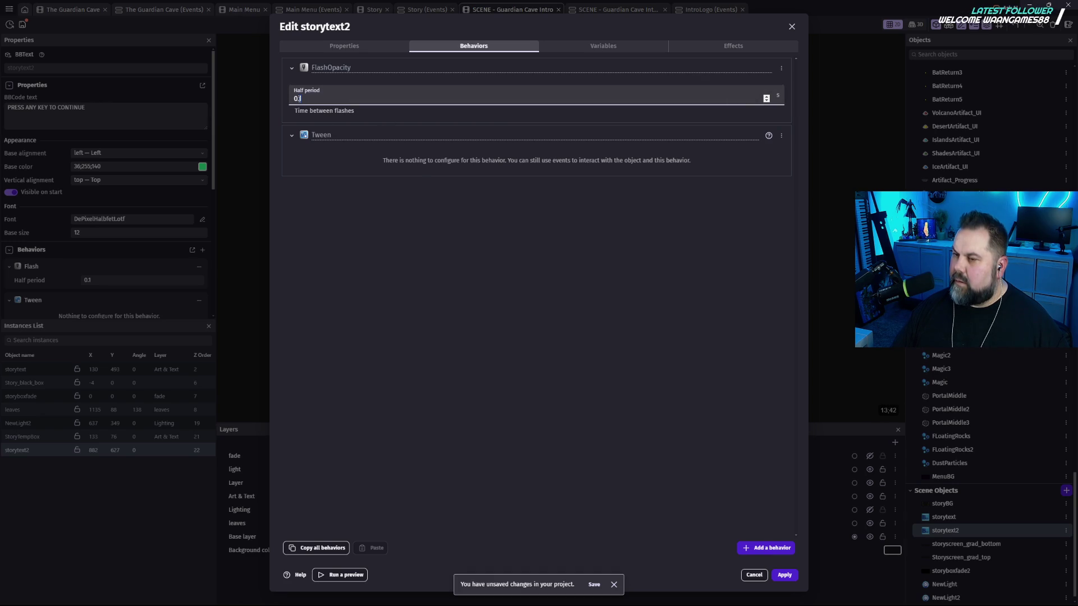
{"action": "type", "text": "0.5"}
{"action": "left_click", "coordinate": [499, 249]}
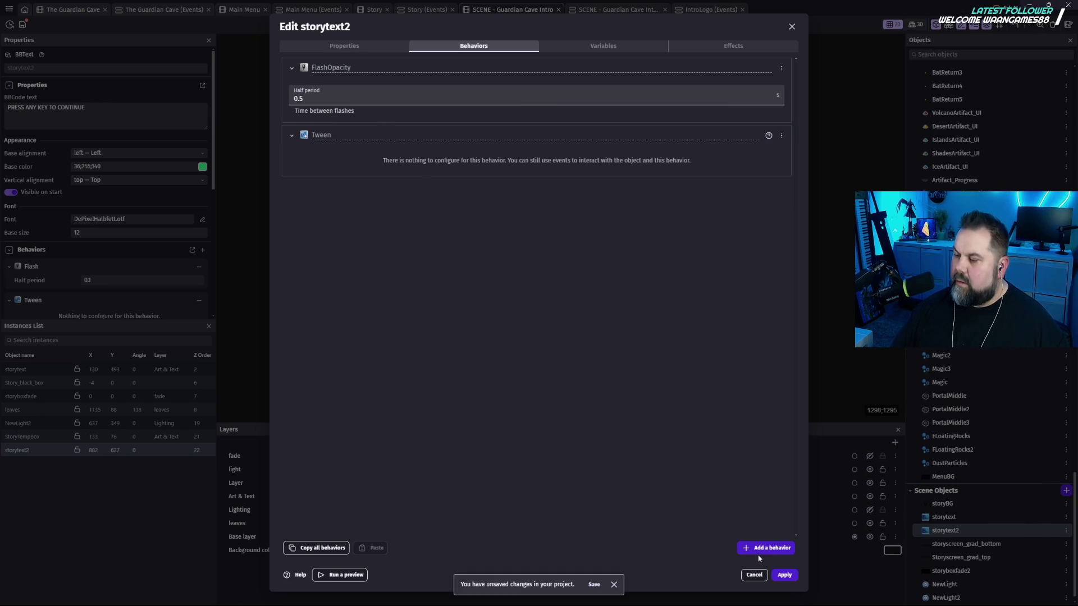
{"action": "left_click", "coordinate": [784, 575]}
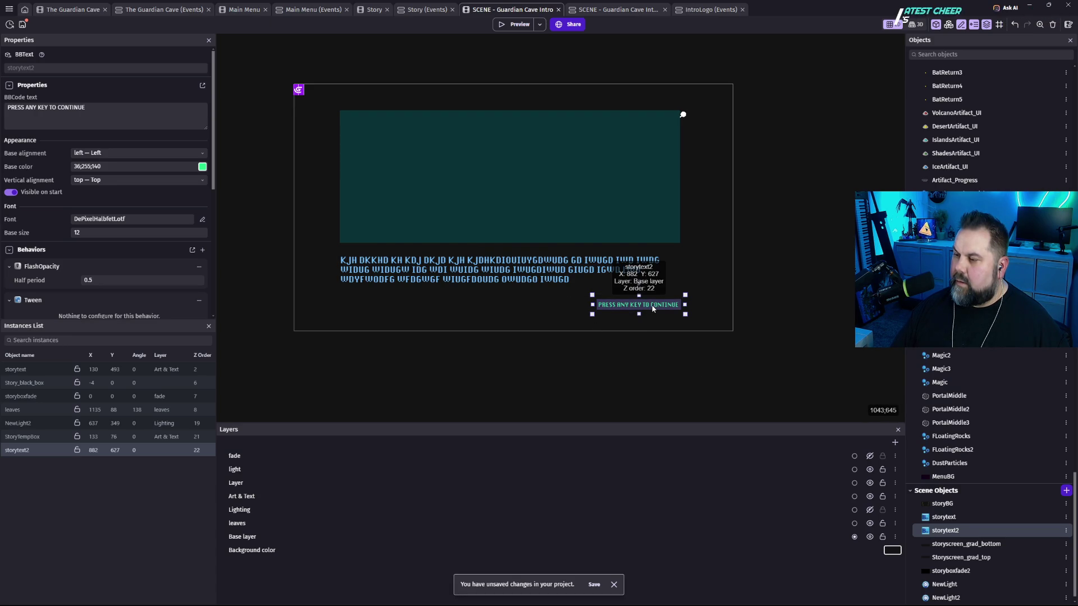
{"action": "key", "text": "F5"}
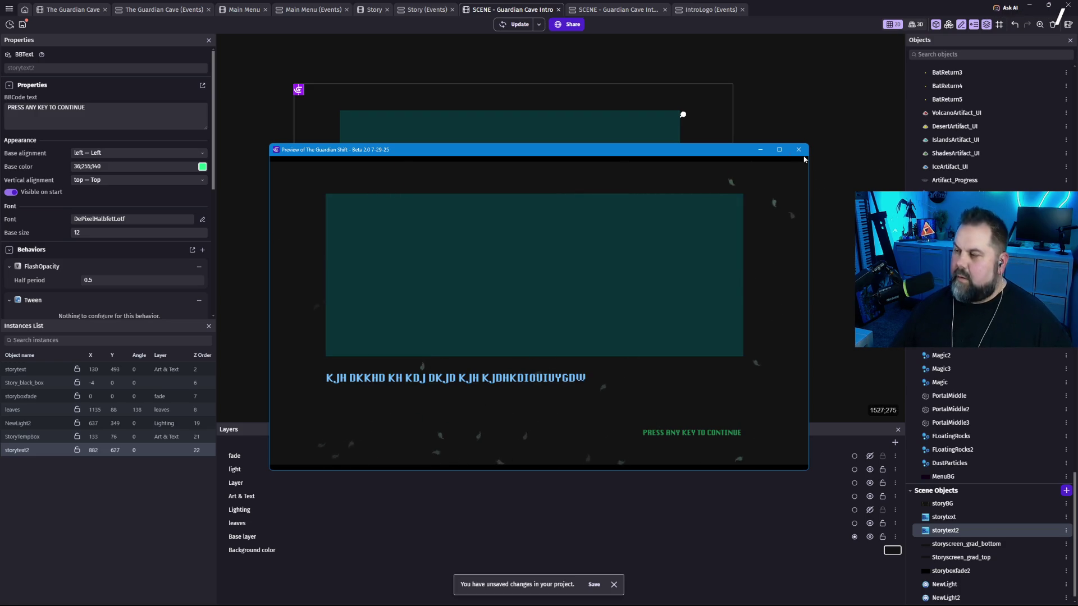
{"action": "left_click", "coordinate": [798, 150]}
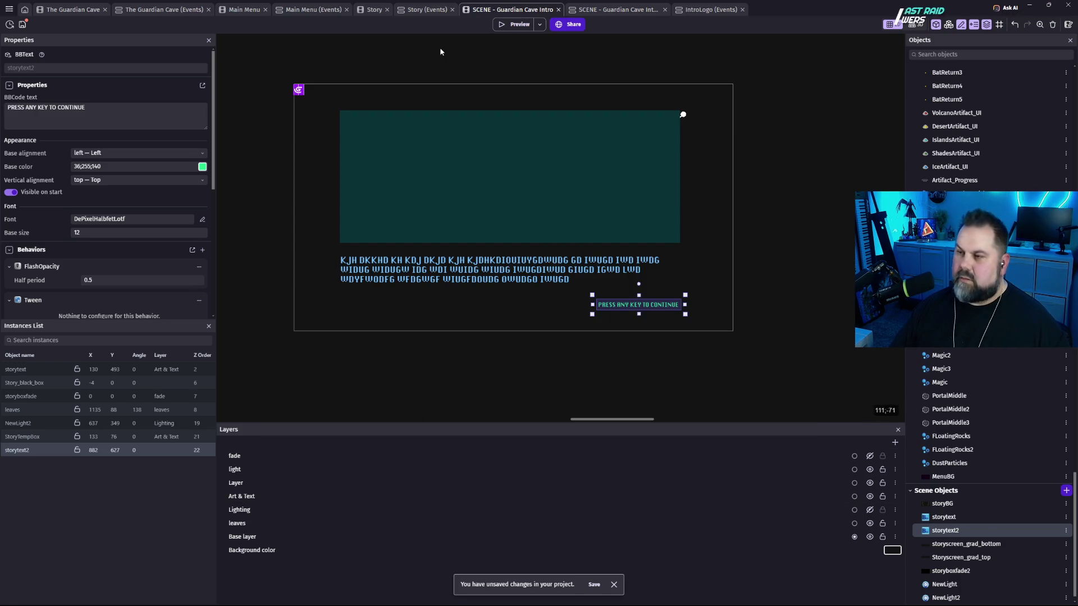
{"action": "key", "text": "ctrl+Tab"}
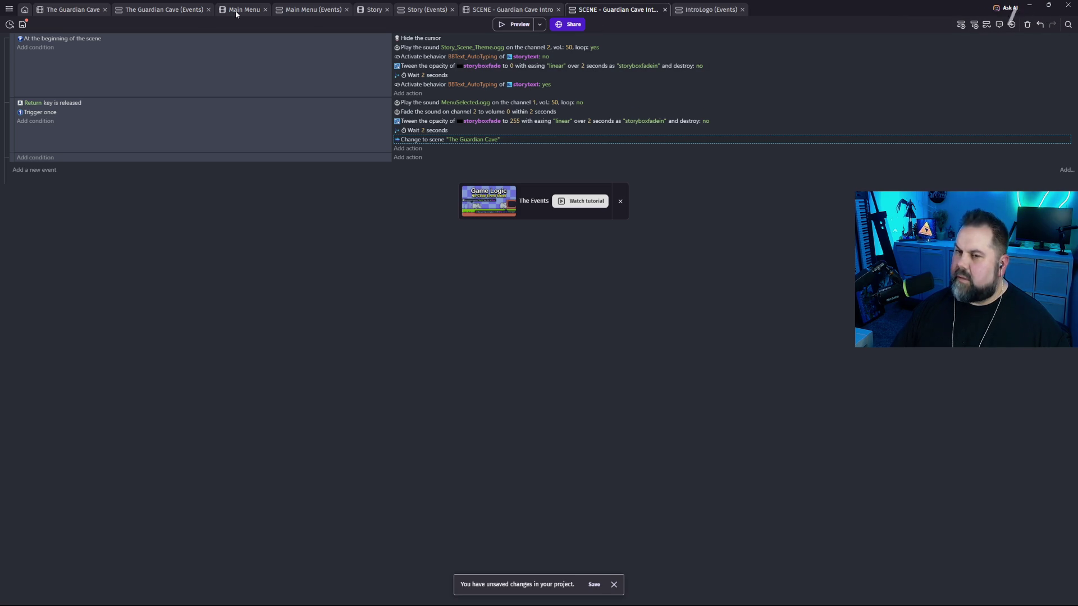
{"action": "left_click", "coordinate": [481, 10]}
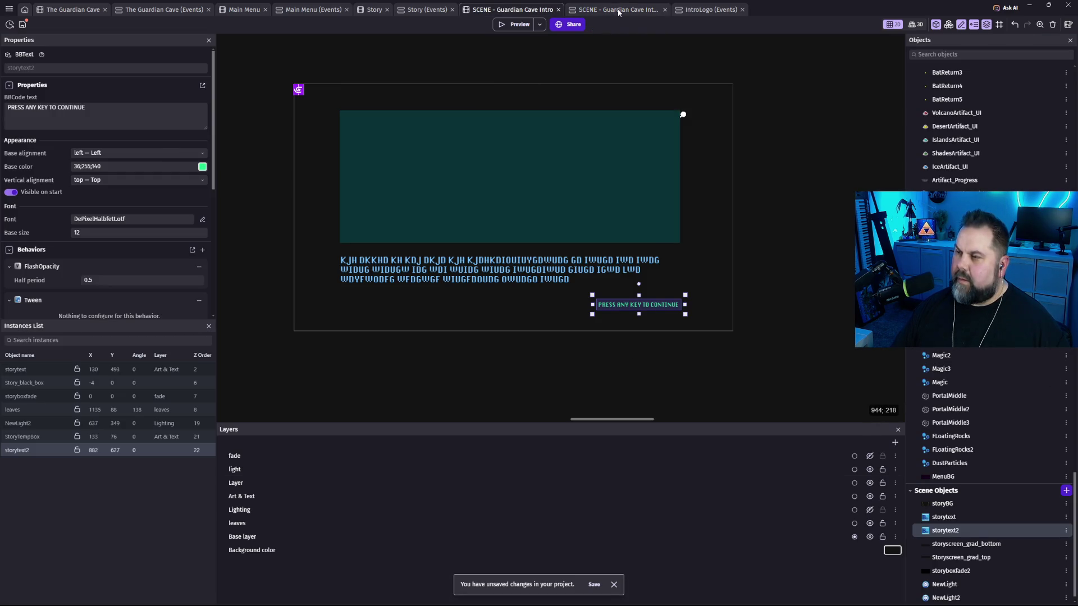
Re-install the Flash extension from the project manager's Extensions list, then launch a preview.
{"action": "left_click", "coordinate": [9, 9]}
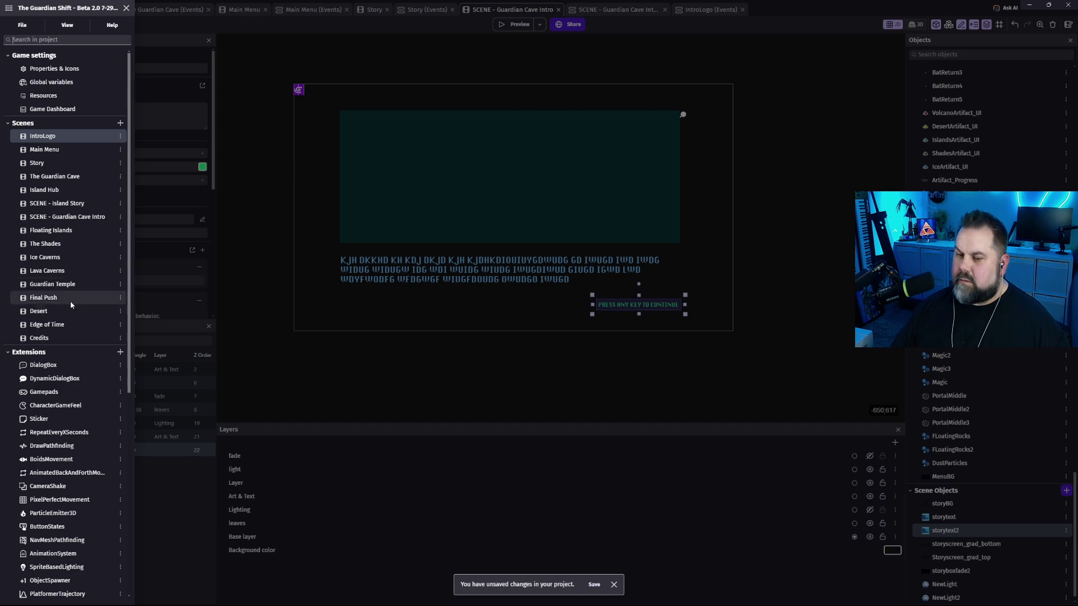
{"action": "scroll", "coordinate": [72, 475], "scroll_direction": "down", "scroll_amount": 3}
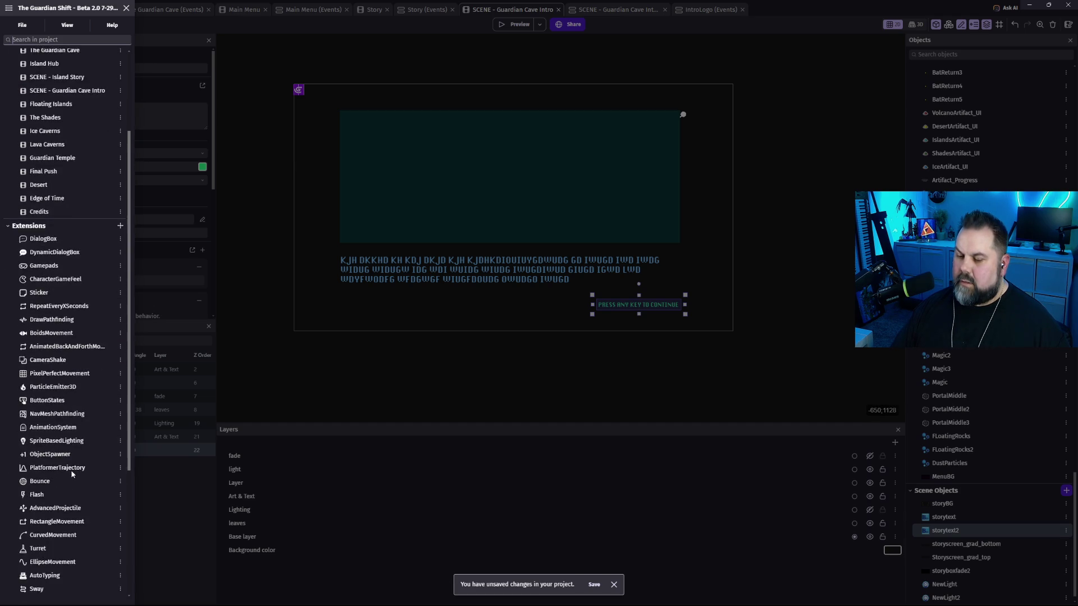
{"action": "scroll", "coordinate": [71, 475], "scroll_direction": "down", "scroll_amount": 4}
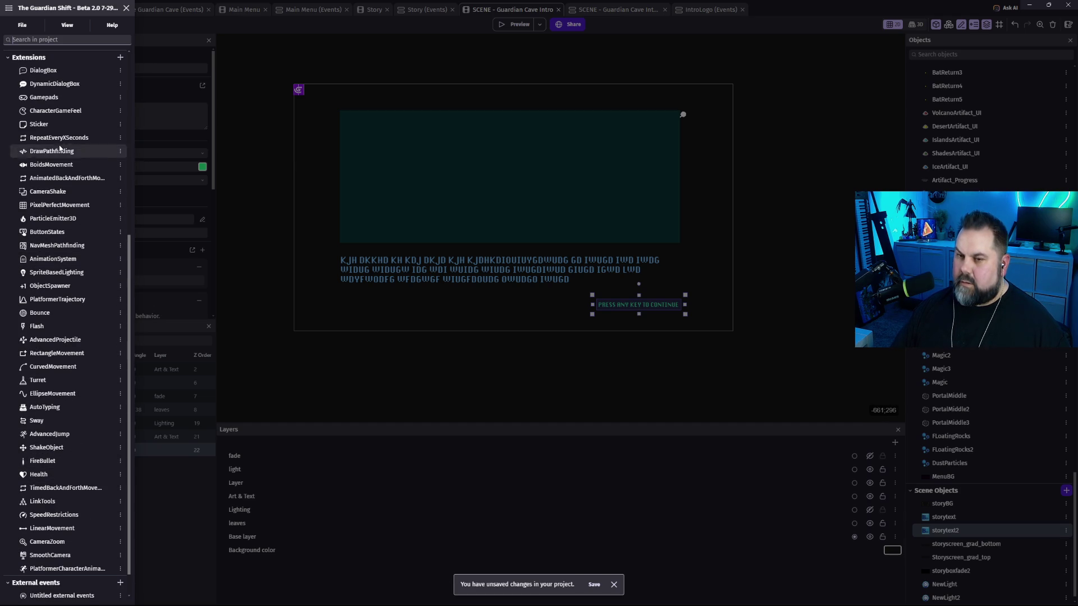
{"action": "scroll", "coordinate": [56, 233], "scroll_direction": "down", "scroll_amount": 1}
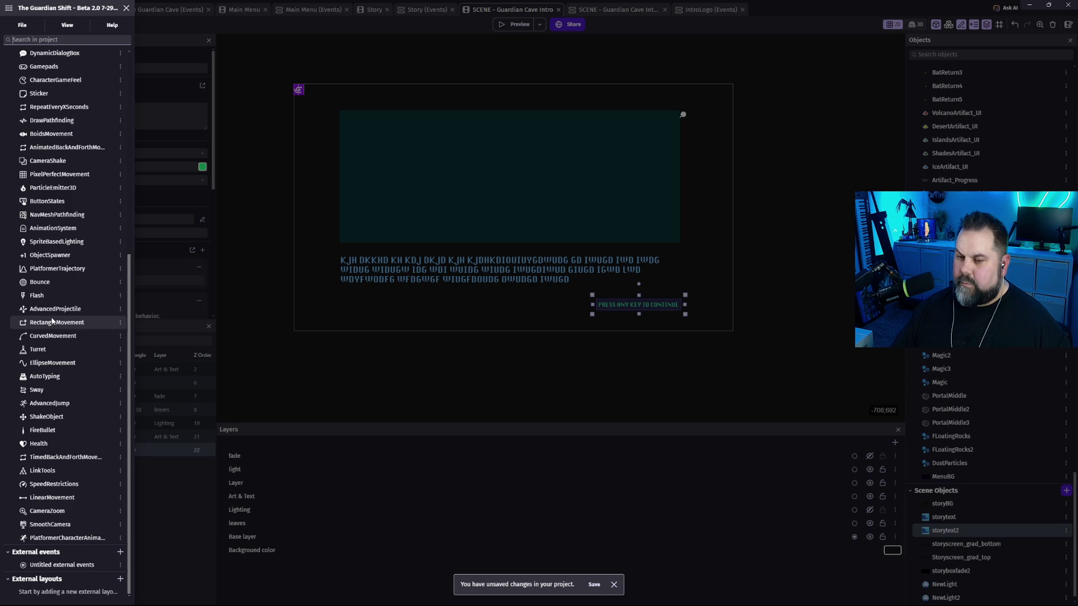
{"action": "left_click", "coordinate": [120, 296]}
{"action": "left_click", "coordinate": [56, 294]}
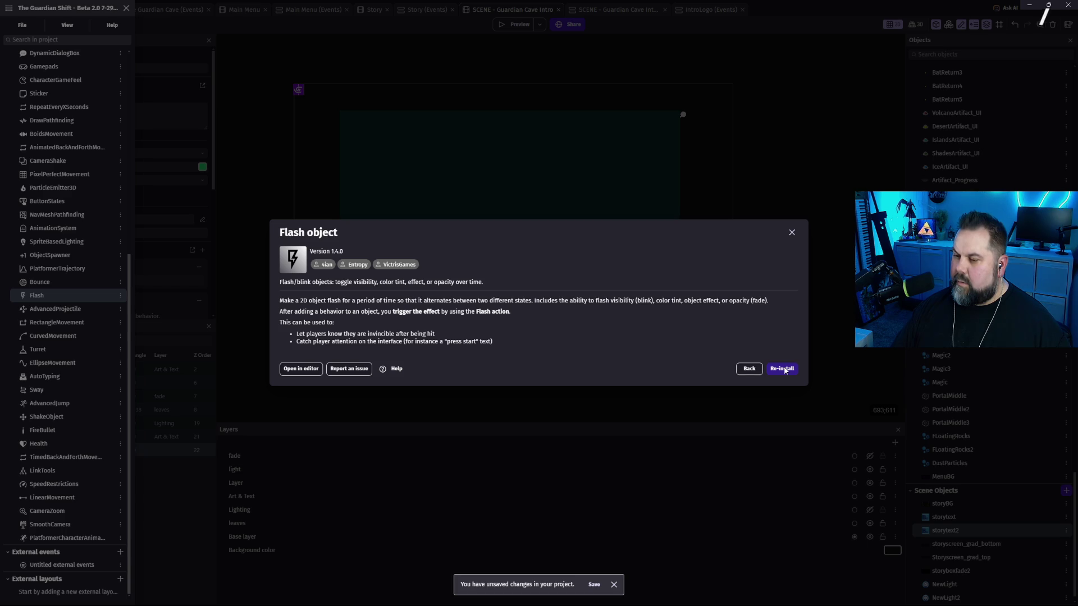
{"action": "left_click", "coordinate": [785, 369]}
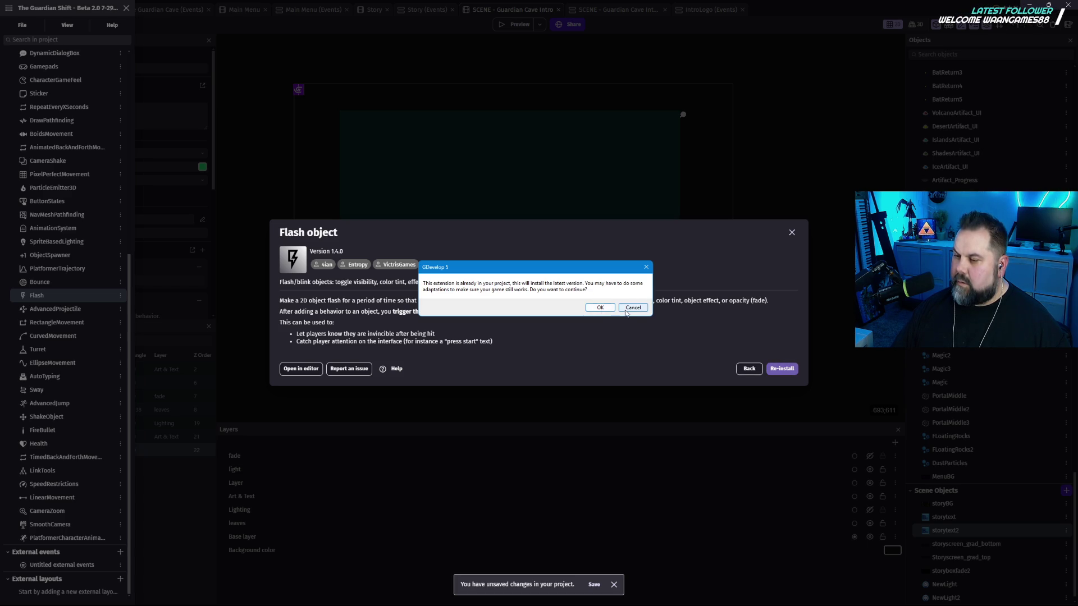
{"action": "left_click", "coordinate": [597, 308]}
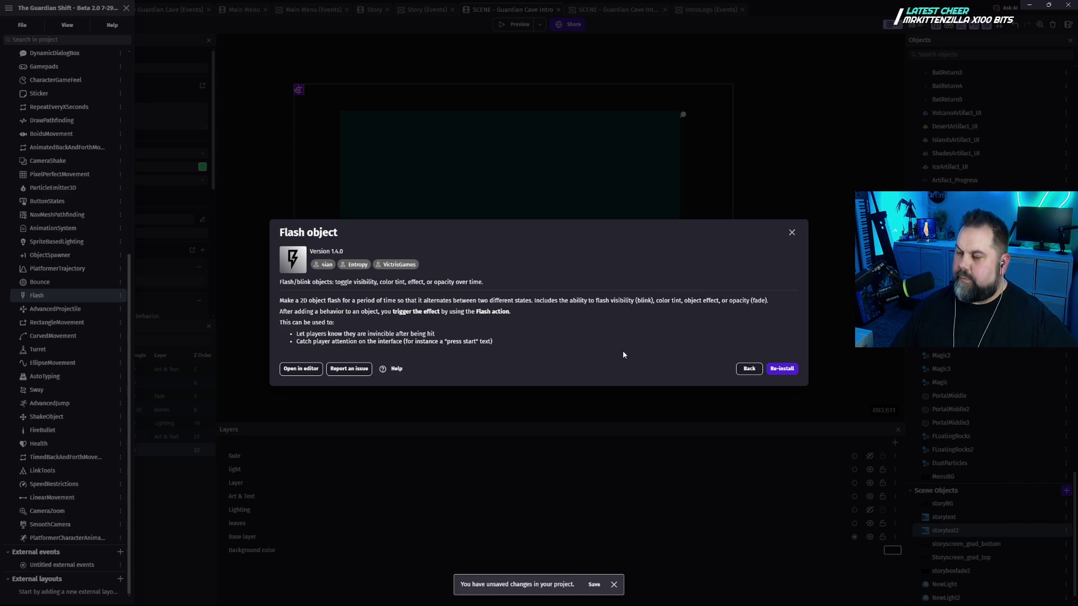
{"action": "left_click", "coordinate": [792, 234]}
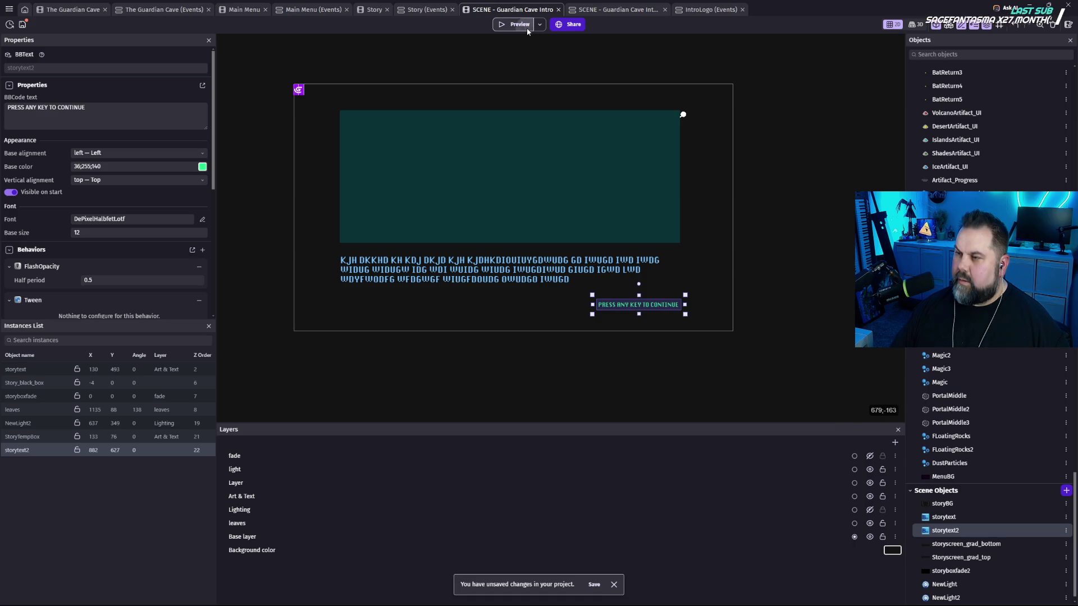
{"action": "left_click", "coordinate": [520, 24]}
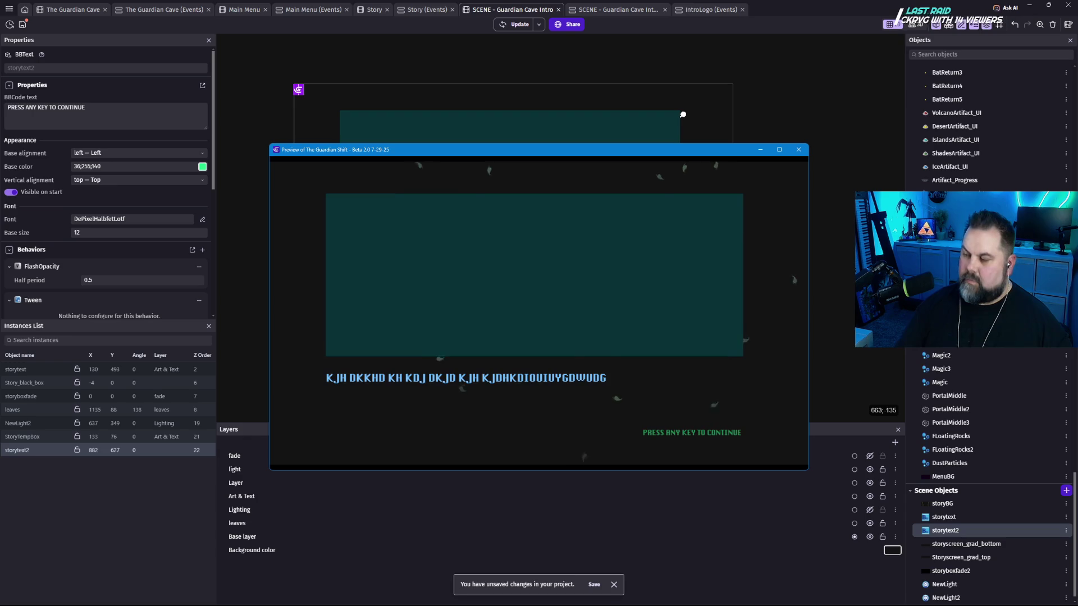
Close the preview and switch to the SCENE - Guardian Cave Intro event sheet.
{"action": "left_click", "coordinate": [803, 150]}
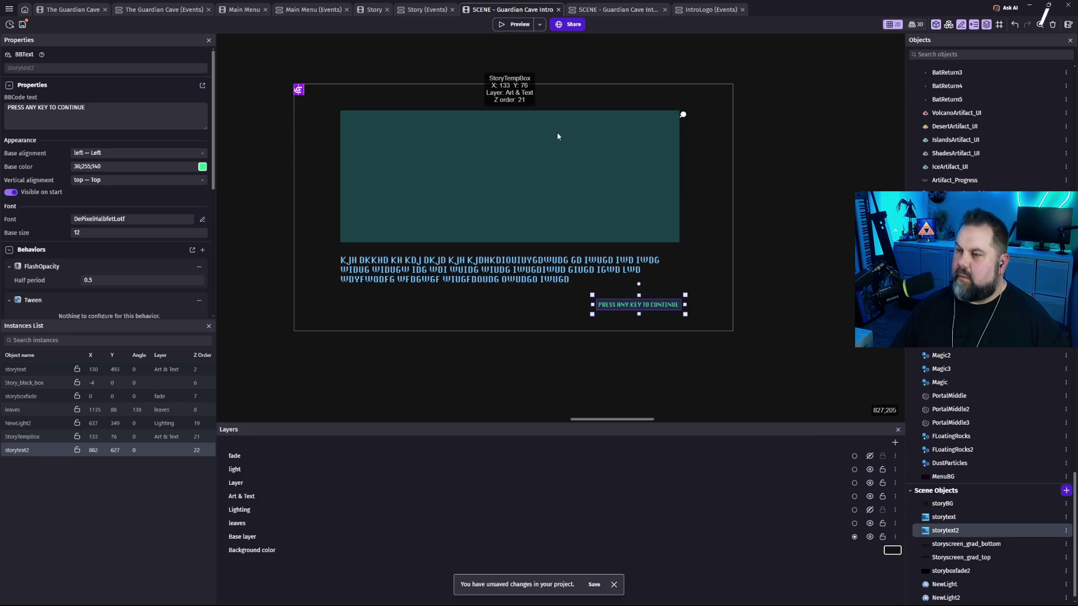
{"action": "left_click", "coordinate": [590, 9]}
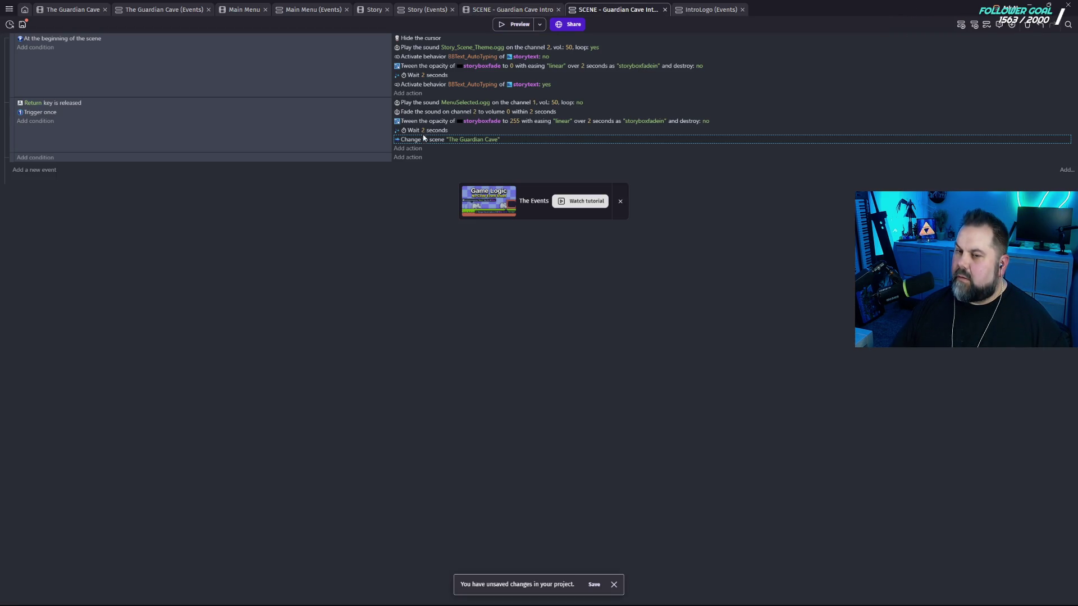
Duplicate the 'Activate behavior BBText_AutoTyping of storytext: yes' action in the scene-start event.
{"action": "left_click", "coordinate": [425, 85]}
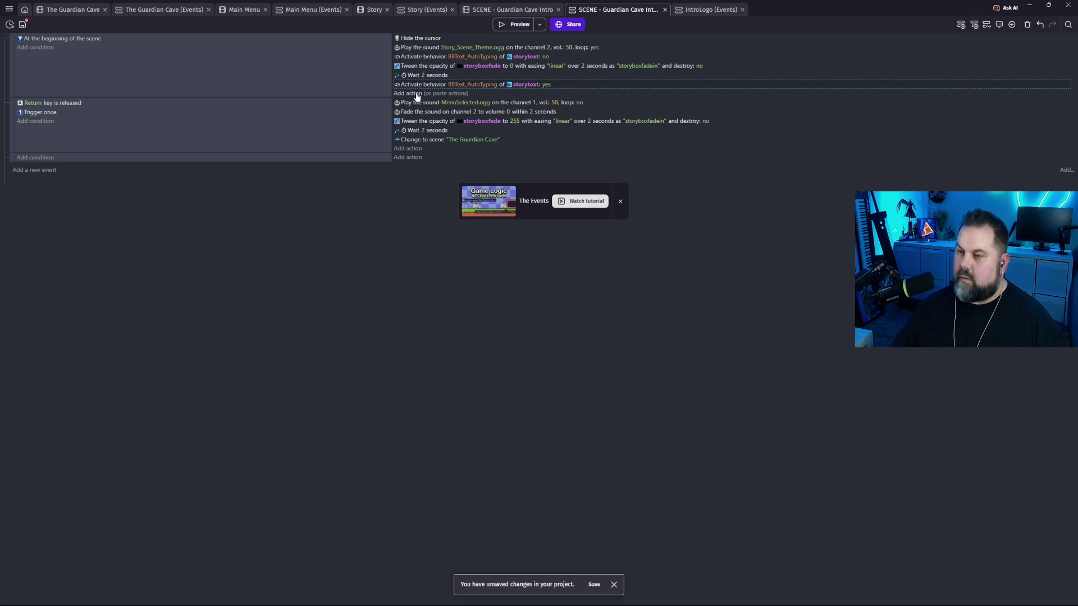
{"action": "left_click", "coordinate": [449, 94]}
{"action": "left_click", "coordinate": [470, 93]}
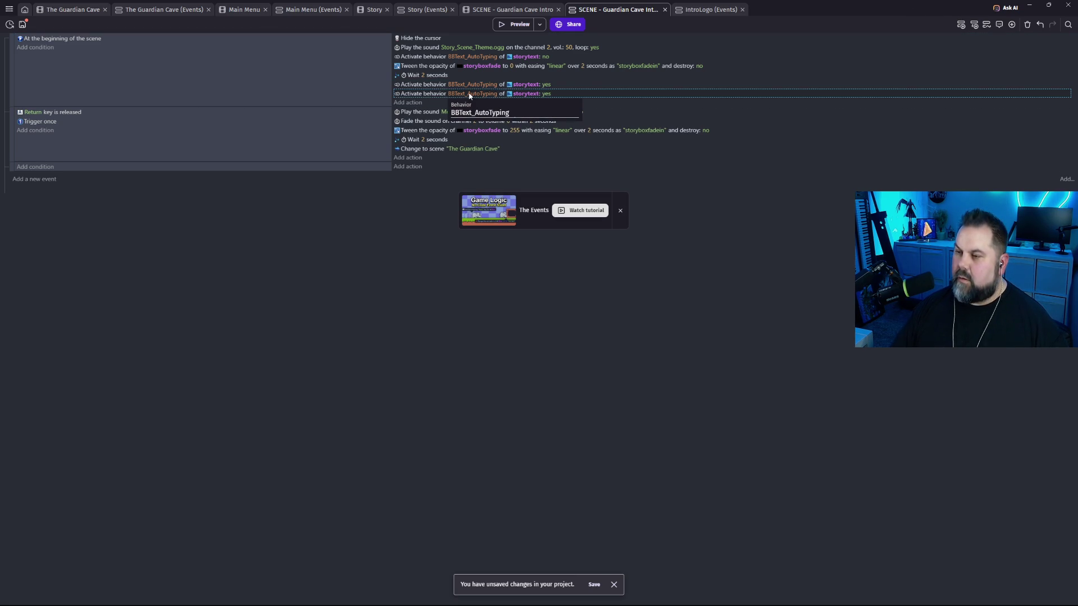
{"action": "key", "text": "Return"}
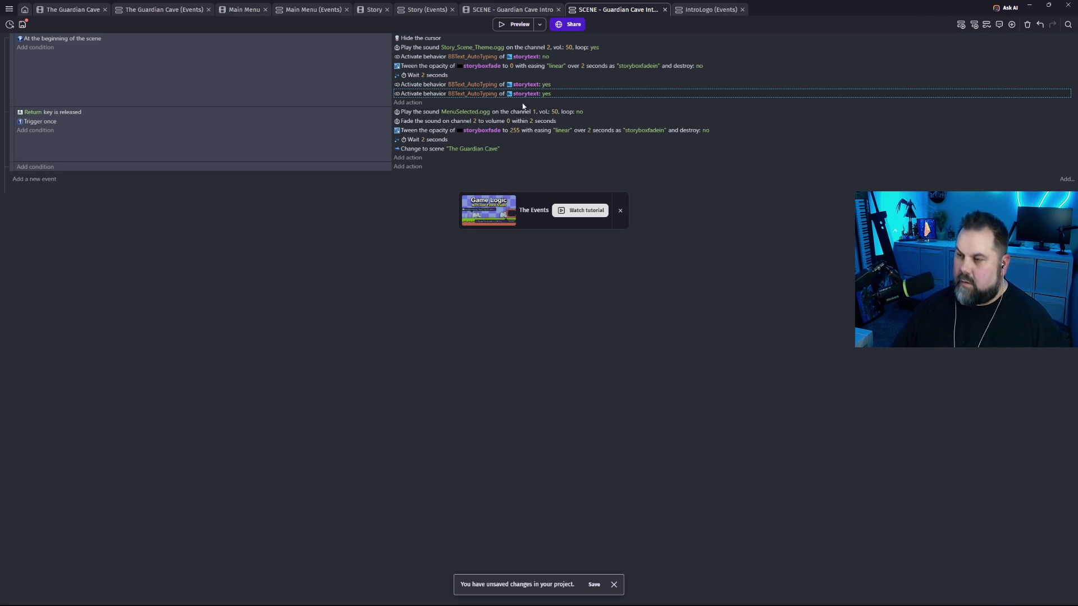
{"action": "left_click", "coordinate": [486, 96]}
{"action": "type", "text": "f"}
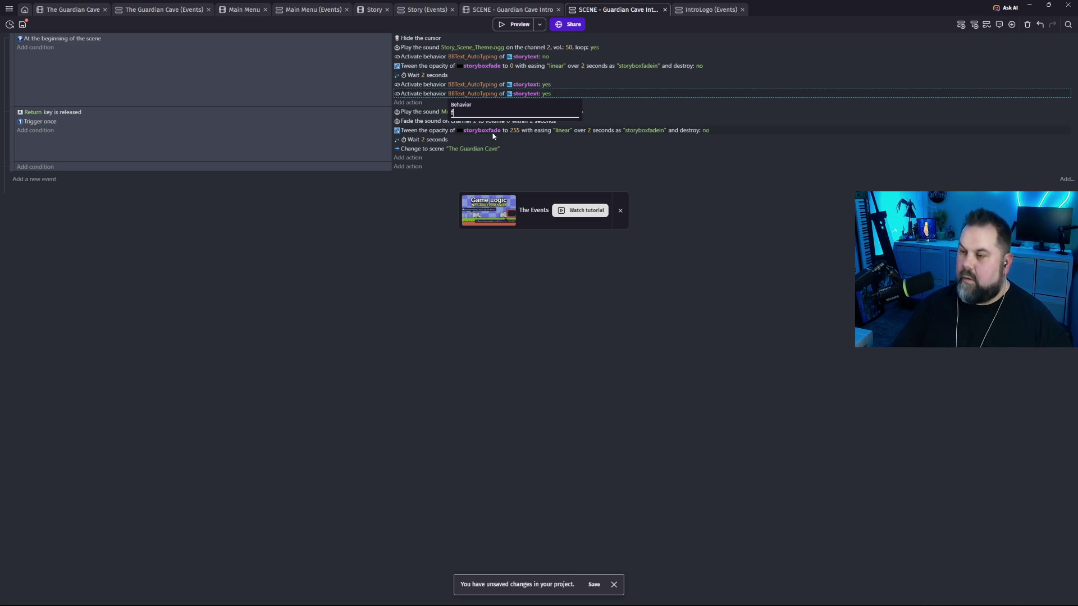
{"action": "key", "text": "BackSpace"}
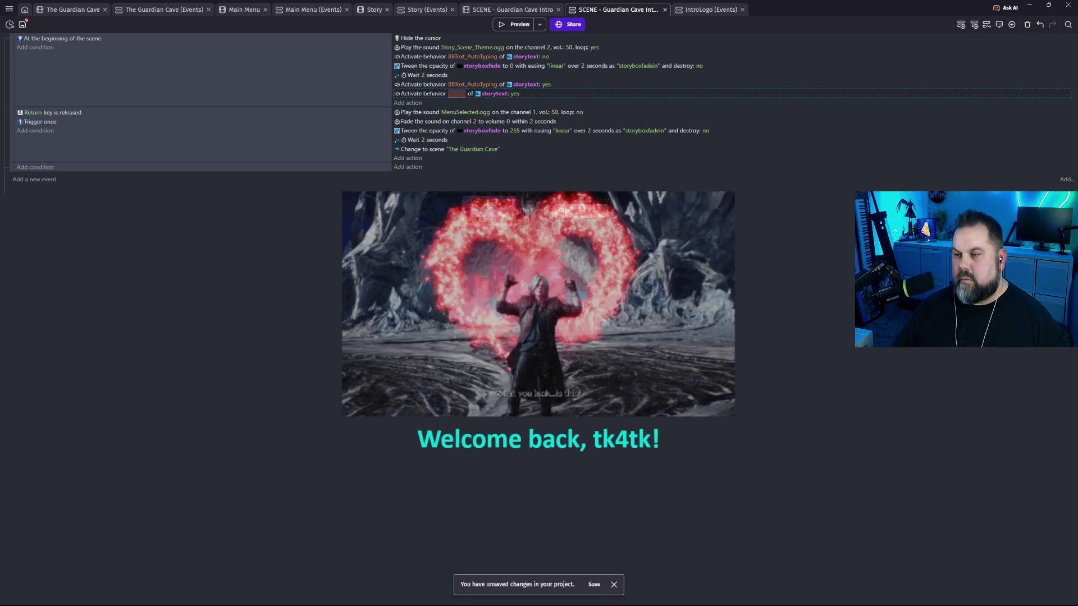
Retarget the copied action to storytext2 with the FlashOpacity behavior, then preview the scene.
{"action": "left_click", "coordinate": [494, 94]}
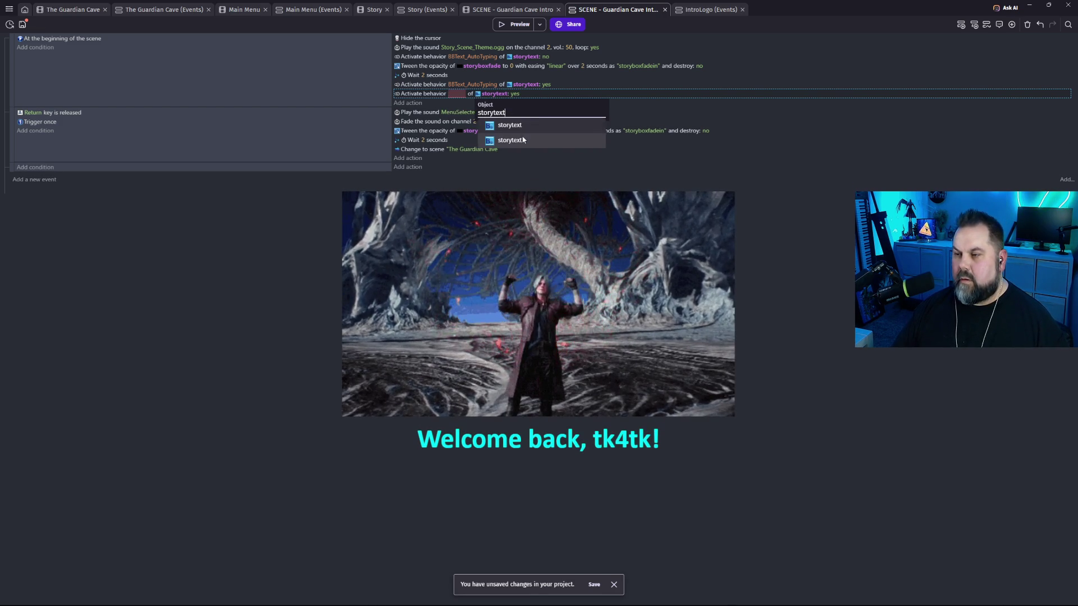
{"action": "left_click", "coordinate": [521, 134]}
{"action": "left_click", "coordinate": [457, 96]}
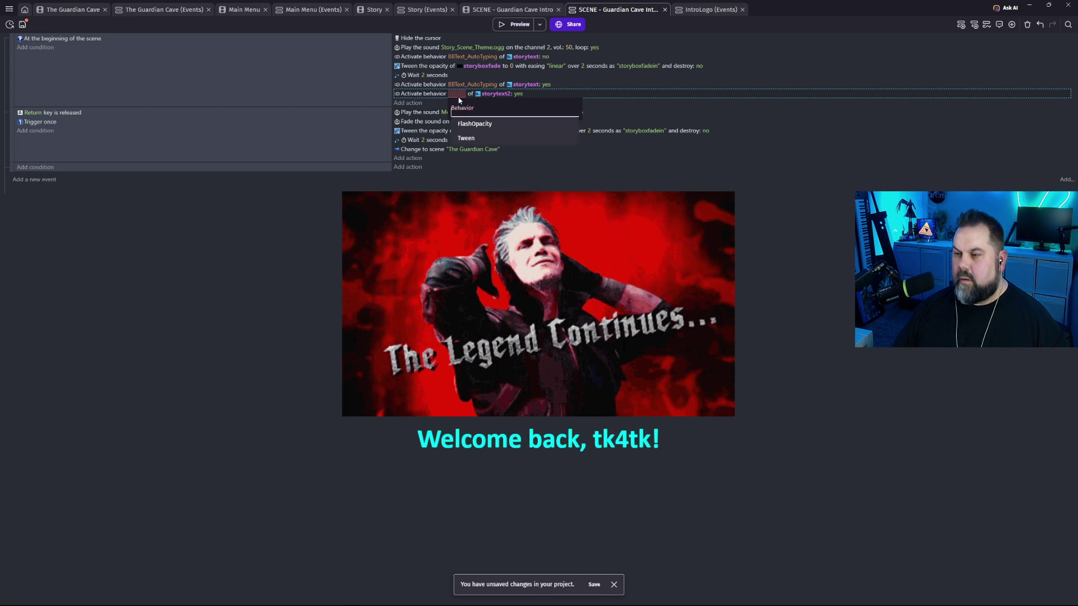
{"action": "left_click", "coordinate": [483, 124]}
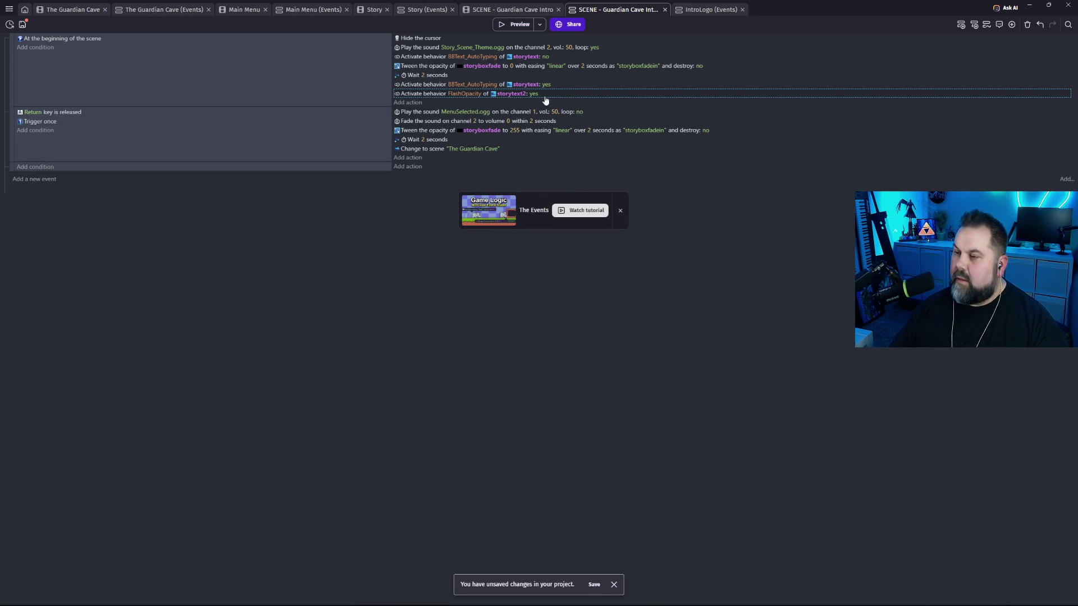
{"action": "left_click", "coordinate": [519, 28]}
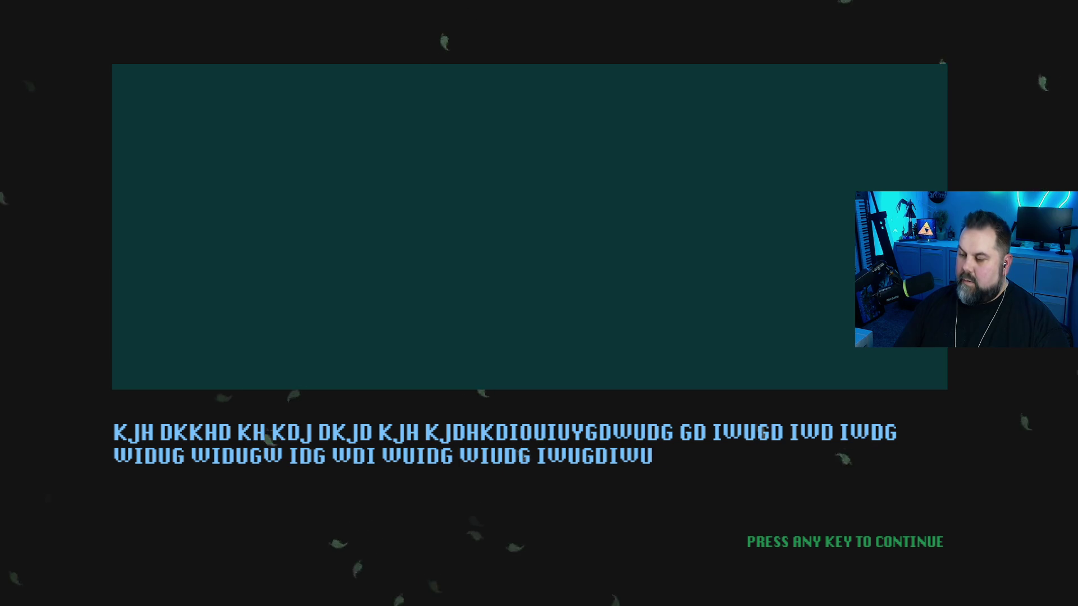
Skip past the cutscene, exit full-screen, and close the game preview window.
{"action": "key", "text": "space"}
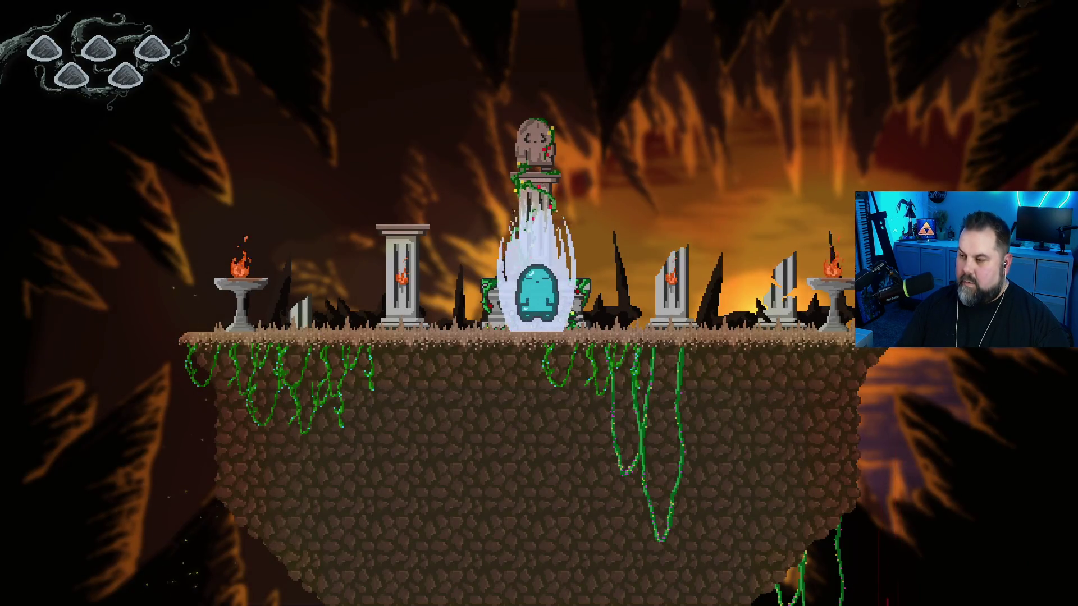
{"action": "key", "text": "Escape"}
{"action": "left_click", "coordinate": [797, 149]}
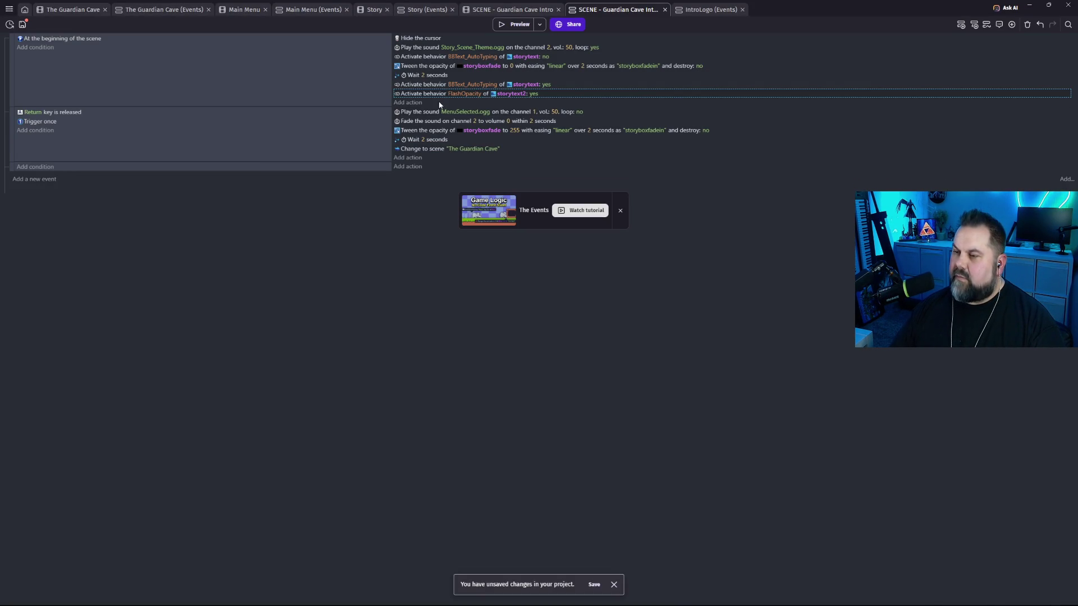
Move storytext2's FlashOpacity activation directly below the storyboxfade opacity tween, then go to the scene layout.
{"action": "left_click_drag", "start_coordinate": [426, 94], "coordinate": [425, 74]}
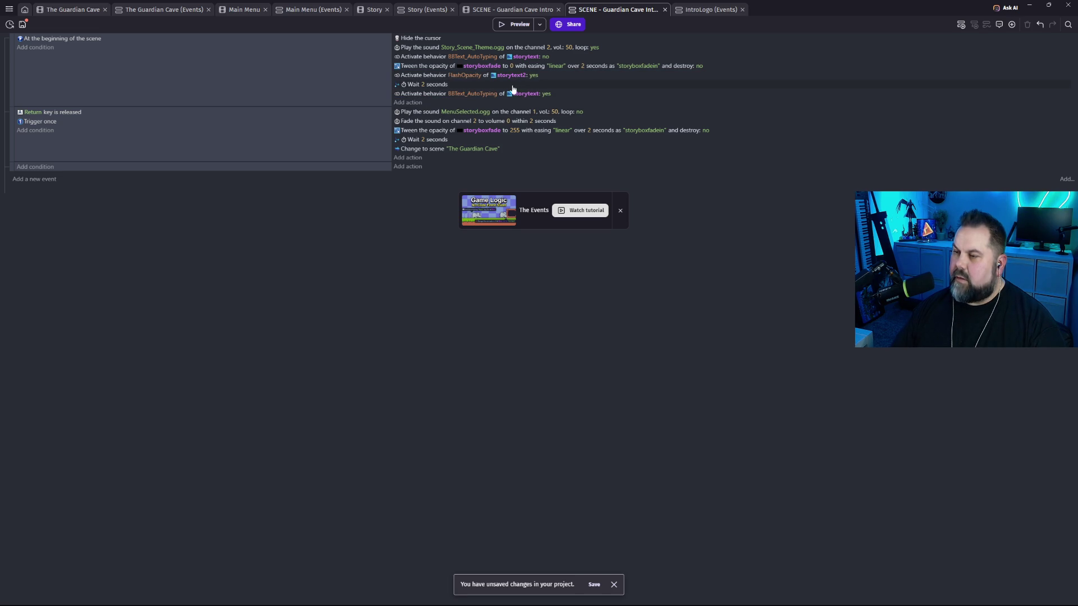
{"action": "double_click", "coordinate": [439, 76]}
{"action": "left_click", "coordinate": [817, 96]}
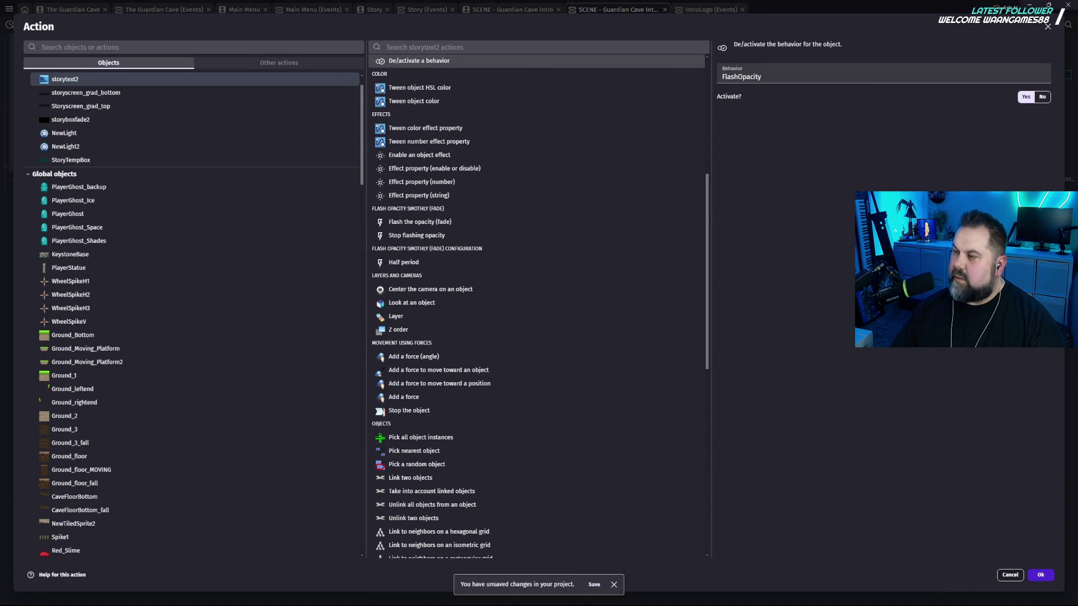
{"action": "left_click", "coordinate": [1011, 575]}
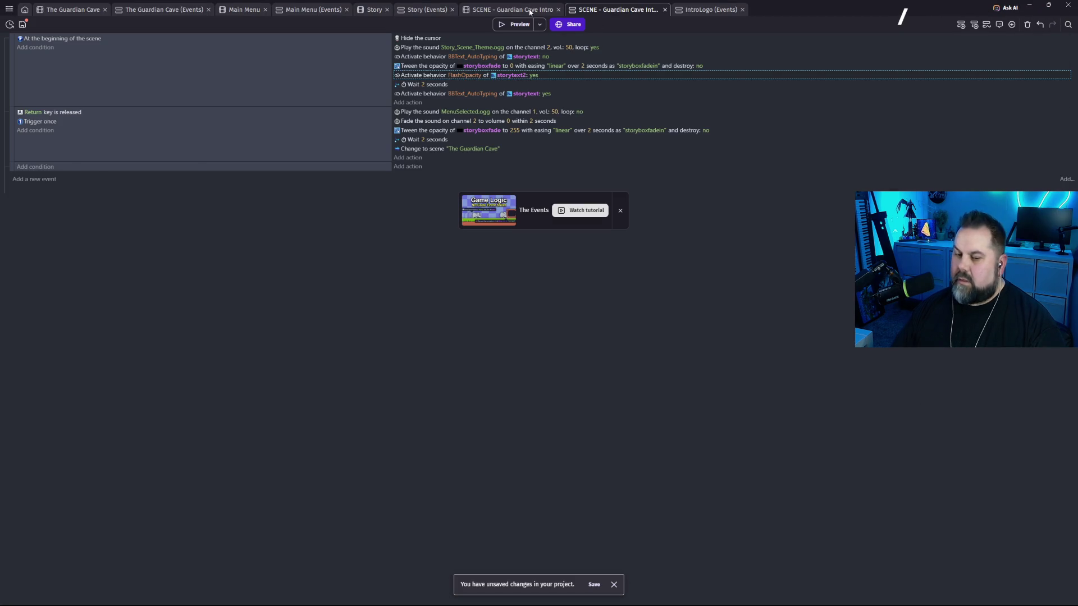
{"action": "left_click", "coordinate": [529, 10]}
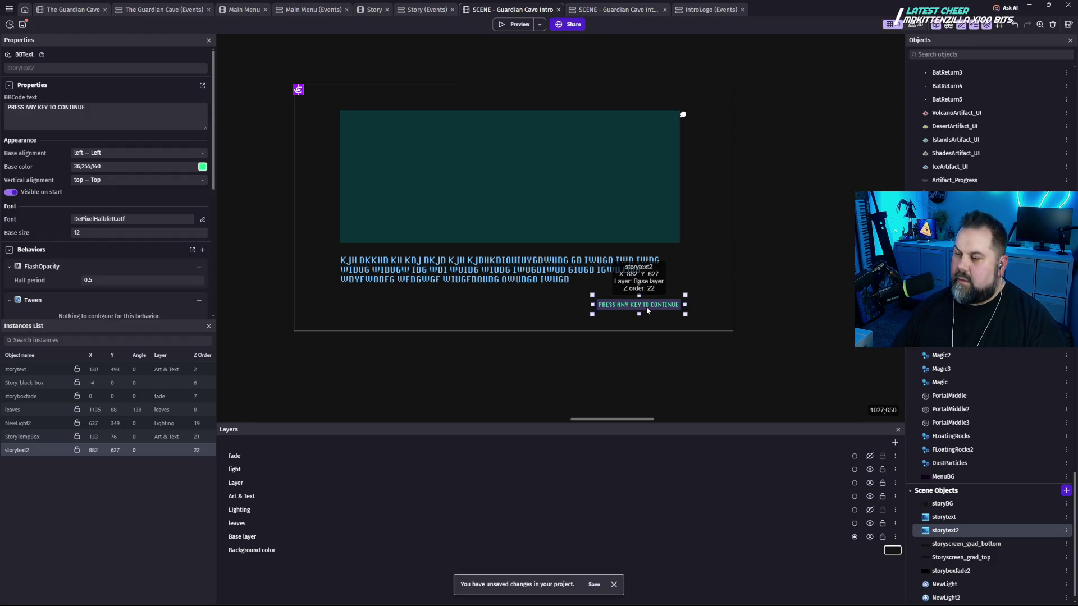
Change storytext2's FlashOpacity half period from 0.5 to 1, apply it, and preview the scene.
{"action": "double_click", "coordinate": [638, 305]}
{"action": "left_click", "coordinate": [473, 50]}
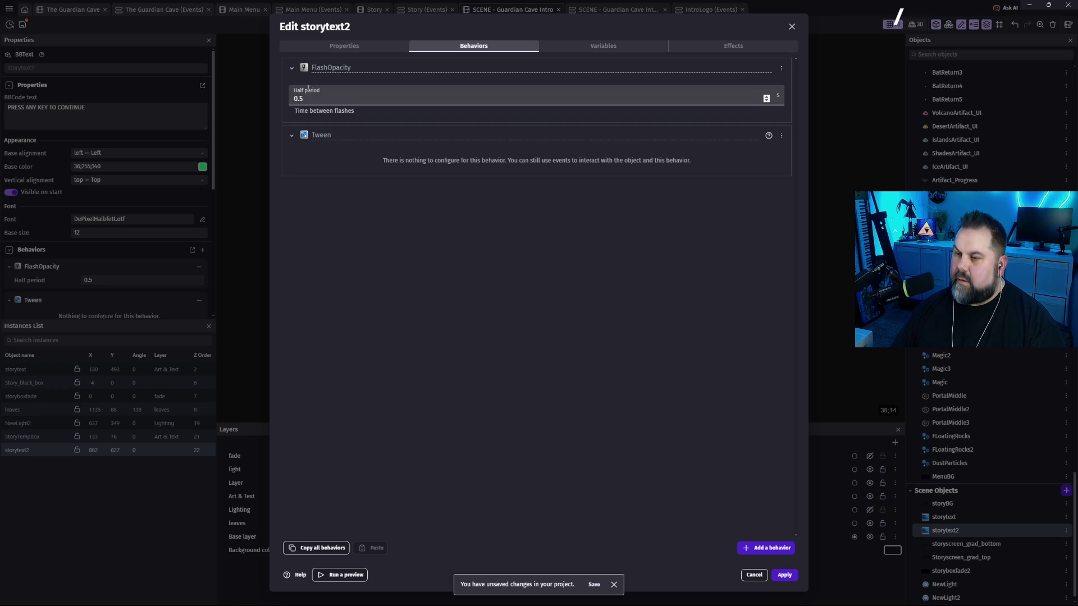
{"action": "left_click_drag", "start_coordinate": [427, 100], "coordinate": [288, 103]}
{"action": "type", "text": "1"}
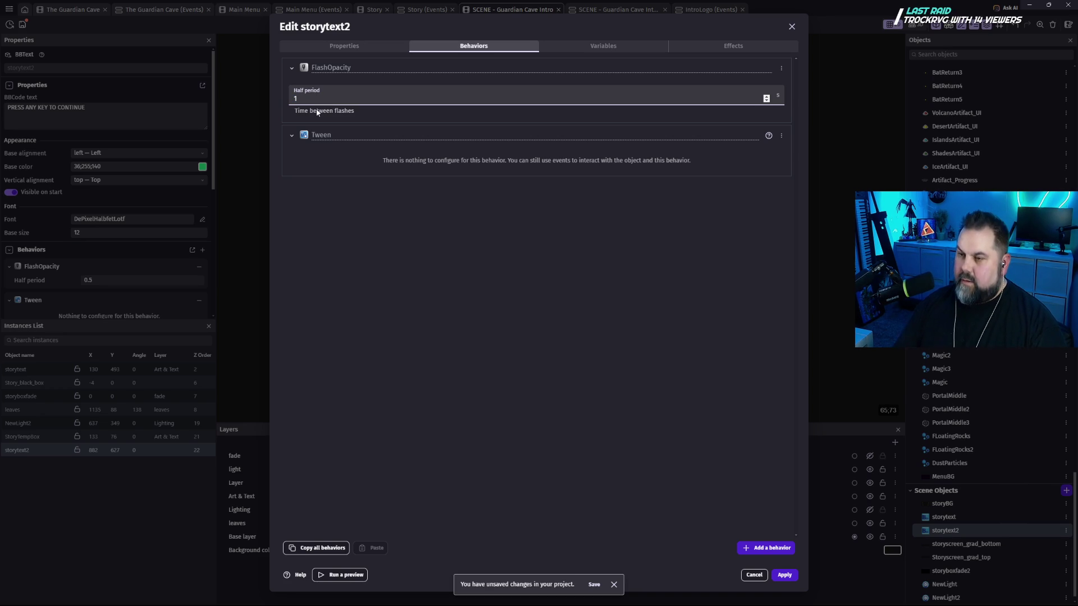
{"action": "left_click", "coordinate": [471, 239]}
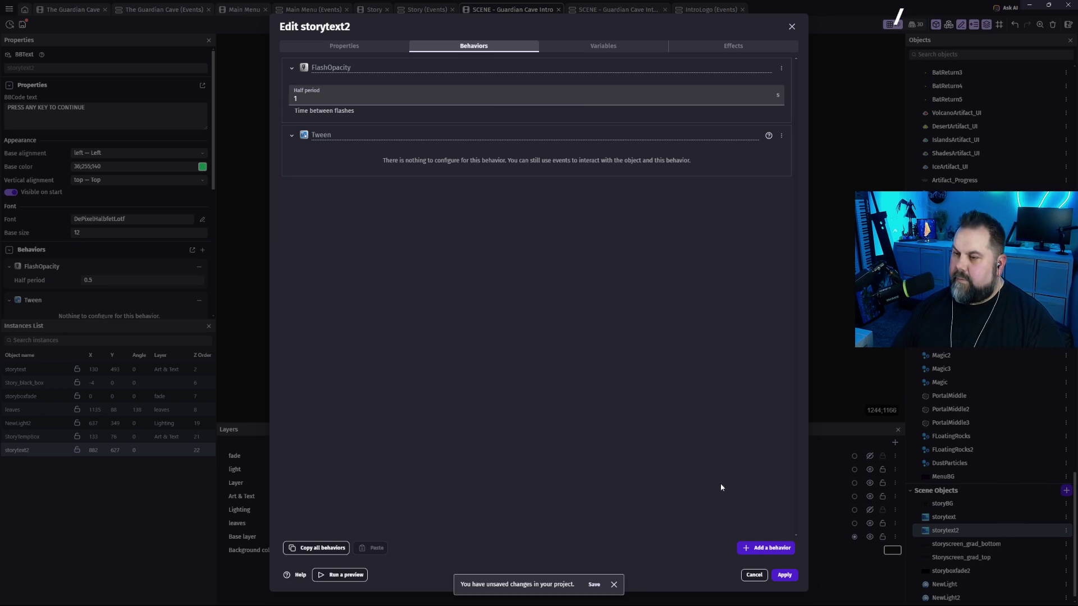
{"action": "left_click", "coordinate": [779, 577]}
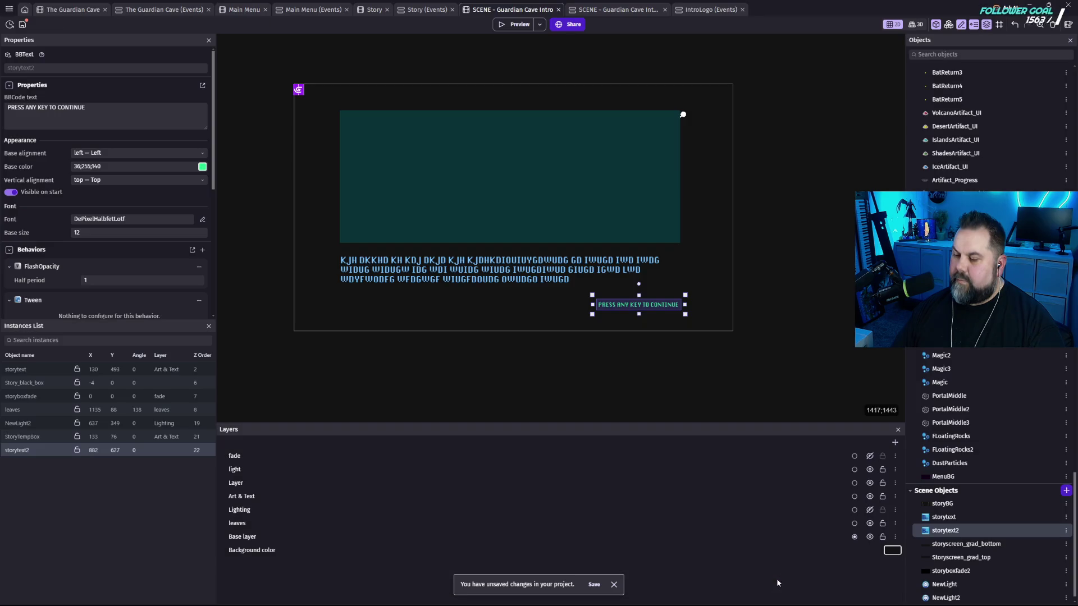
{"action": "left_click", "coordinate": [520, 25]}
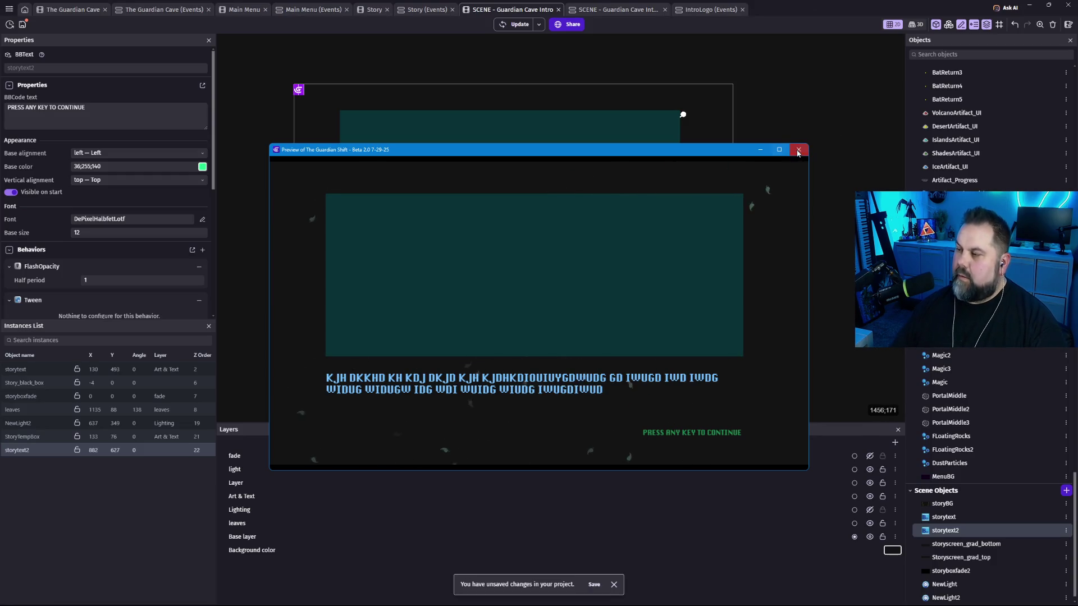
{"action": "left_click", "coordinate": [798, 153]}
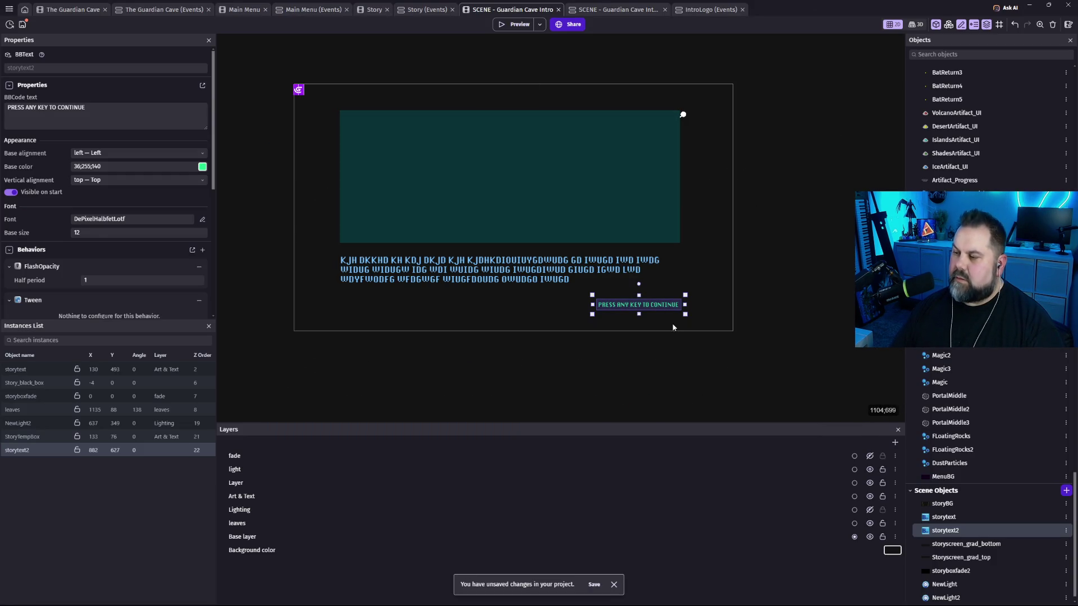
{"action": "left_click", "coordinate": [663, 307]}
Start adding a behavior to storytext2, search 'bli', and browse the behavior list.
{"action": "double_click", "coordinate": [638, 304]}
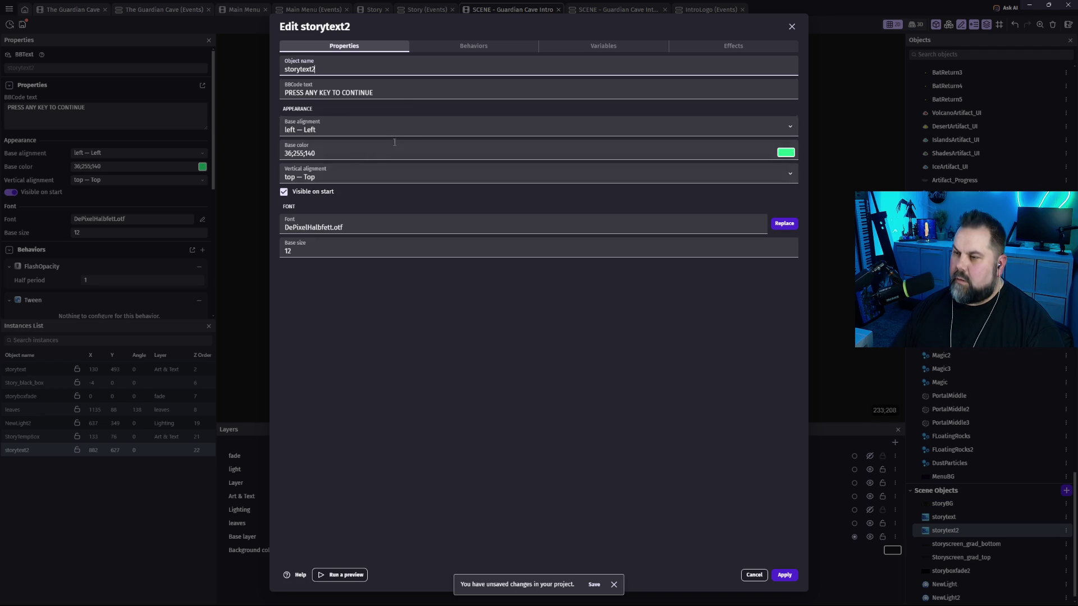
{"action": "left_click", "coordinate": [482, 50]}
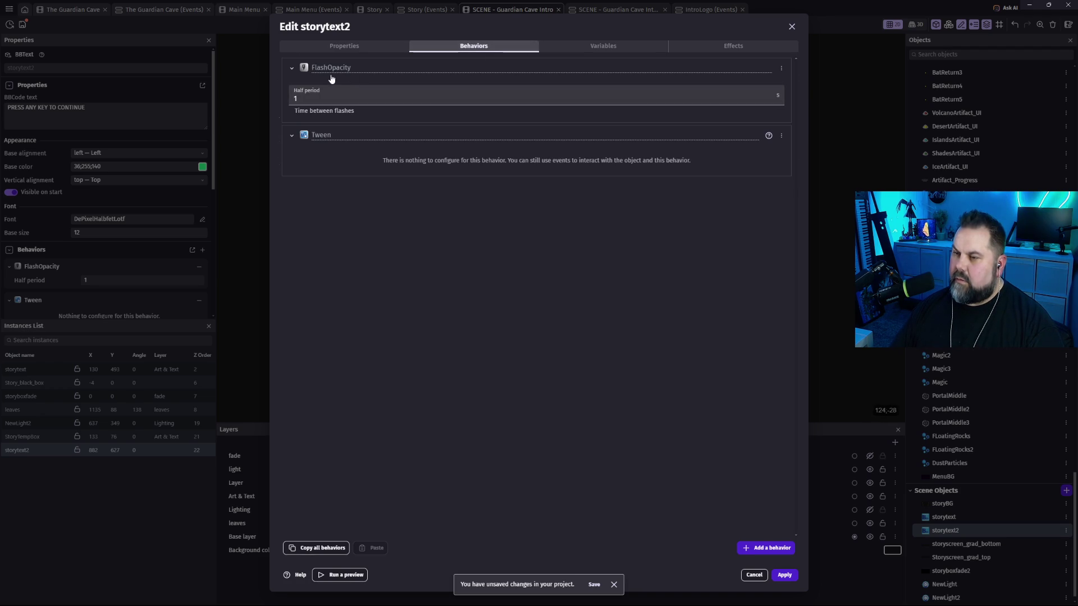
{"action": "left_click", "coordinate": [787, 549]}
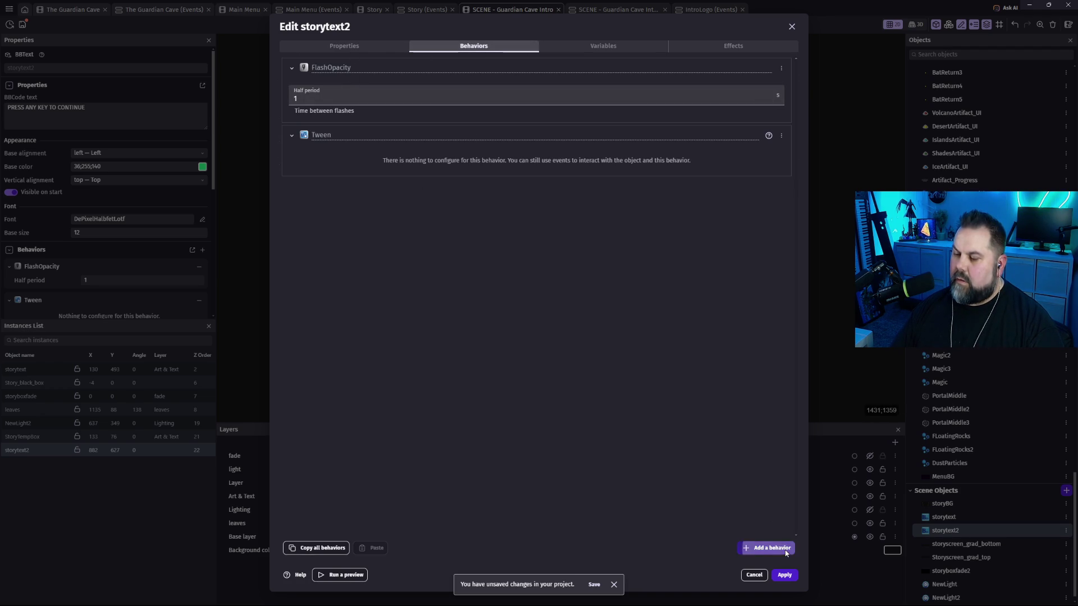
{"action": "type", "text": "bli"}
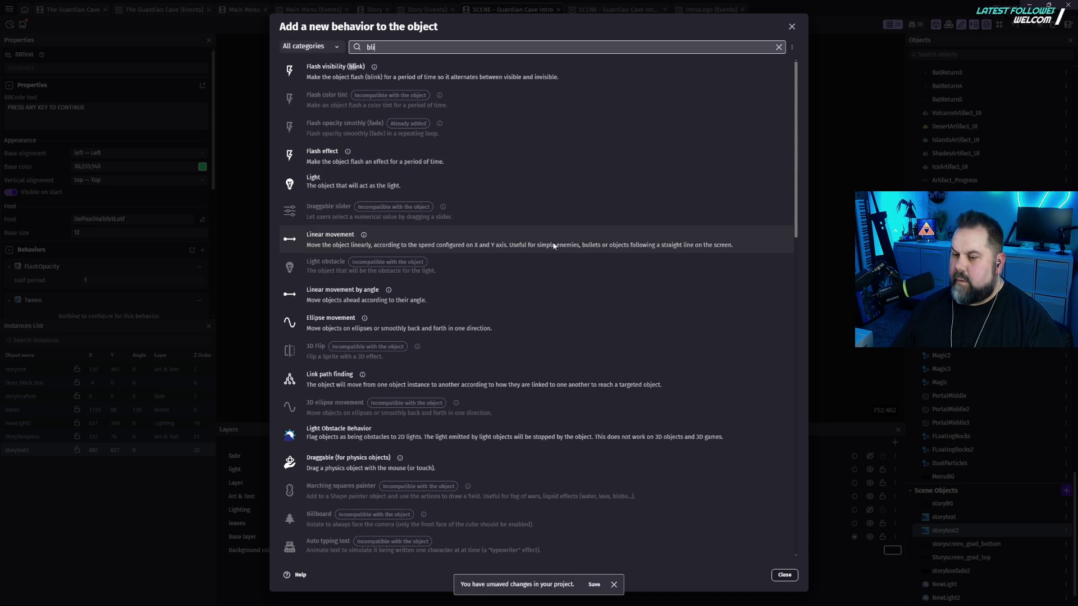
{"action": "scroll", "coordinate": [589, 382], "scroll_direction": "down", "scroll_amount": 5}
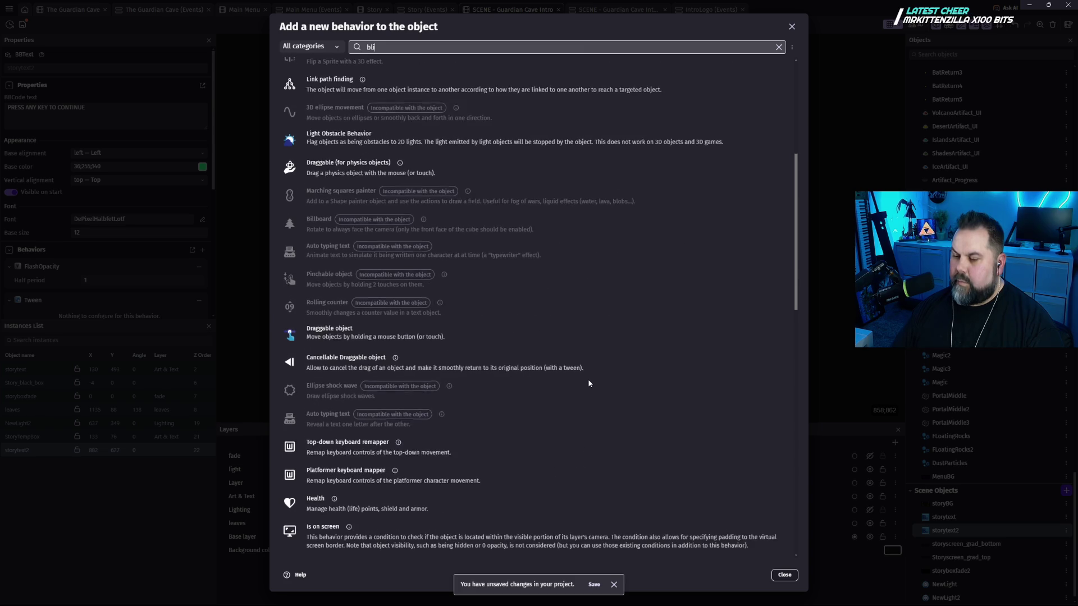
{"action": "scroll", "coordinate": [589, 383], "scroll_direction": "down", "scroll_amount": 2}
{"action": "scroll", "coordinate": [598, 384], "scroll_direction": "down", "scroll_amount": 2}
{"action": "scroll", "coordinate": [595, 396], "scroll_direction": "down", "scroll_amount": 1}
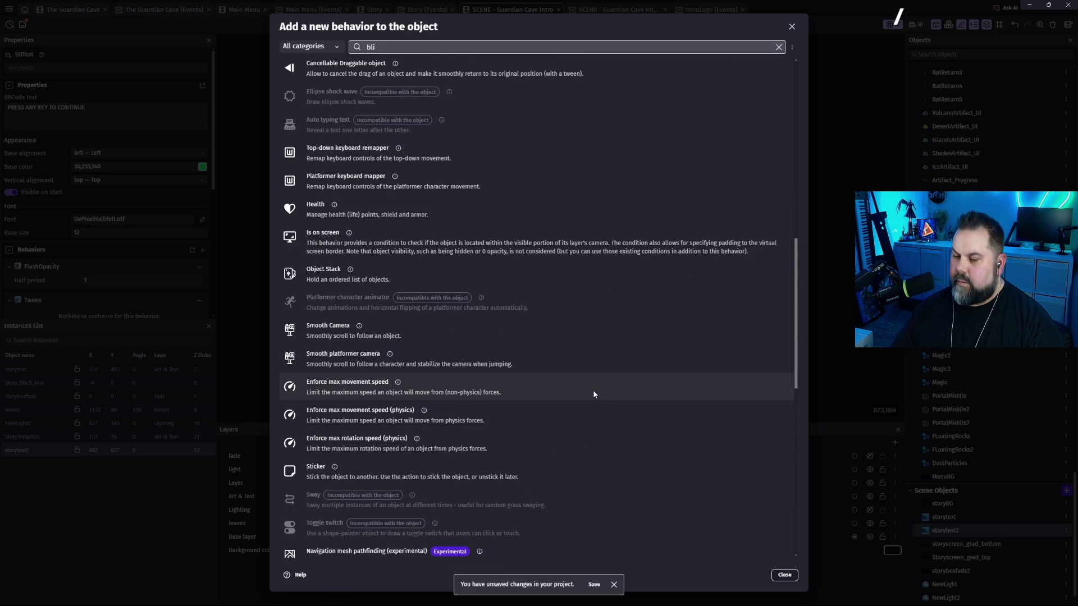
{"action": "scroll", "coordinate": [594, 394], "scroll_direction": "down", "scroll_amount": 3}
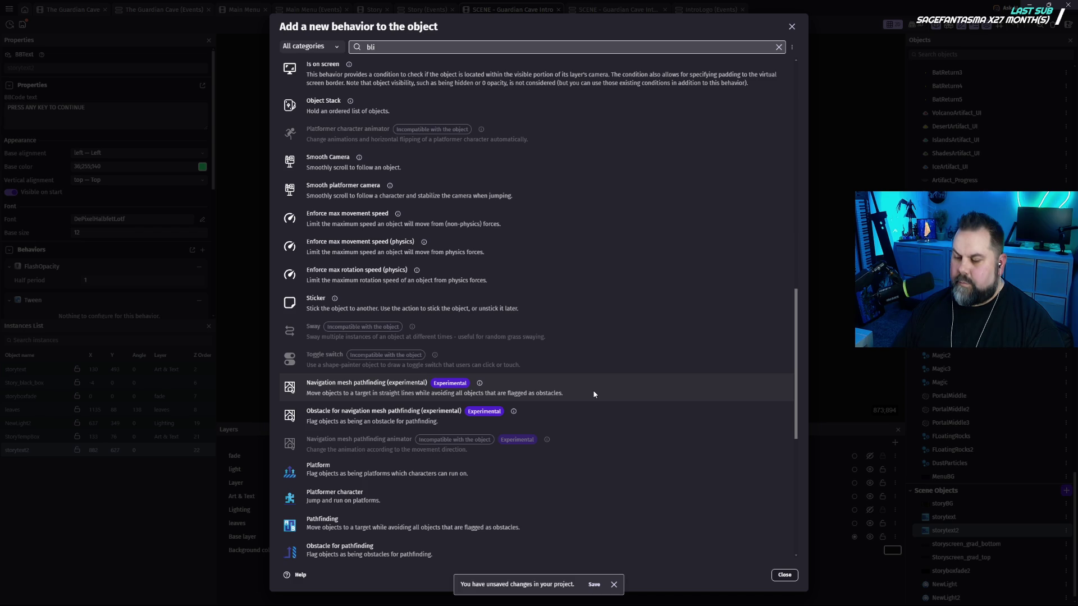
{"action": "scroll", "coordinate": [592, 393], "scroll_direction": "down", "scroll_amount": 3}
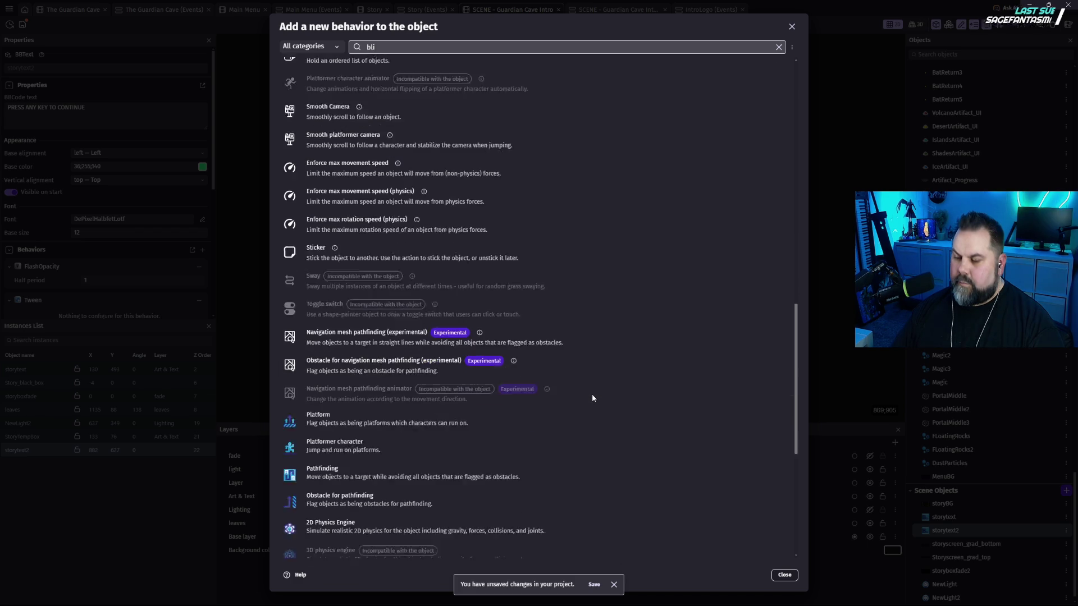
{"action": "scroll", "coordinate": [621, 427], "scroll_direction": "down", "scroll_amount": 2}
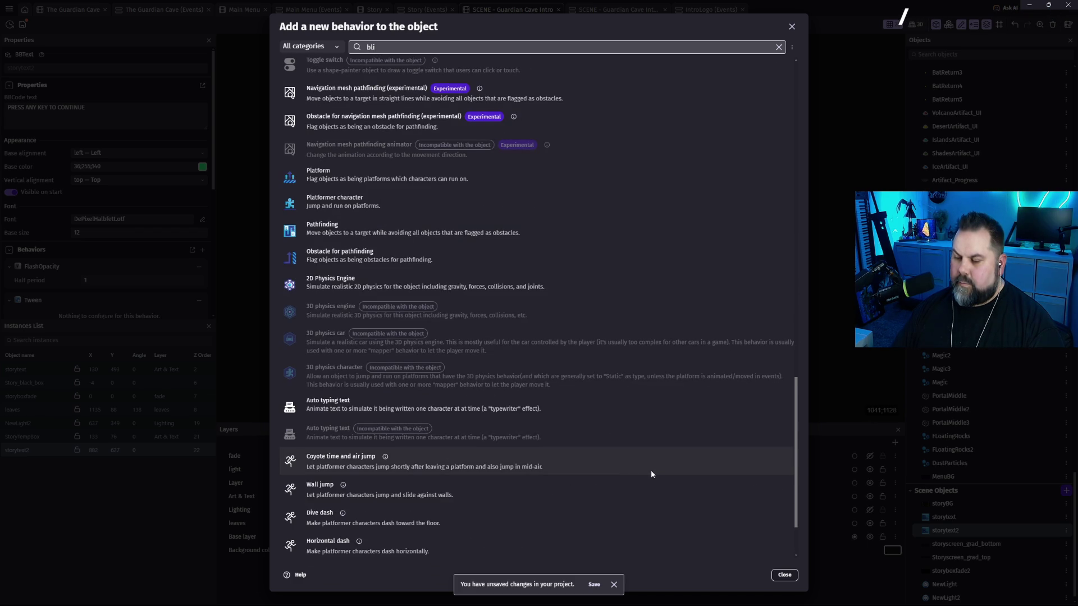
{"action": "scroll", "coordinate": [660, 477], "scroll_direction": "down", "scroll_amount": 2}
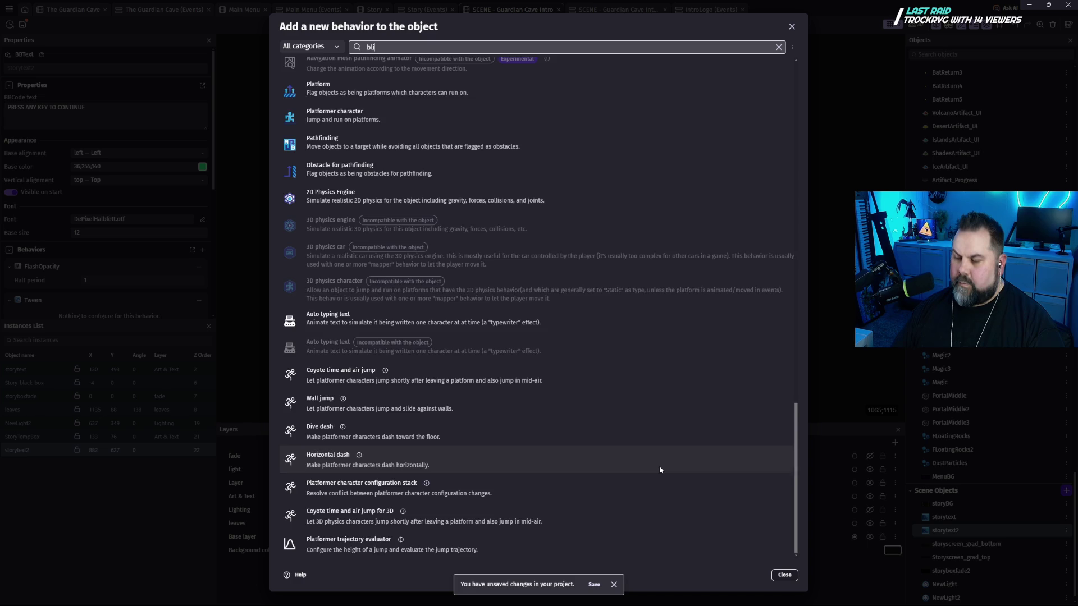
{"action": "scroll", "coordinate": [659, 469], "scroll_direction": "up", "scroll_amount": 10}
{"action": "scroll", "coordinate": [660, 466], "scroll_direction": "up", "scroll_amount": 7}
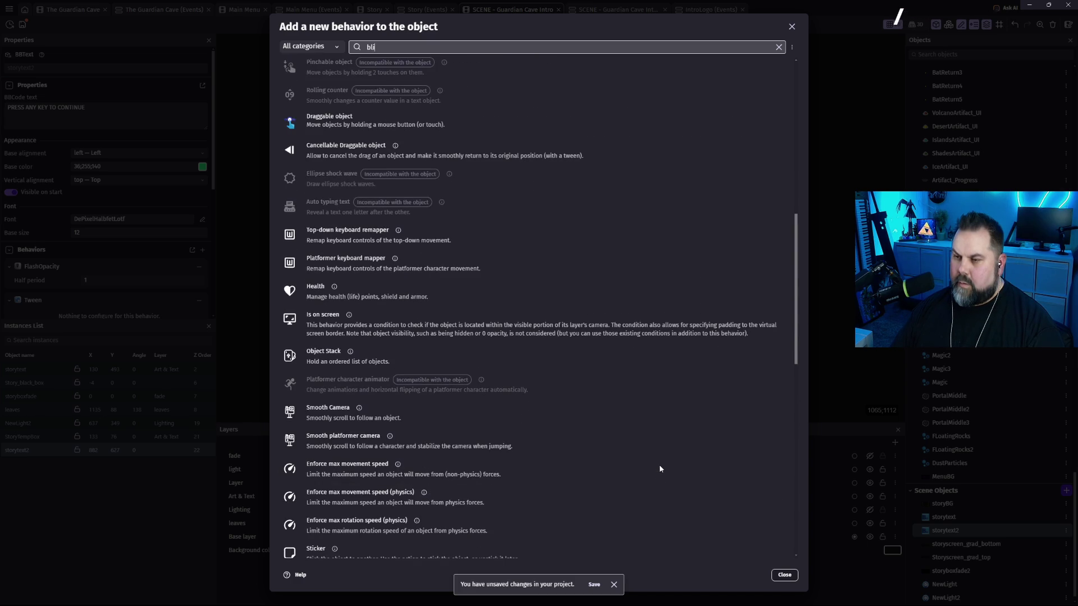
{"action": "scroll", "coordinate": [604, 429], "scroll_direction": "up", "scroll_amount": 5}
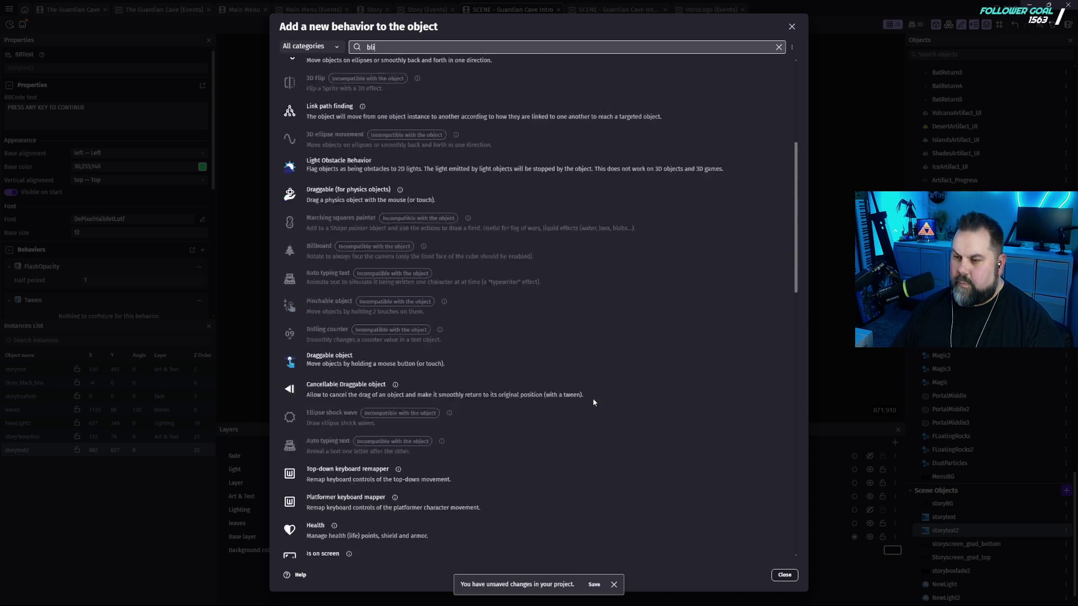
{"action": "scroll", "coordinate": [427, 324], "scroll_direction": "up", "scroll_amount": 5}
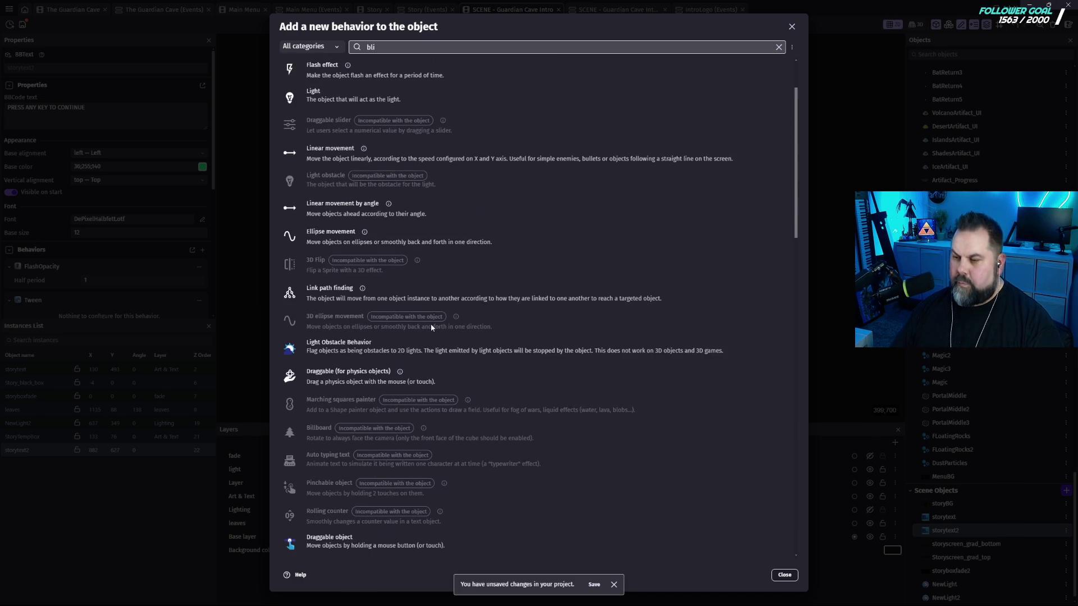
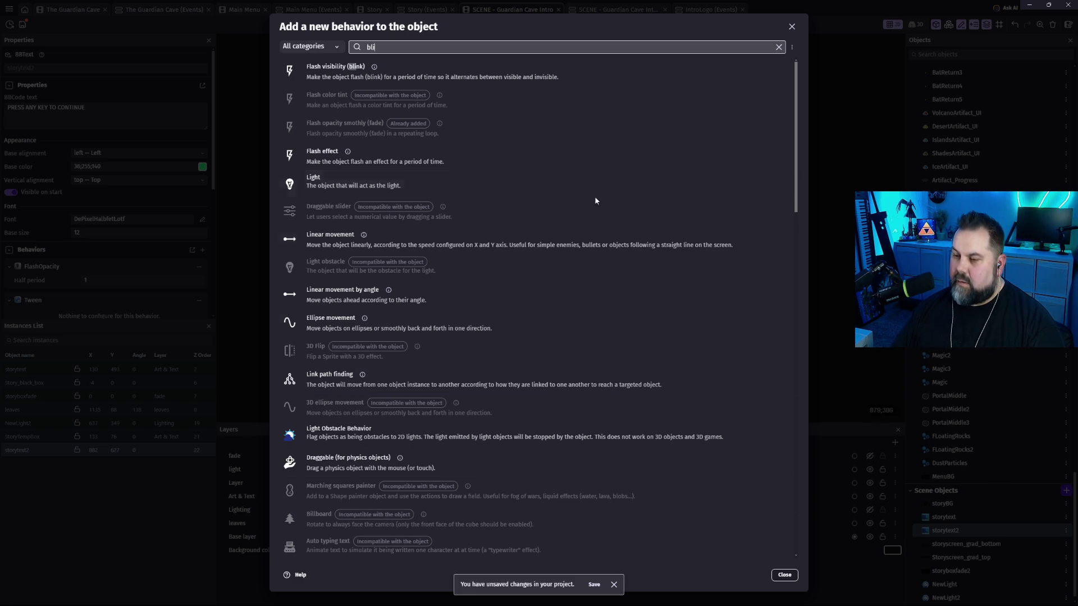
Search the behaviour list for 'a', add nothing to storytext2, and close its editor.
{"action": "left_click", "coordinate": [792, 26]}
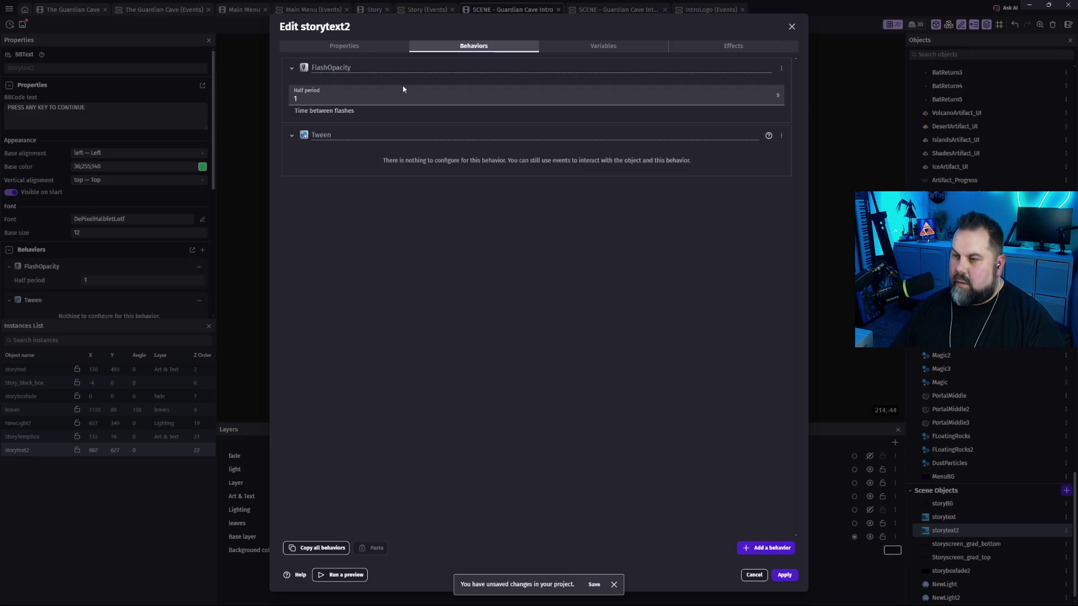
{"action": "left_click", "coordinate": [770, 549]}
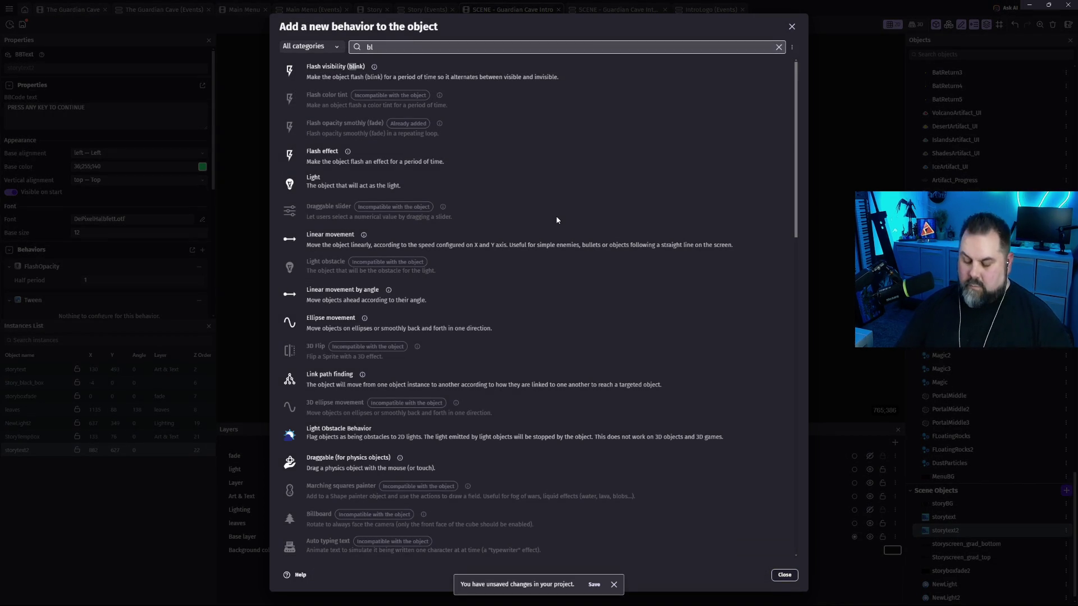
{"action": "type", "text": "a"}
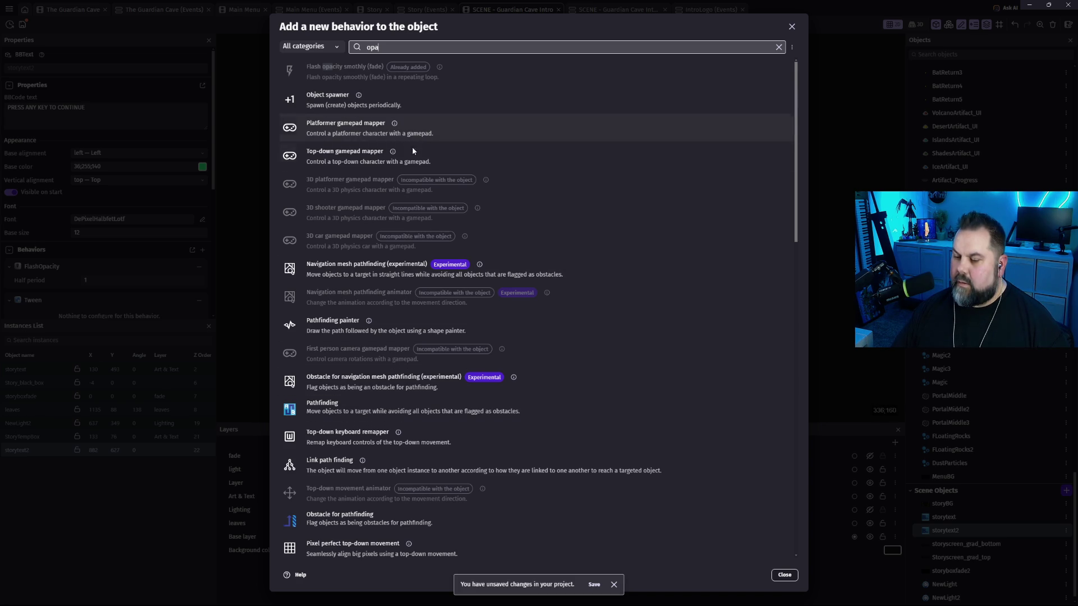
{"action": "scroll", "coordinate": [455, 272], "scroll_direction": "down", "scroll_amount": 3}
{"action": "scroll", "coordinate": [435, 292], "scroll_direction": "up", "scroll_amount": 3}
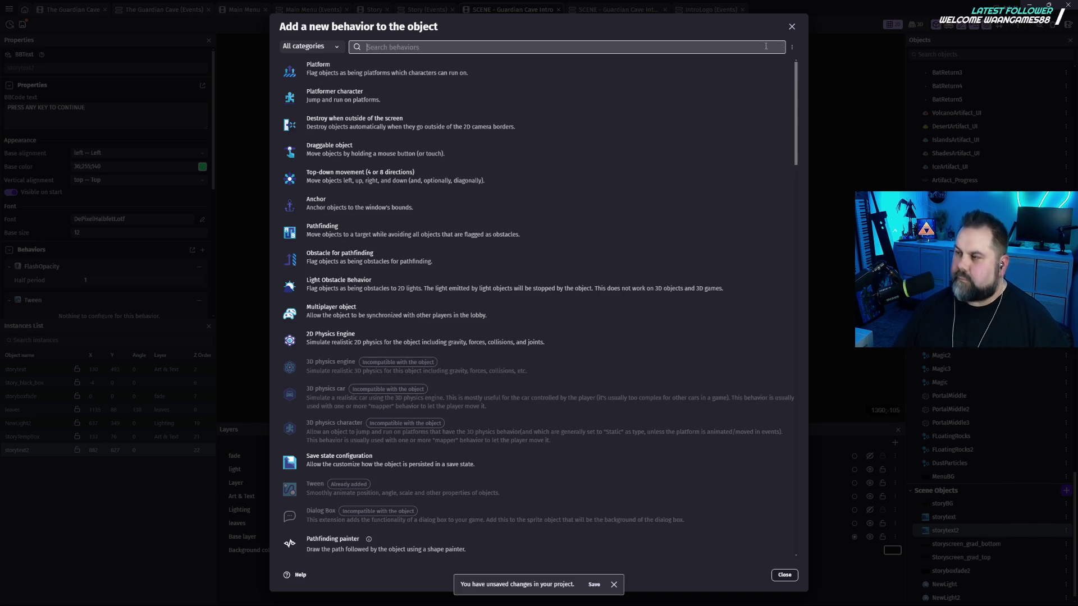
{"action": "left_click", "coordinate": [792, 27]}
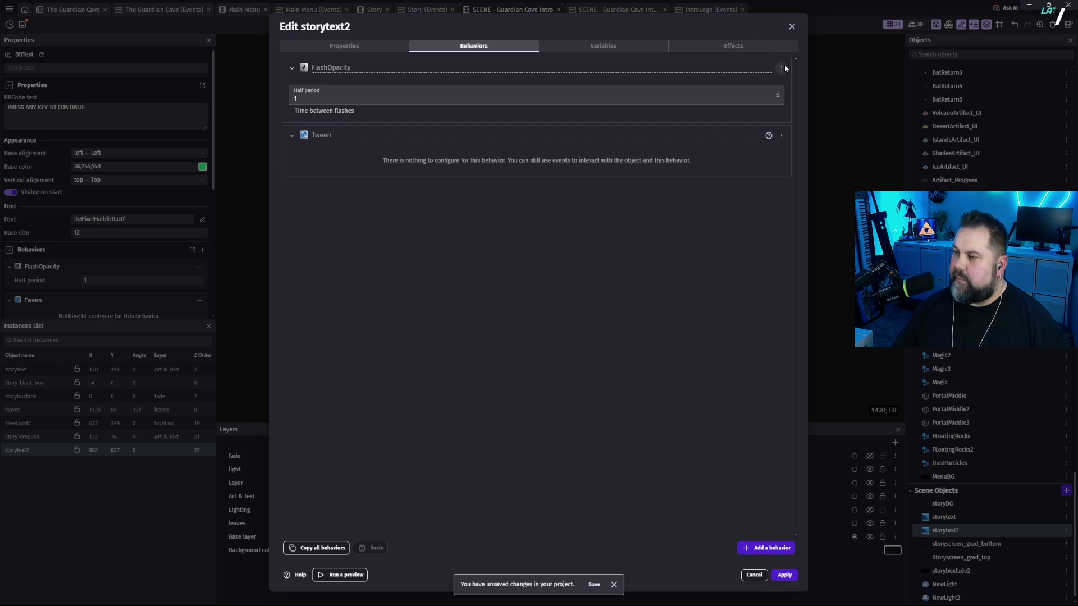
{"action": "left_click", "coordinate": [792, 27]}
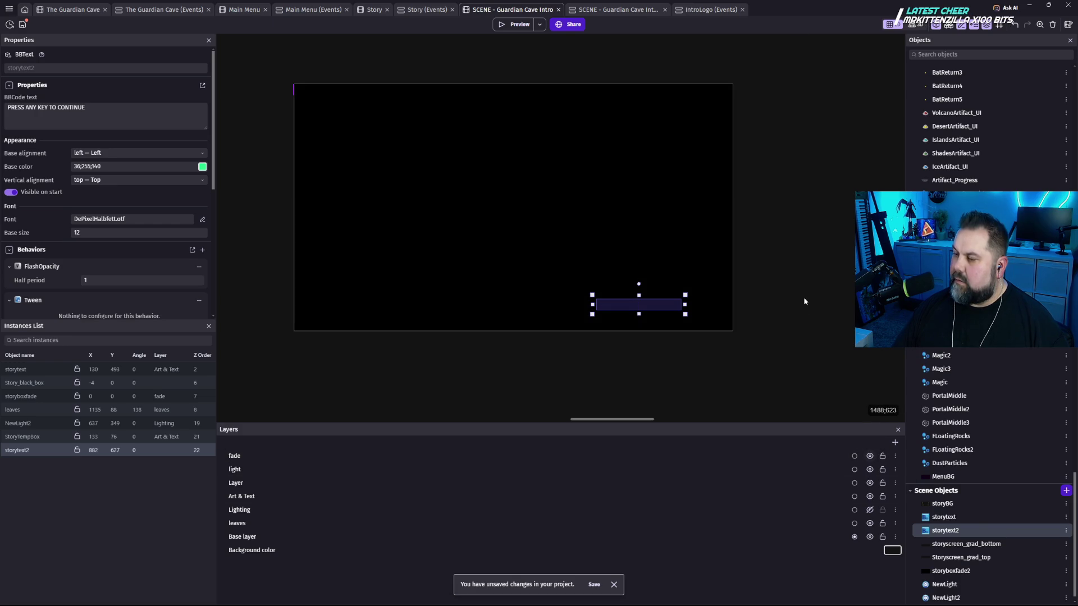
Preview the game from IntroLogo, start a new game from the title menu, then close the preview.
{"action": "left_click", "coordinate": [803, 297]}
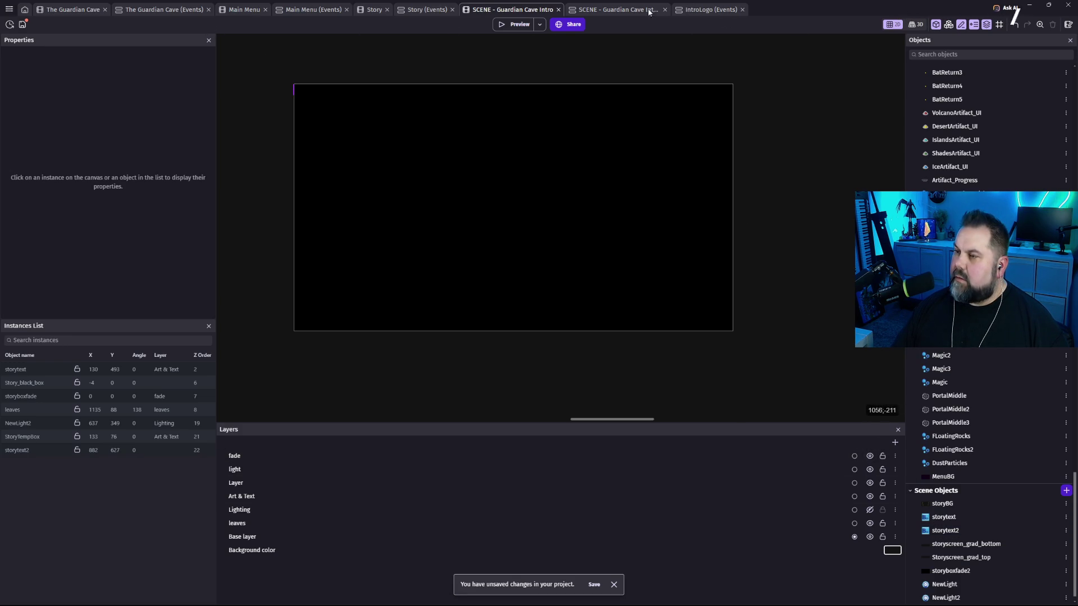
{"action": "left_click", "coordinate": [696, 10]}
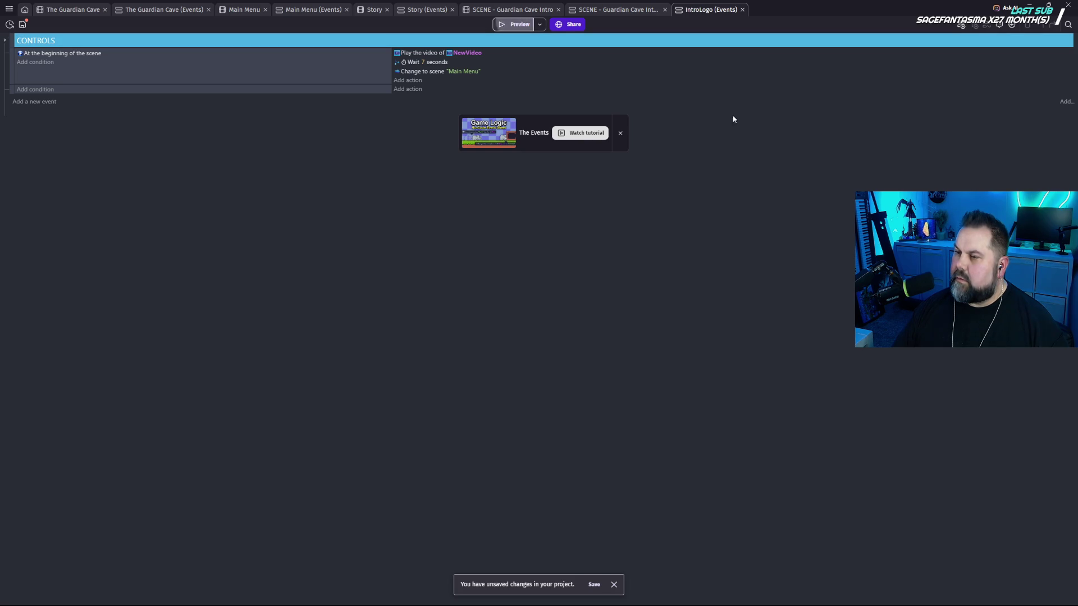
{"action": "key", "text": "F5"}
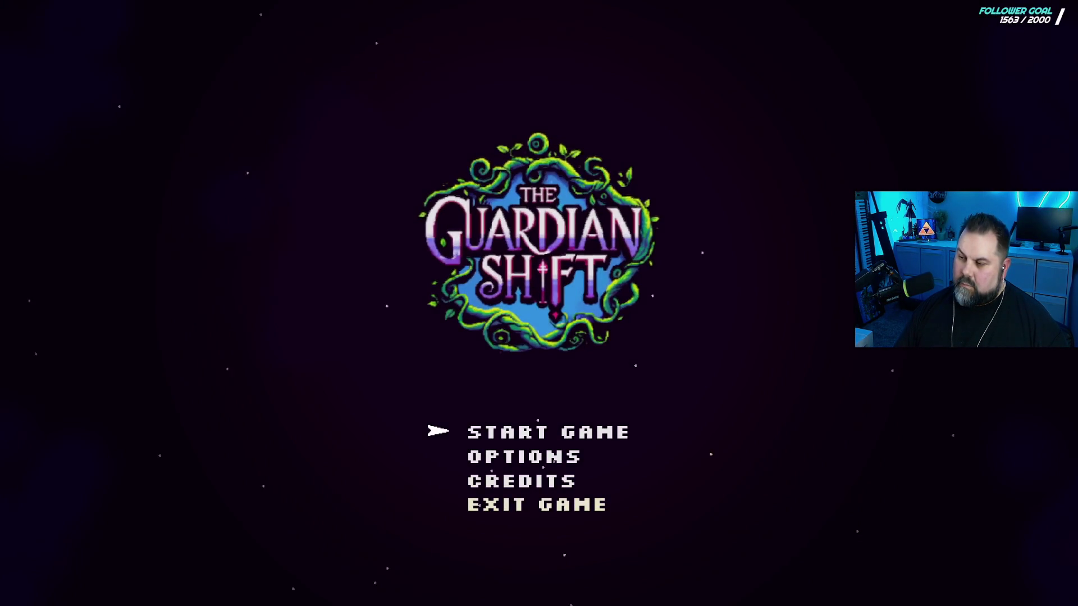
{"action": "key", "text": "Down"}
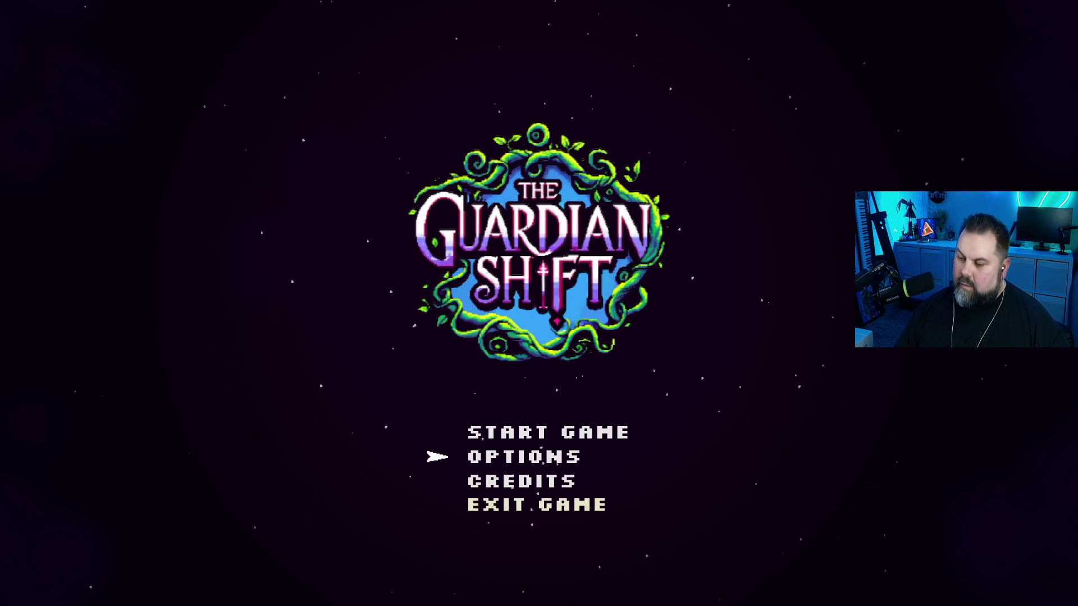
{"action": "key", "text": "Return"}
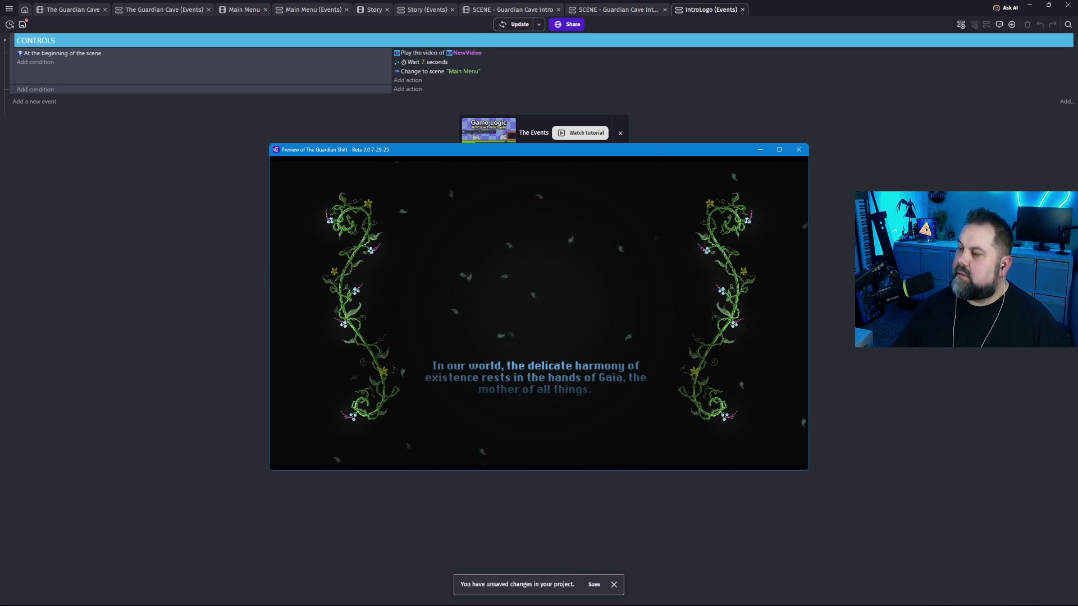
{"action": "left_click", "coordinate": [799, 150]}
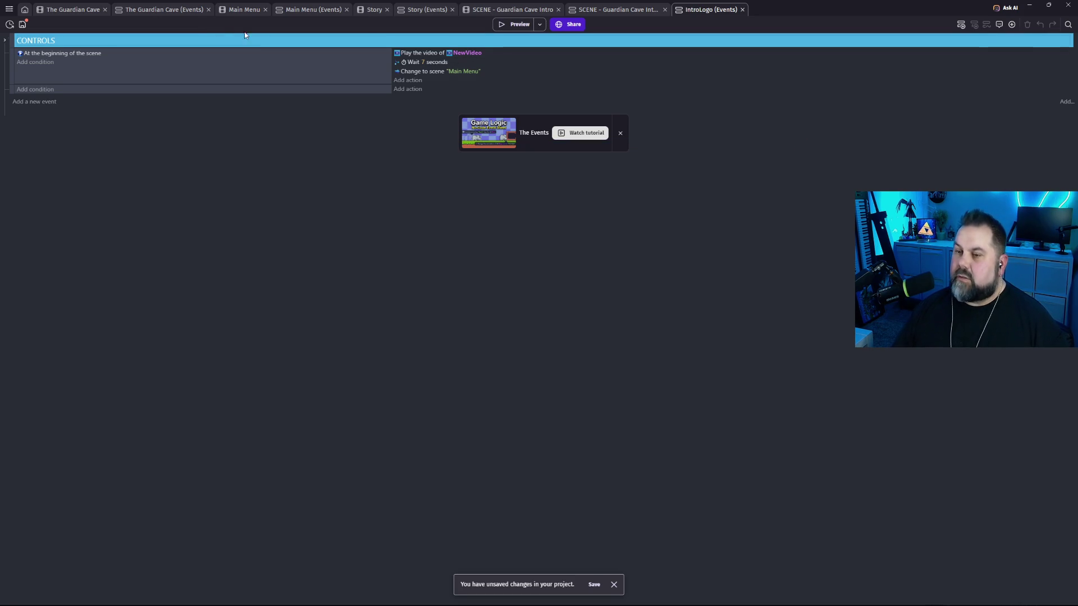
Turn the Story scene's fade layer back on and launch a game preview.
{"action": "left_click", "coordinate": [375, 11]}
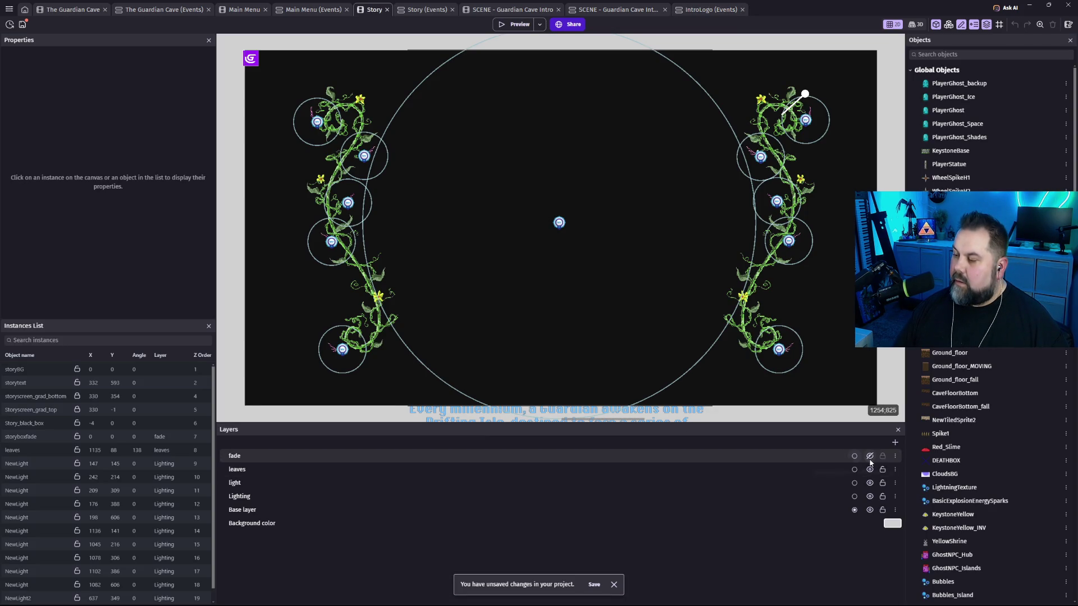
{"action": "left_click", "coordinate": [870, 457]}
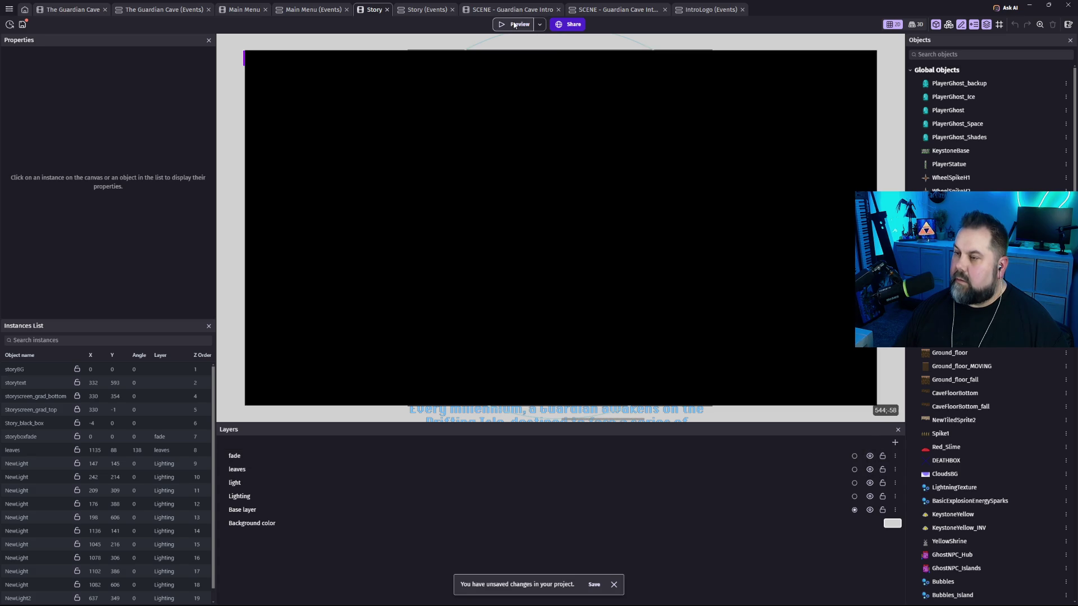
{"action": "left_click", "coordinate": [706, 10]}
{"action": "key", "text": "ctrl+Return"}
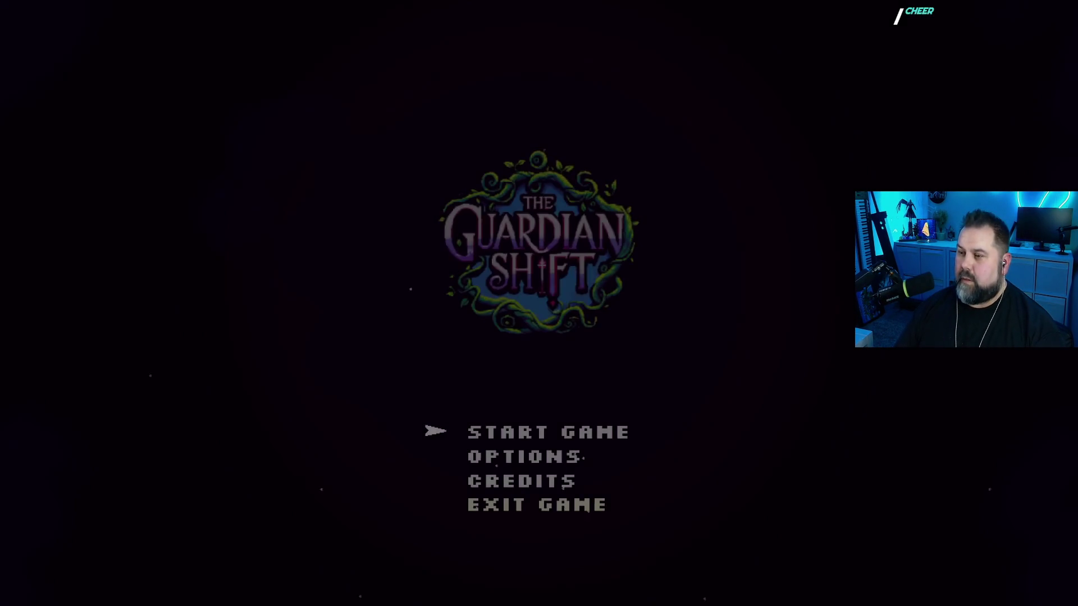
Start a new game and platform across the islands to the statue, then exit fullscreen.
{"action": "key", "text": "Down"}
{"action": "key", "text": "Down"}
{"action": "key", "text": "Up"}
{"action": "key", "text": "Return"}
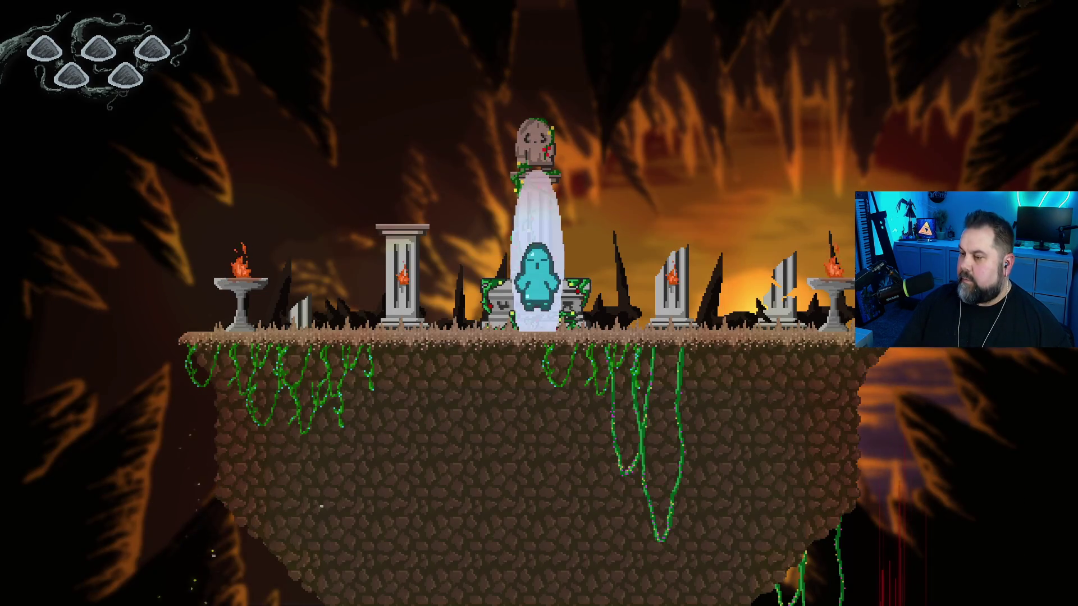
{"action": "key", "text": "Left"}
{"action": "key", "text": "space"}
{"action": "key", "text": "space"}
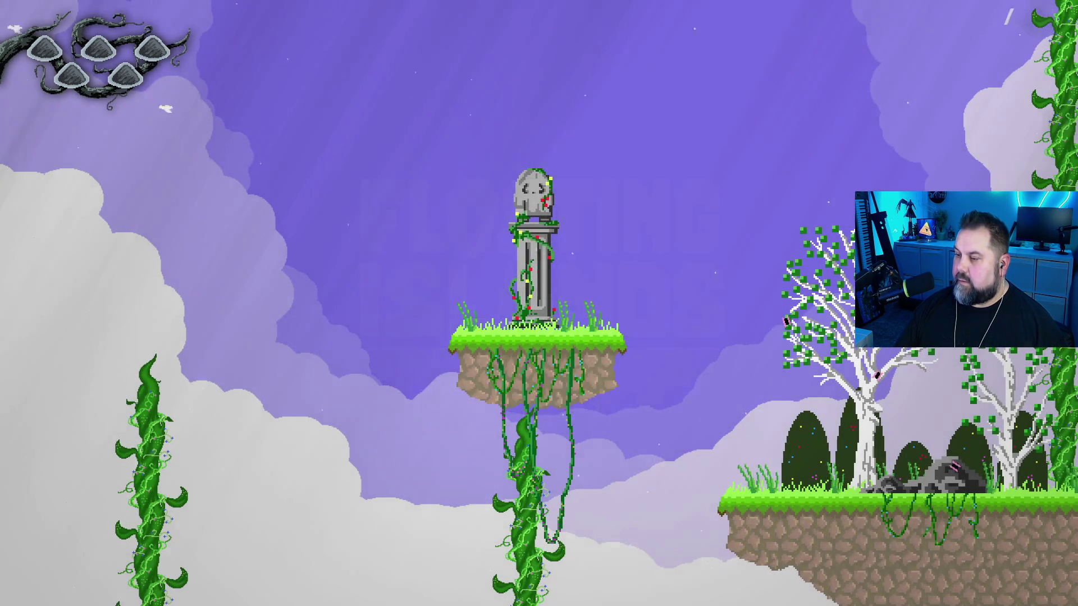
{"action": "key", "text": "space"}
{"action": "key", "text": "Right"}
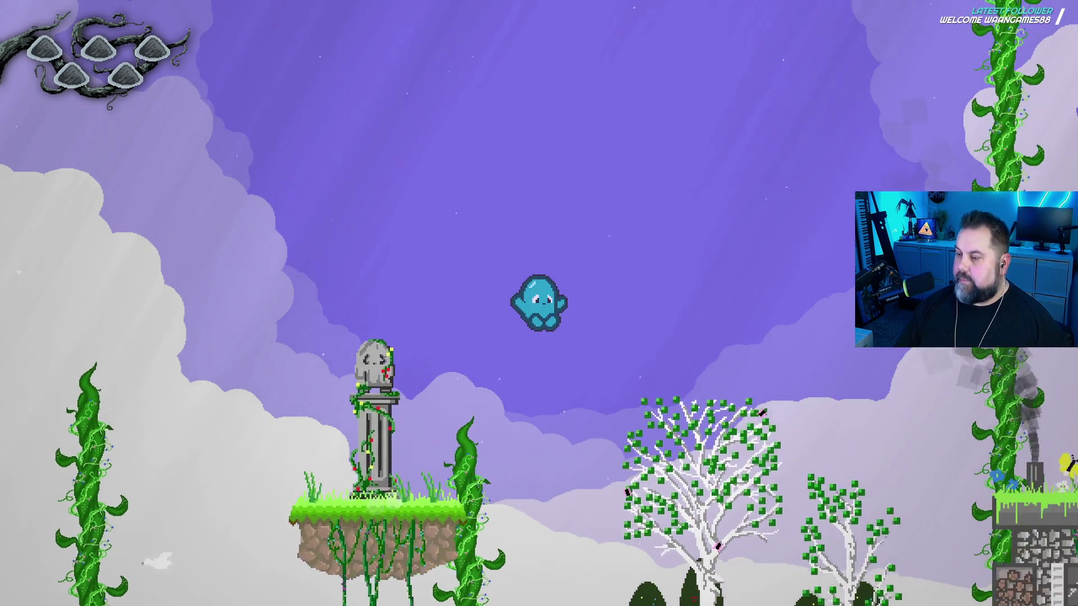
{"action": "key", "text": "space"}
{"action": "key", "text": "space"}
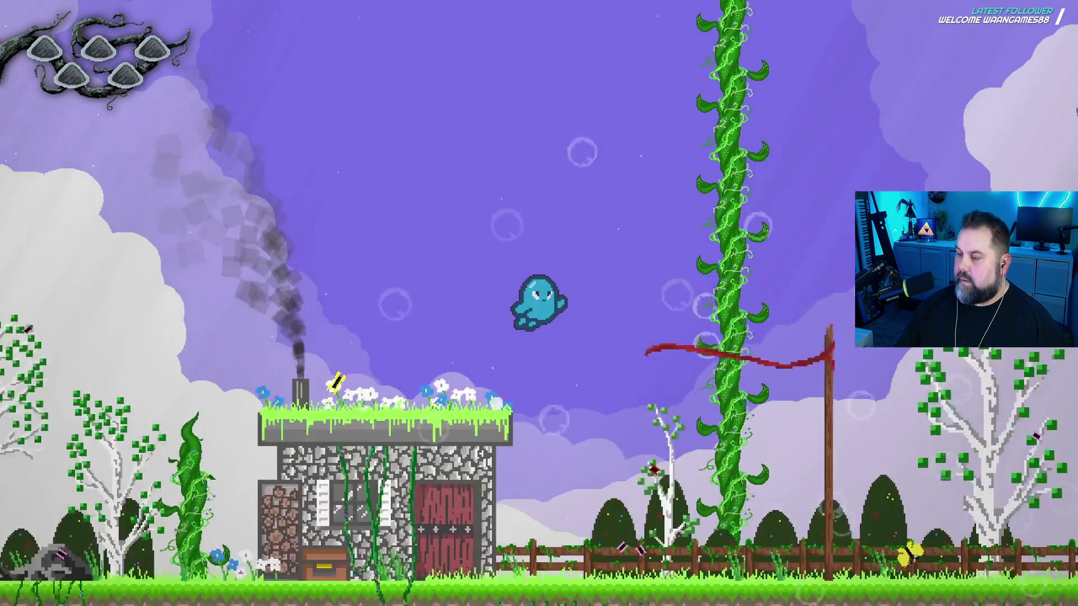
{"action": "key", "text": "Left"}
{"action": "key", "text": "space"}
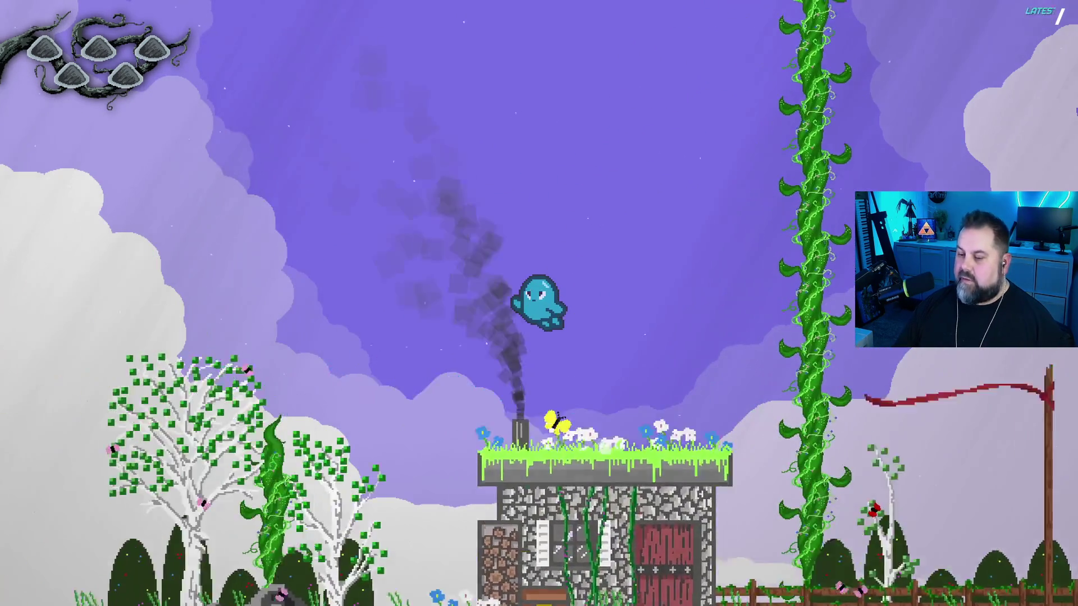
{"action": "key", "text": "Left"}
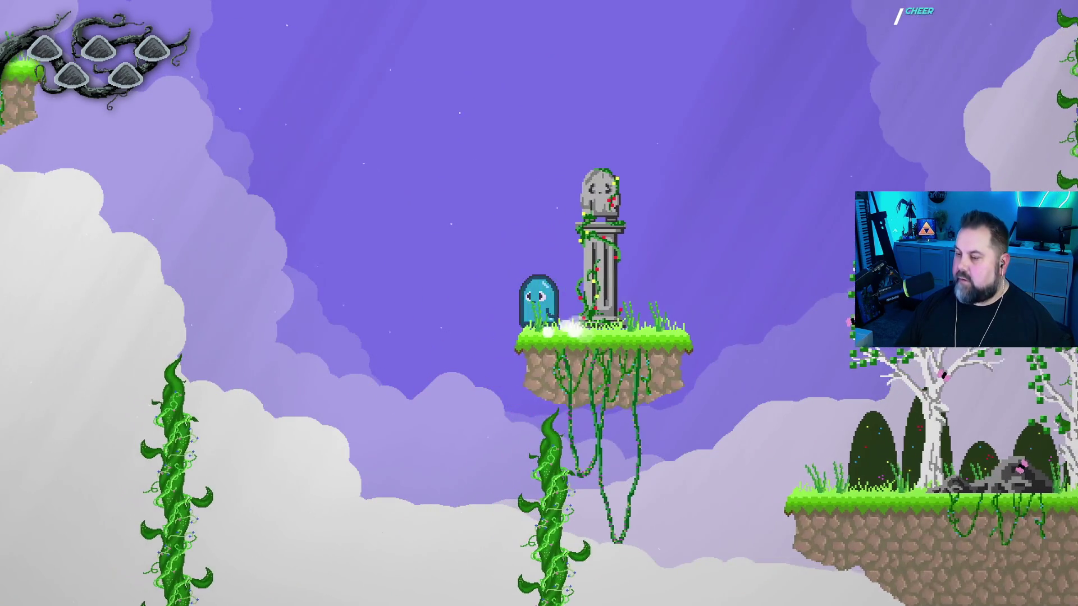
{"action": "key", "text": "Escape"}
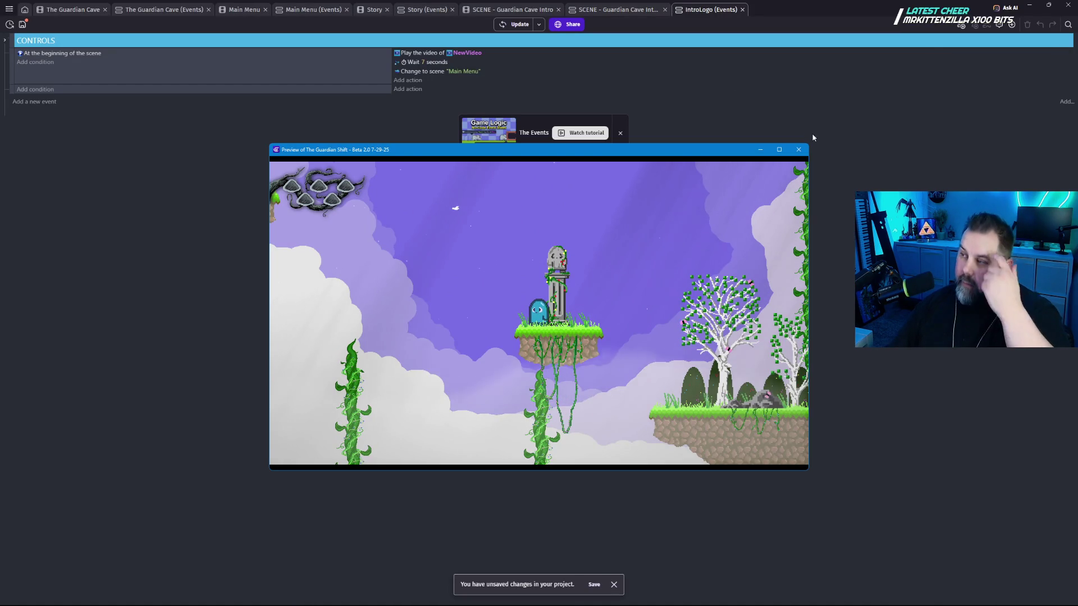
Close the preview and hide Guardian Cave Intro's fade layer to expose the story text and prompt.
{"action": "left_click", "coordinate": [798, 149]}
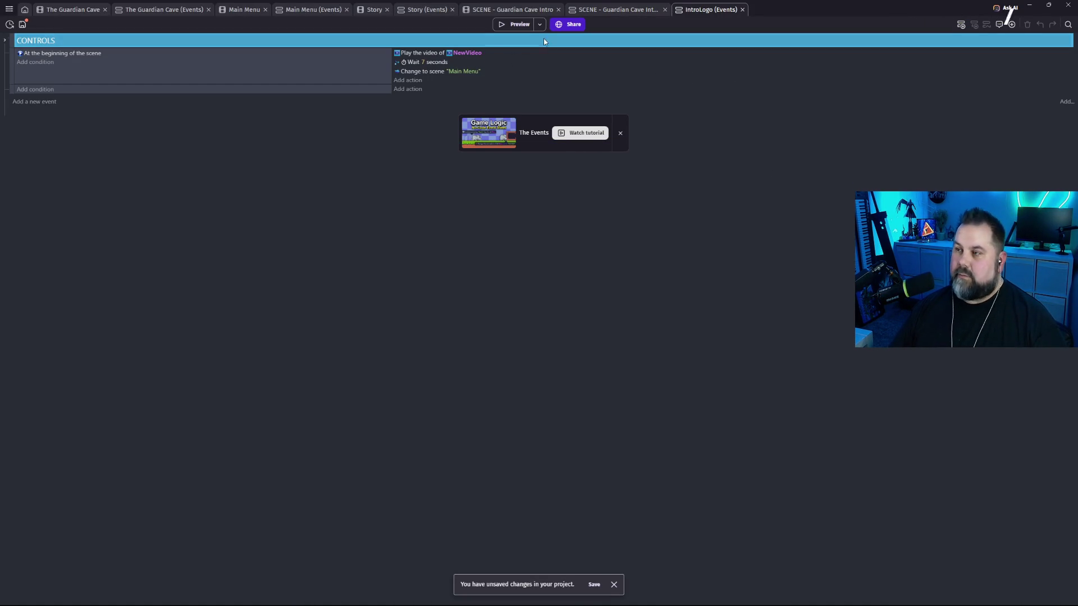
{"action": "left_click", "coordinate": [624, 10]}
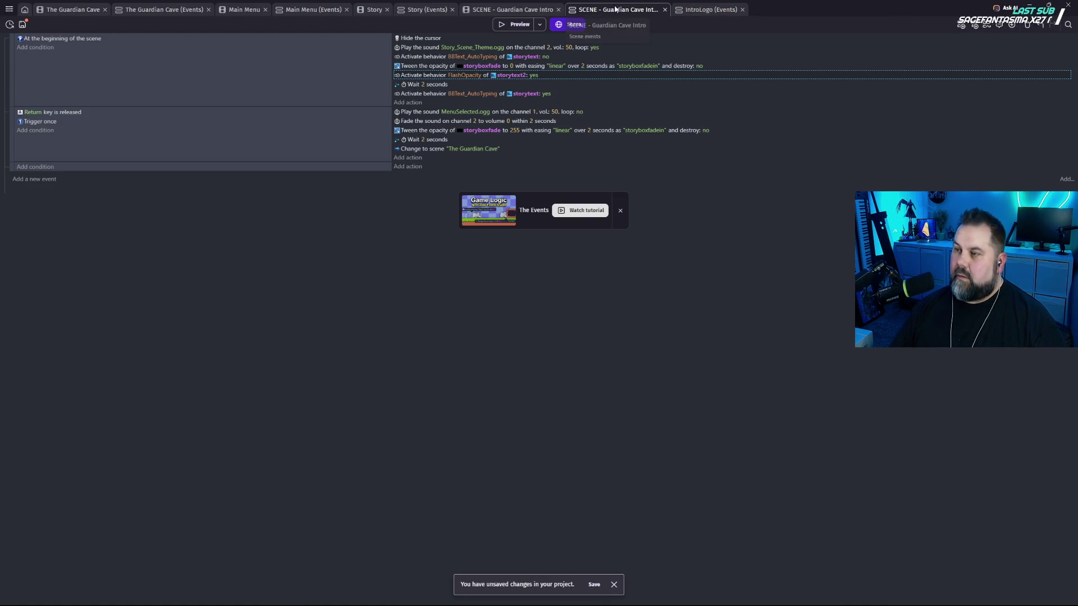
{"action": "left_click", "coordinate": [531, 11]}
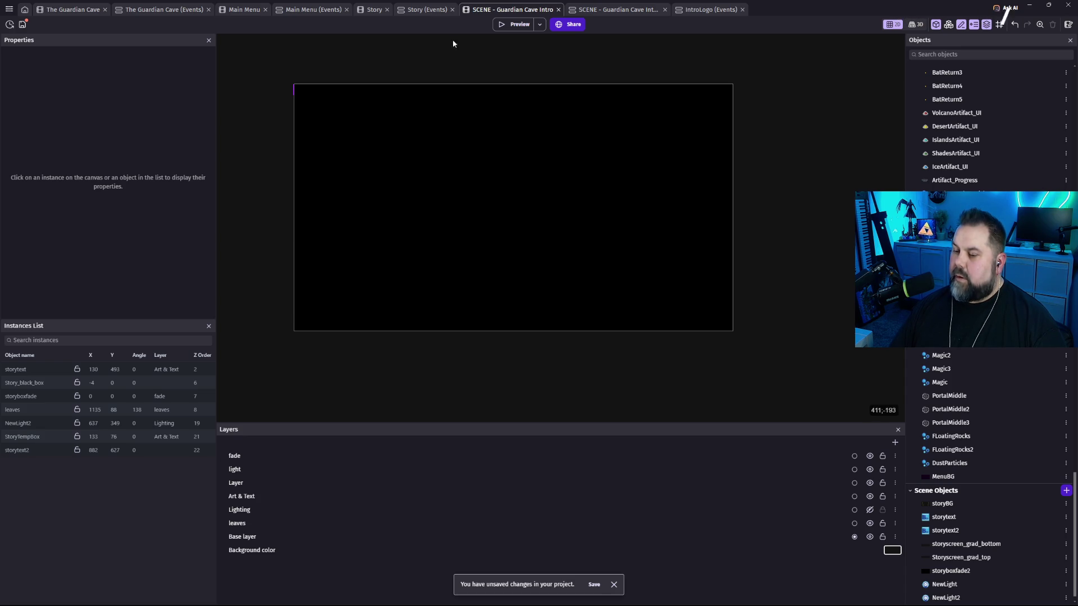
{"action": "left_click", "coordinate": [870, 456]}
{"action": "left_click", "coordinate": [869, 456]}
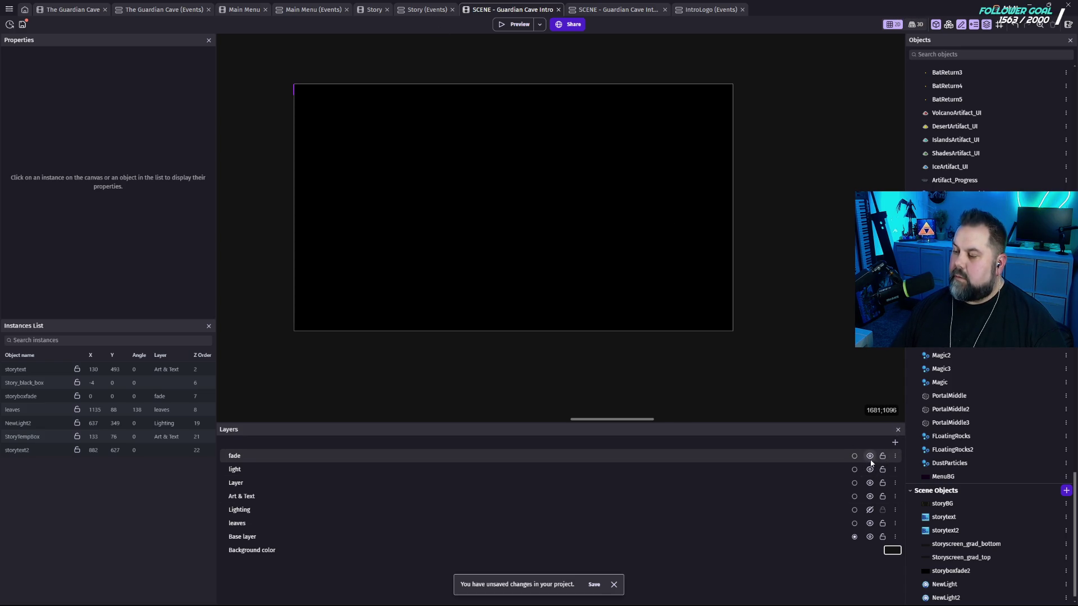
{"action": "left_click", "coordinate": [870, 456]}
{"action": "left_click", "coordinate": [648, 313]}
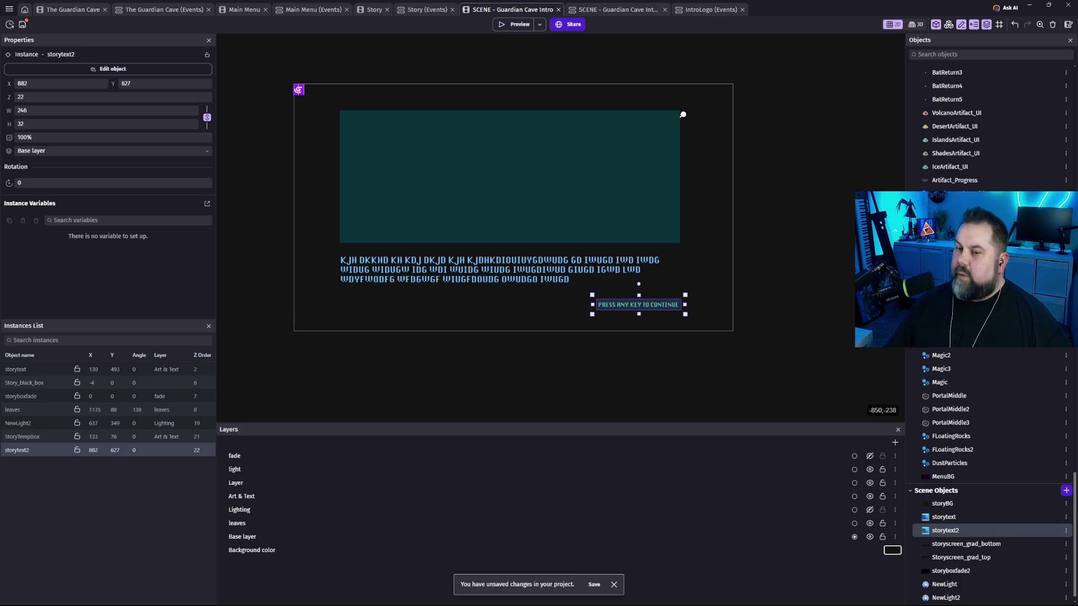
Open the Island Story scene and hide its fade layer to reveal the text box.
{"action": "left_click", "coordinate": [9, 10]}
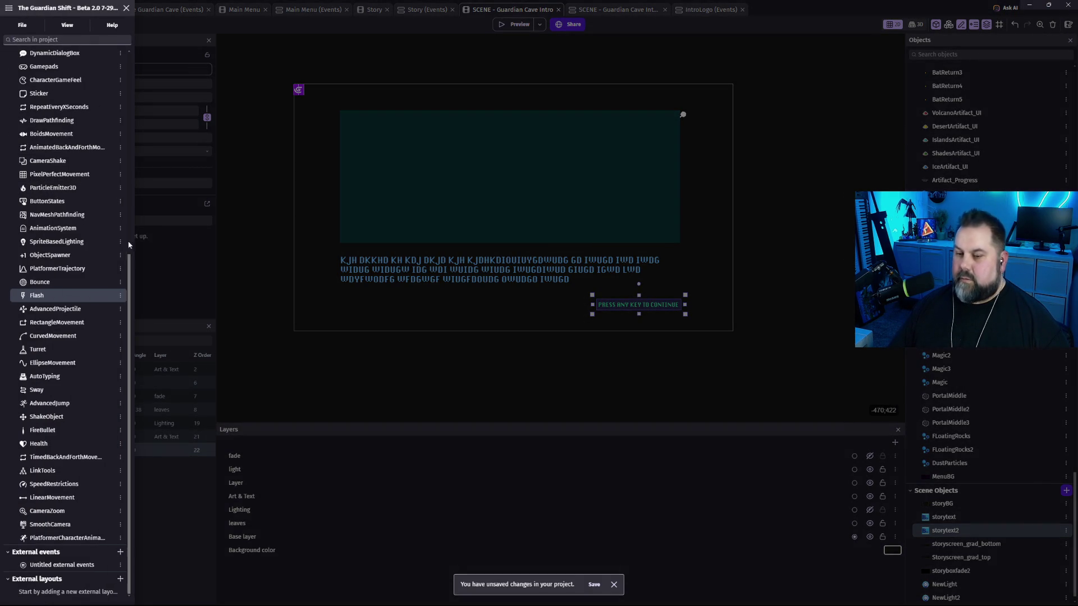
{"action": "scroll", "coordinate": [71, 138], "scroll_direction": "up", "scroll_amount": 6}
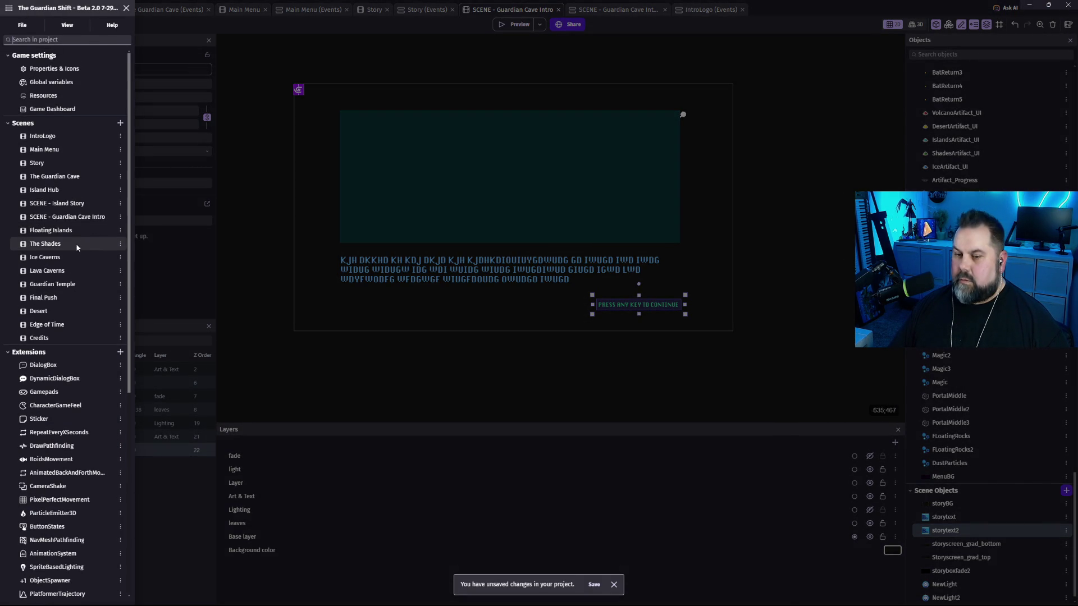
{"action": "left_click", "coordinate": [71, 205]}
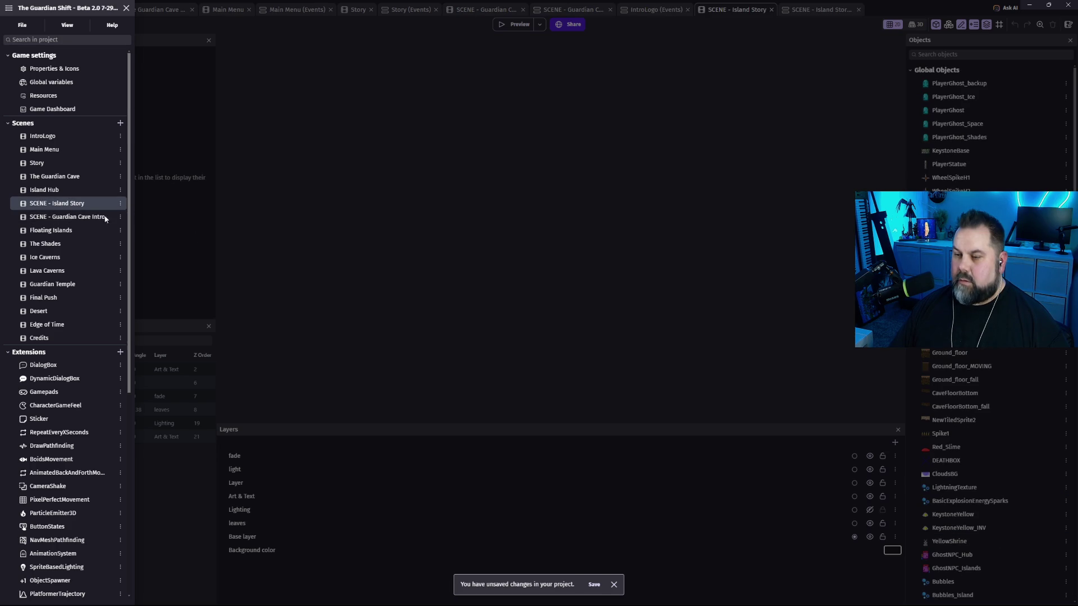
{"action": "left_click", "coordinate": [727, 479]}
{"action": "left_click", "coordinate": [870, 456]}
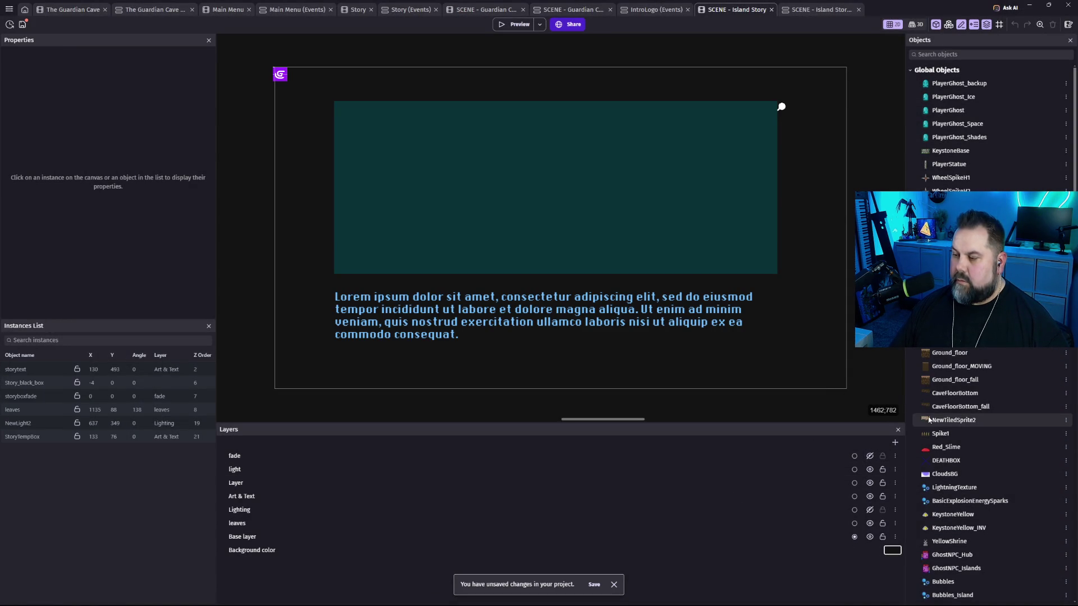
Duplicate the storytext object, keeping the copy's name storytext2.
{"action": "scroll", "coordinate": [992, 427], "scroll_direction": "down", "scroll_amount": 15}
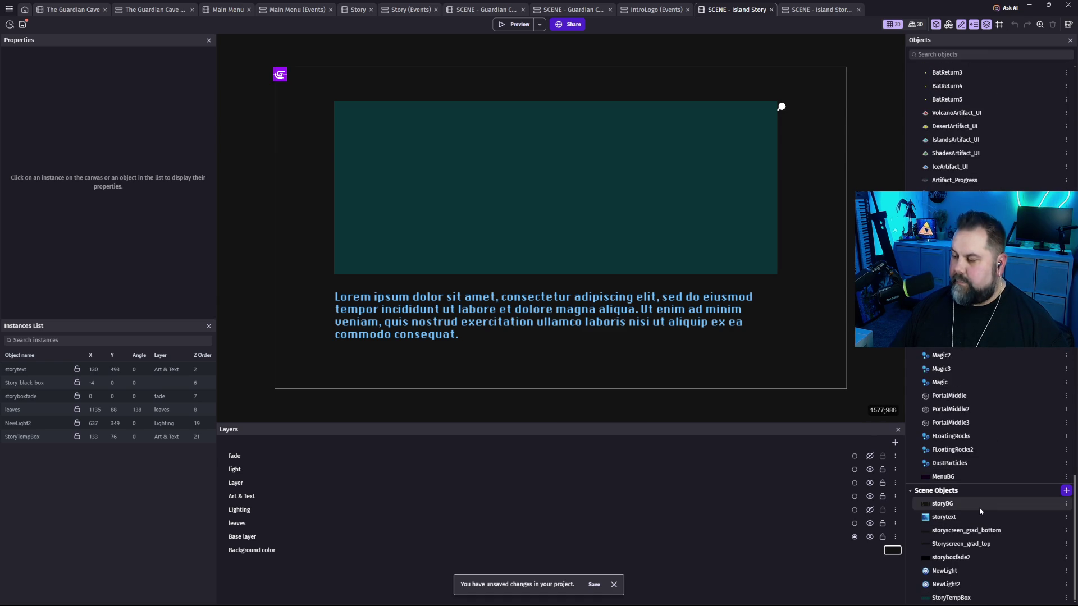
{"action": "left_click", "coordinate": [951, 519]}
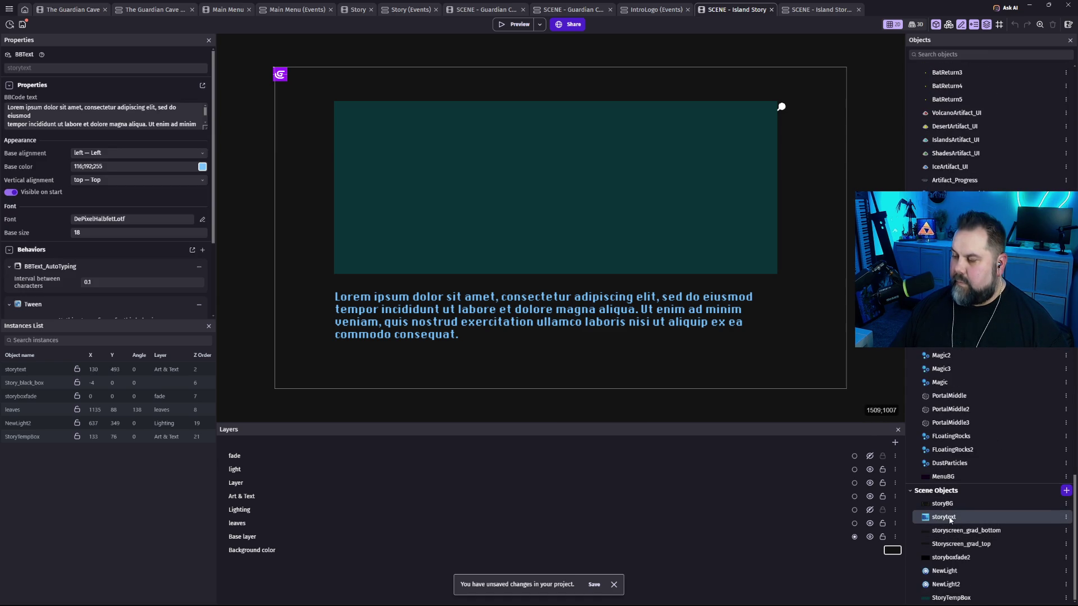
{"action": "right_click", "coordinate": [946, 518]}
{"action": "left_click", "coordinate": [969, 350]}
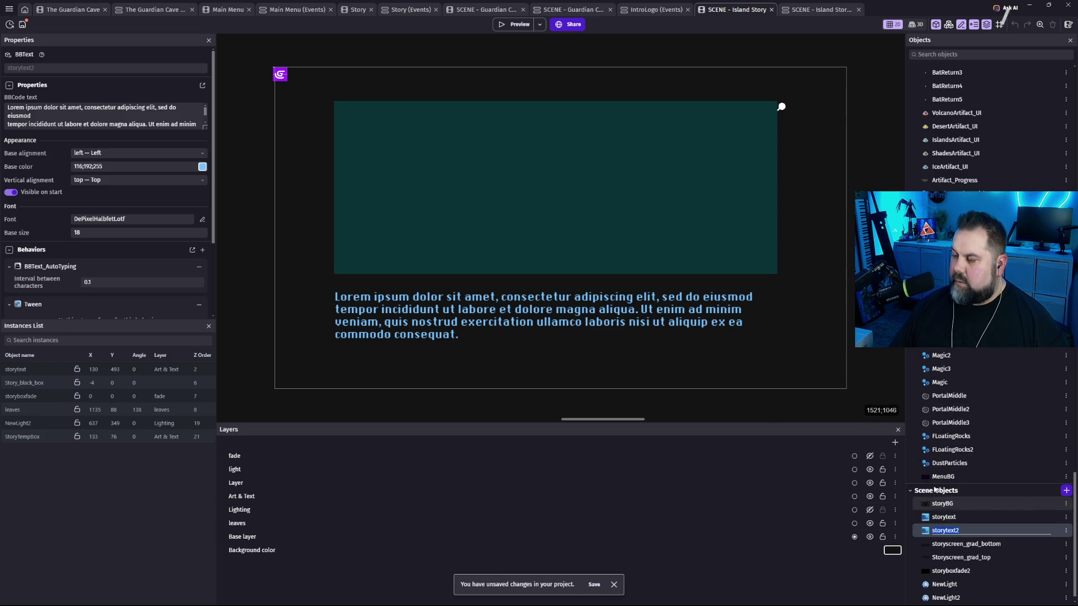
{"action": "left_click", "coordinate": [796, 511]}
Place a storytext2 instance below the lorem paragraph and open its settings.
{"action": "left_click", "coordinate": [941, 533]}
{"action": "left_click_drag", "start_coordinate": [930, 524], "coordinate": [733, 379]}
{"action": "left_click_drag", "start_coordinate": [748, 374], "coordinate": [576, 361]}
{"action": "double_click", "coordinate": [589, 363]}
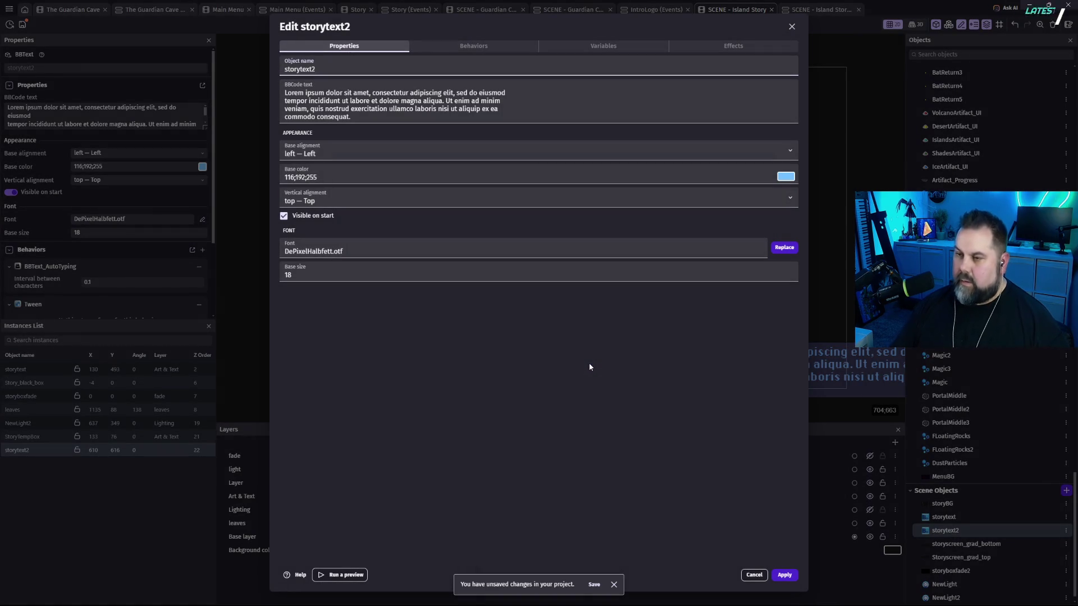
Make it read 'PRESS ANY KEY TO CONTINUE' in green at size 12, then move it lower right.
{"action": "key", "text": "Tab"}
{"action": "type", "text": "PRES"}
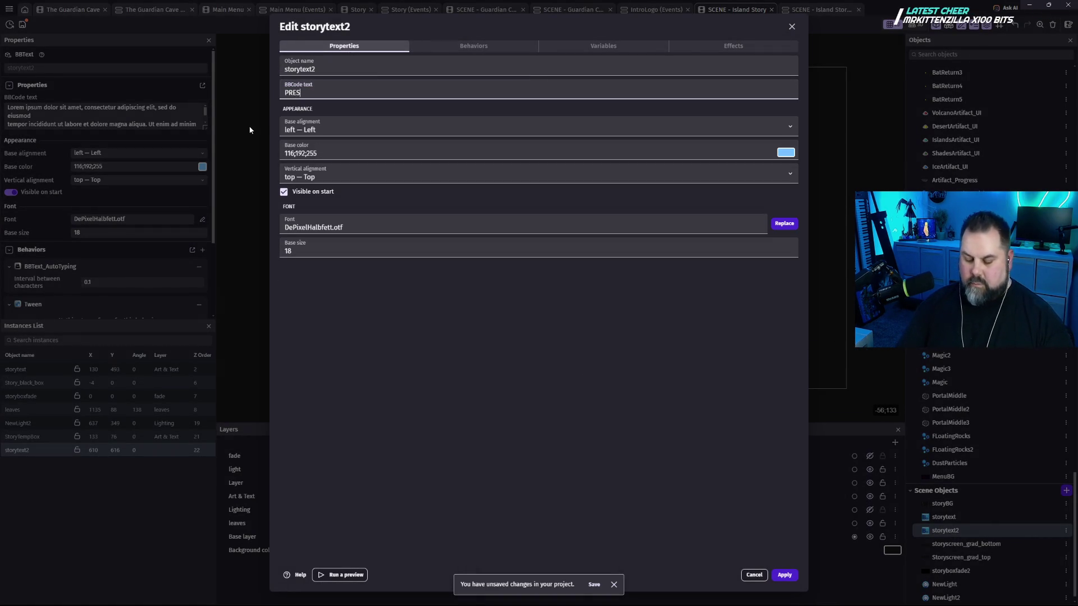
{"action": "type", "text": "S ANY KEY TO CONTINUE"}
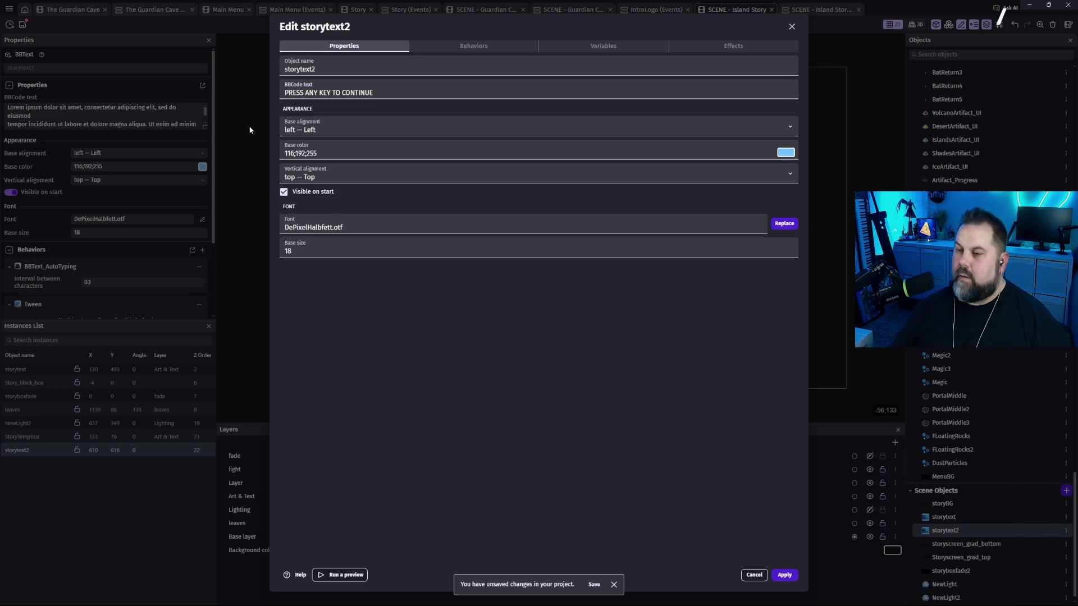
{"action": "left_click", "coordinate": [786, 153]}
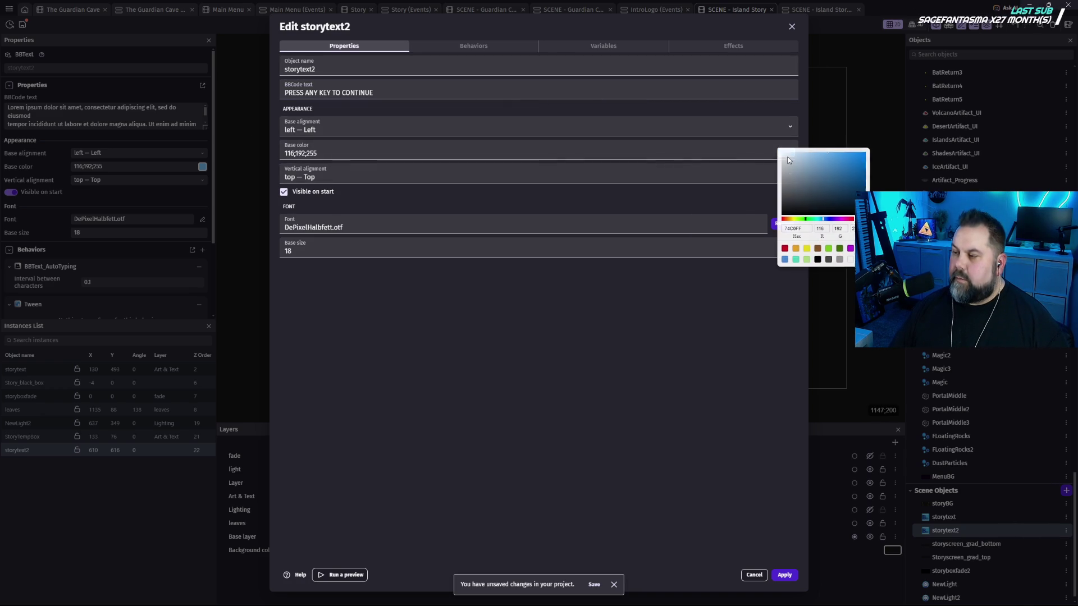
{"action": "left_click", "coordinate": [806, 219]}
{"action": "left_click_drag", "start_coordinate": [839, 169], "coordinate": [825, 148]}
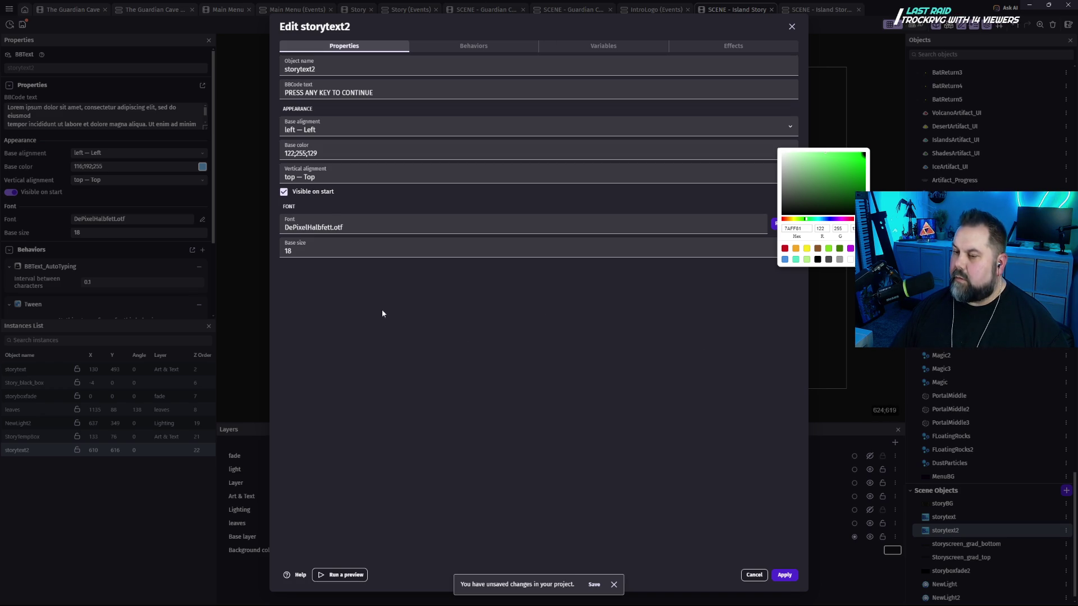
{"action": "left_click", "coordinate": [289, 251]}
{"action": "type", "text": "12"}
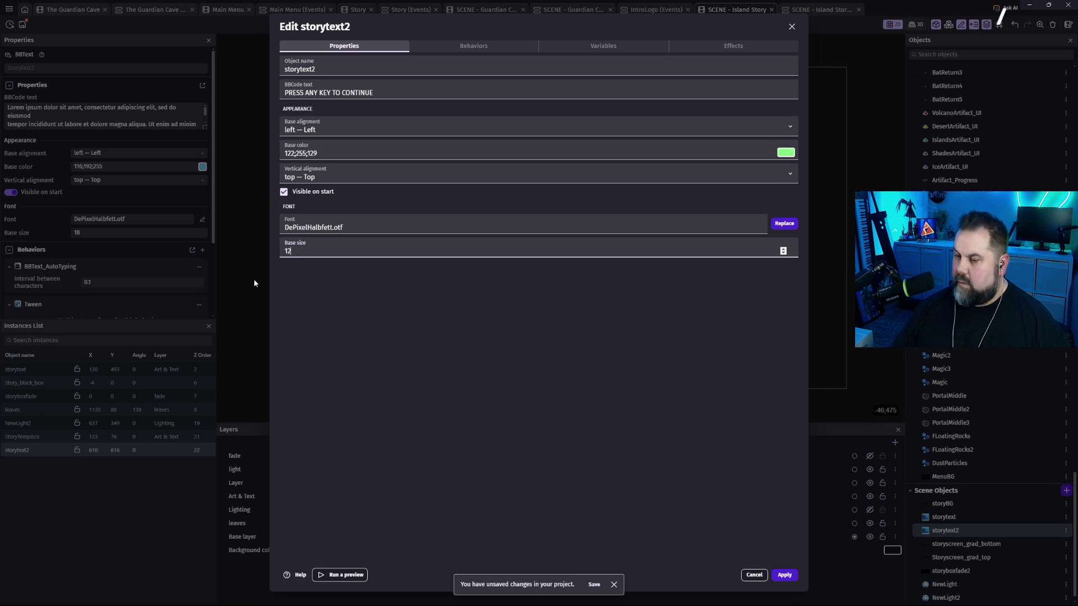
{"action": "left_click", "coordinate": [784, 575]}
{"action": "mouse_move", "coordinate": [642, 354]}
{"action": "left_mouse_down"}
{"action": "mouse_move", "coordinate": [757, 372]}
{"action": "mouse_move", "coordinate": [765, 363]}
{"action": "left_mouse_up"}
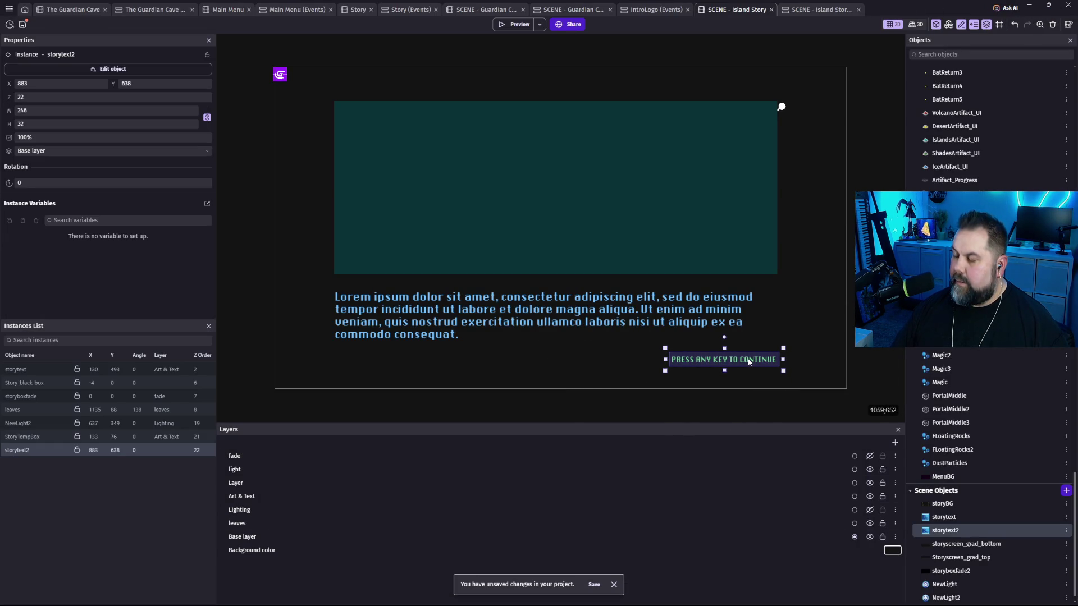
Give storytext2 an Adjustment effect with alpha 0.5 and apply it.
{"action": "double_click", "coordinate": [748, 362]}
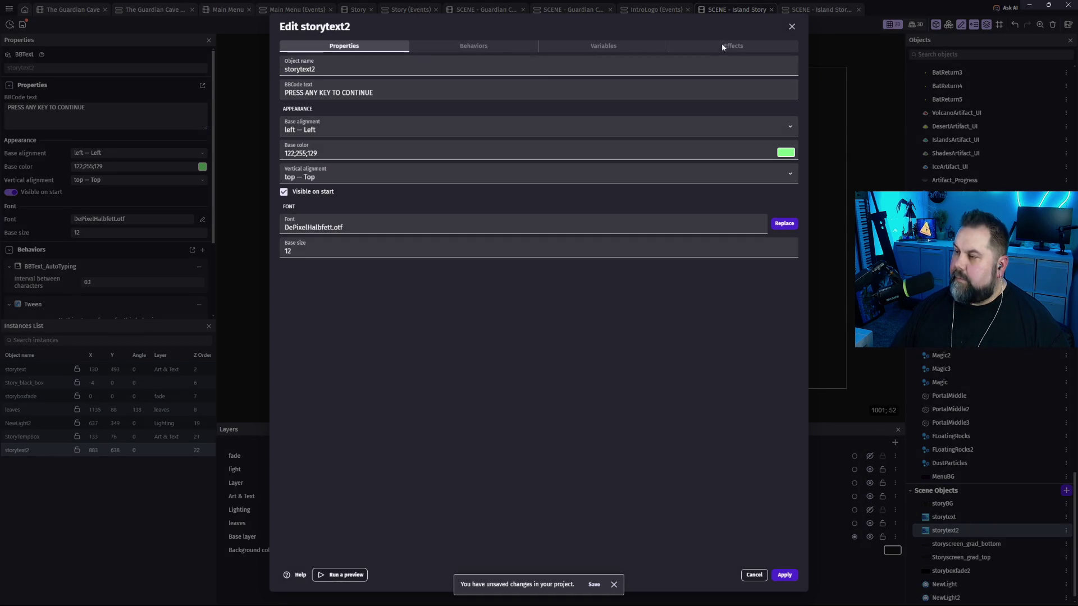
{"action": "left_click", "coordinate": [722, 44]}
{"action": "left_click", "coordinate": [553, 316]}
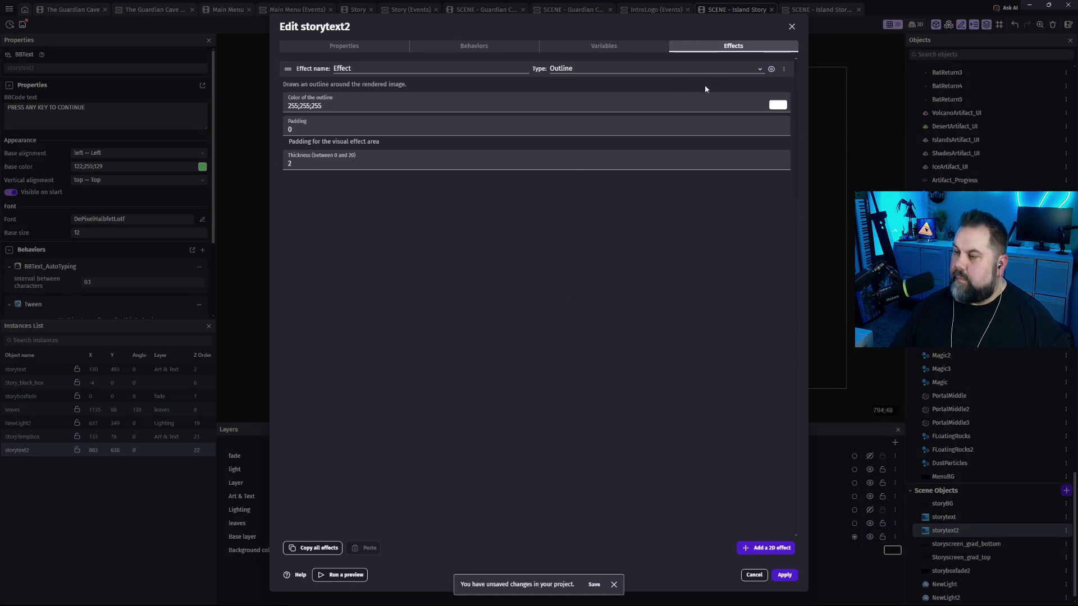
{"action": "left_click", "coordinate": [740, 69]}
{"action": "scroll", "coordinate": [617, 101], "scroll_direction": "up", "scroll_amount": 3}
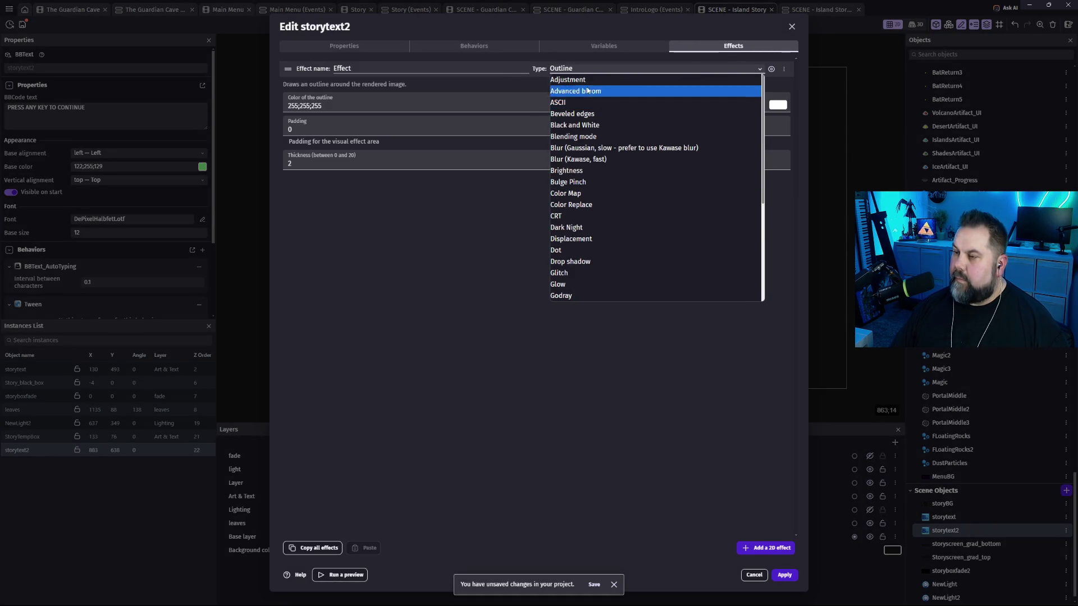
{"action": "left_click", "coordinate": [584, 79]}
{"action": "double_click", "coordinate": [314, 108]}
{"action": "type", "text": ".5"}
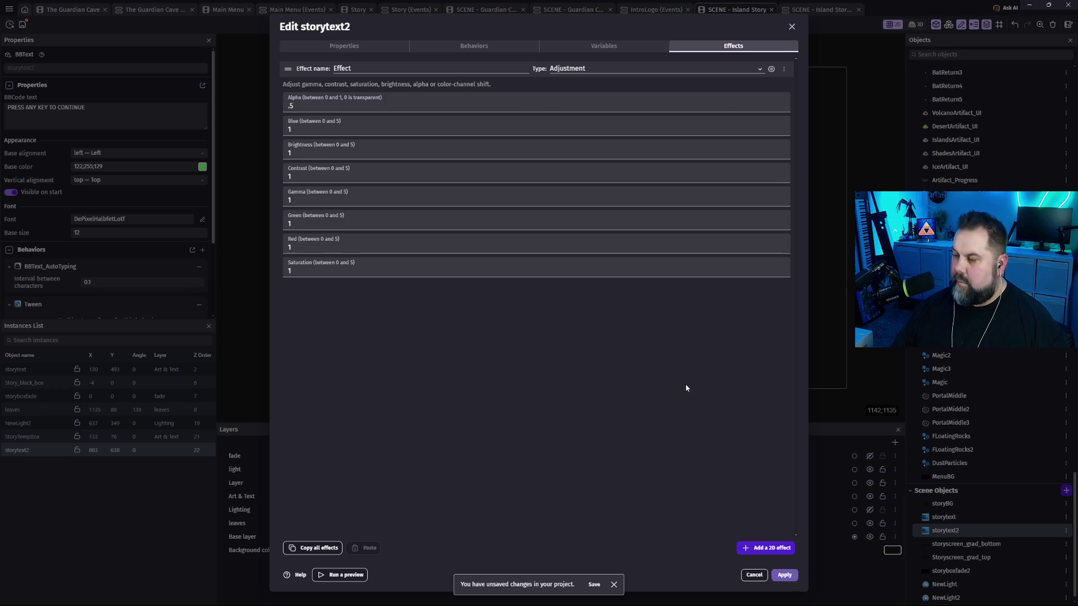
{"action": "left_click", "coordinate": [784, 575]}
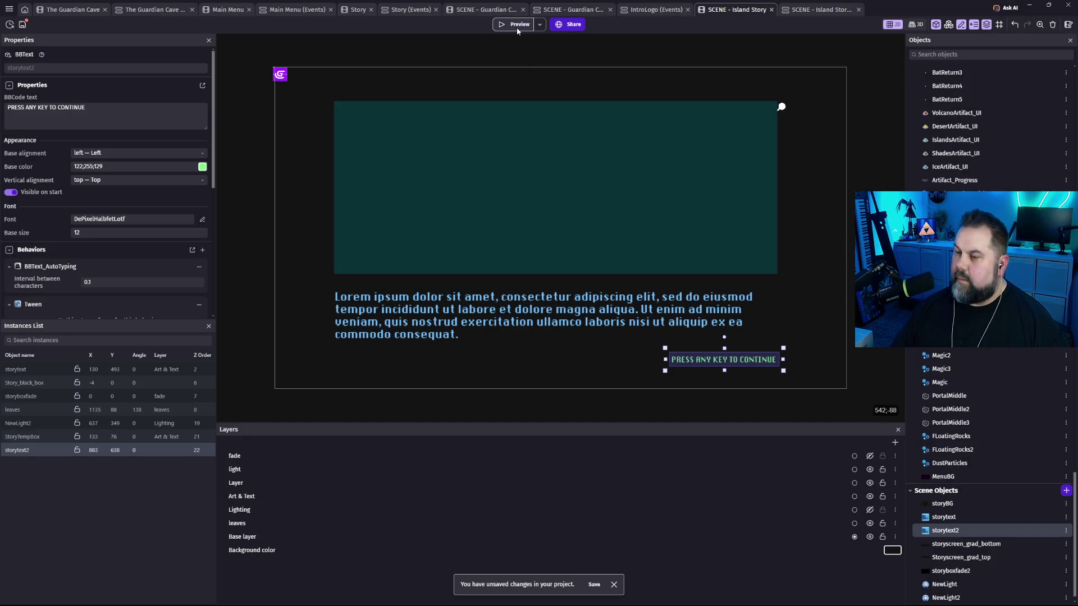
Show the fade layer, preview the story screen with its green prompt, then return to the scene editor.
{"action": "left_click", "coordinate": [870, 456]}
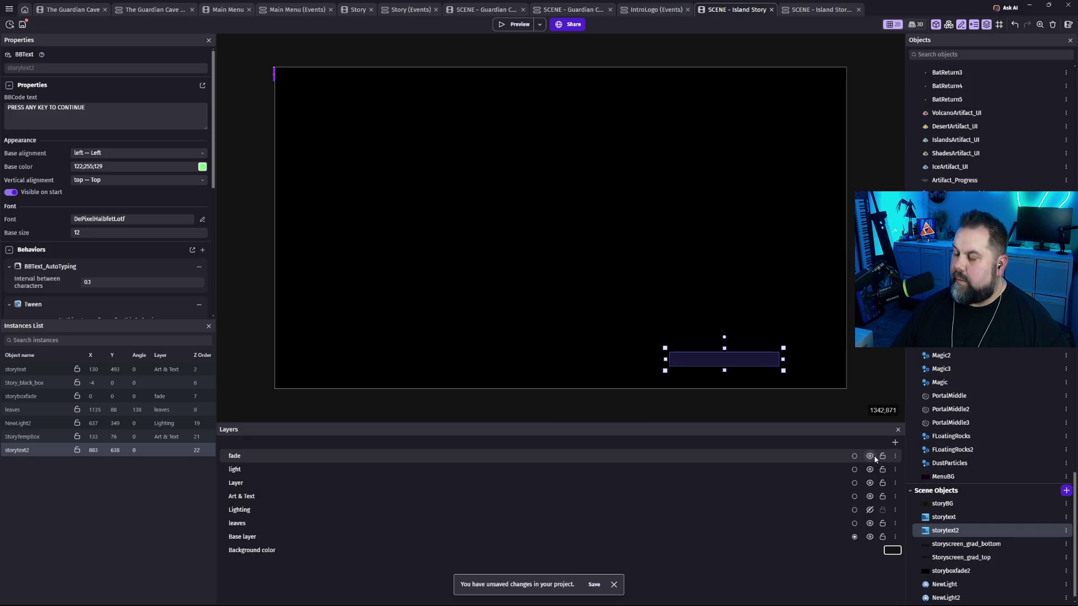
{"action": "left_click", "coordinate": [820, 10]}
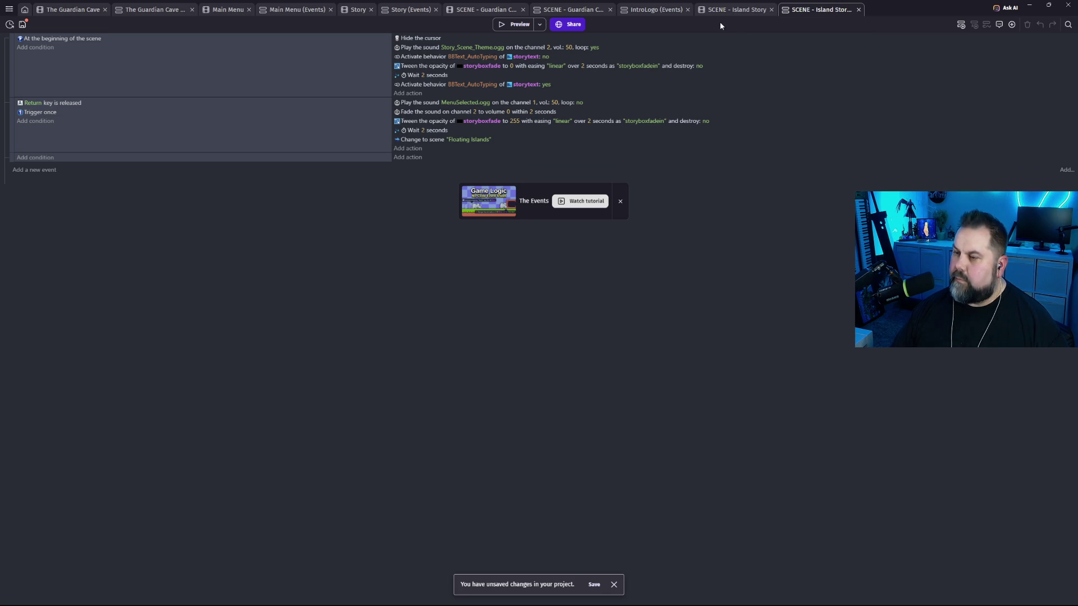
{"action": "left_click", "coordinate": [515, 24]}
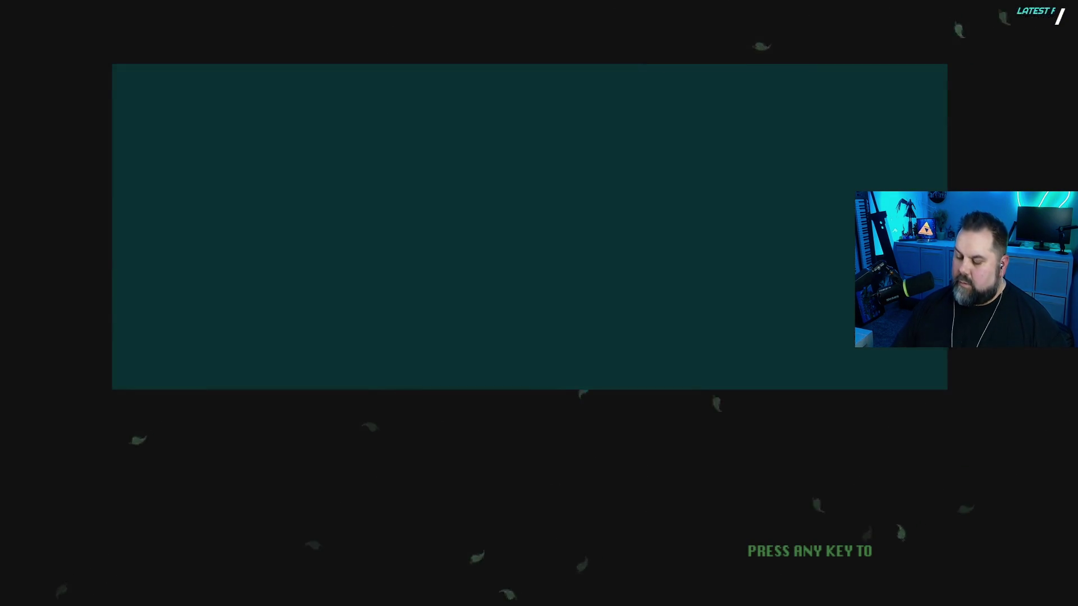
{"action": "key", "text": "Escape"}
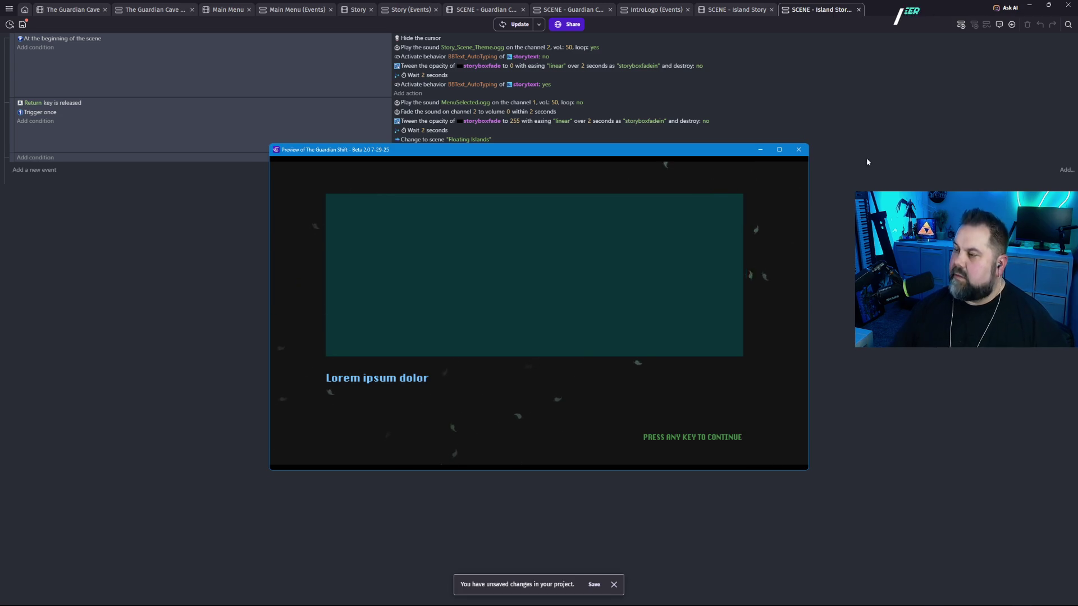
{"action": "left_click", "coordinate": [798, 149]}
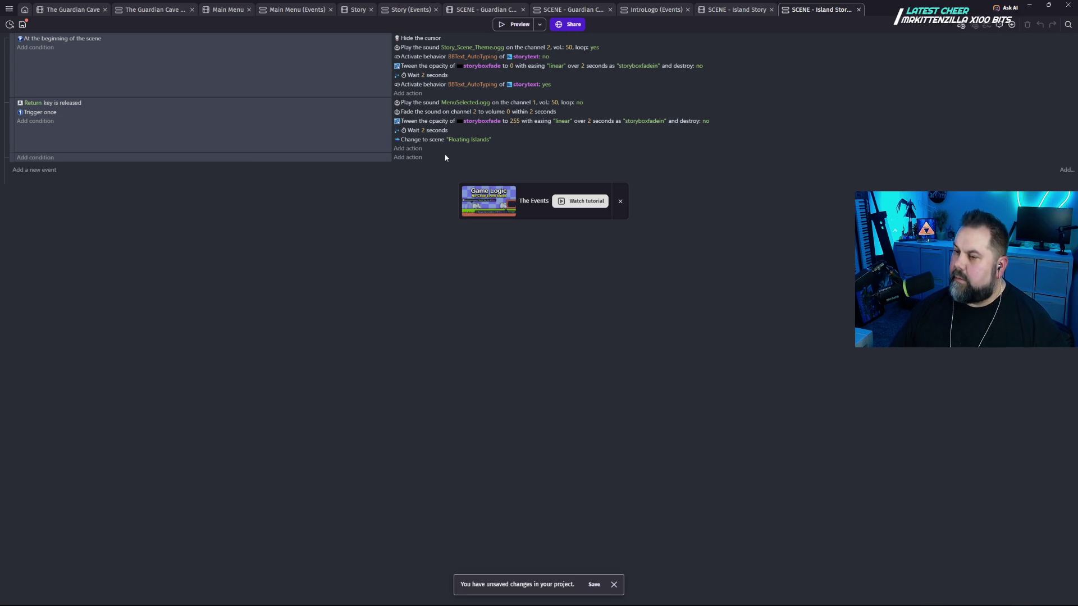
{"action": "left_click", "coordinate": [737, 10]}
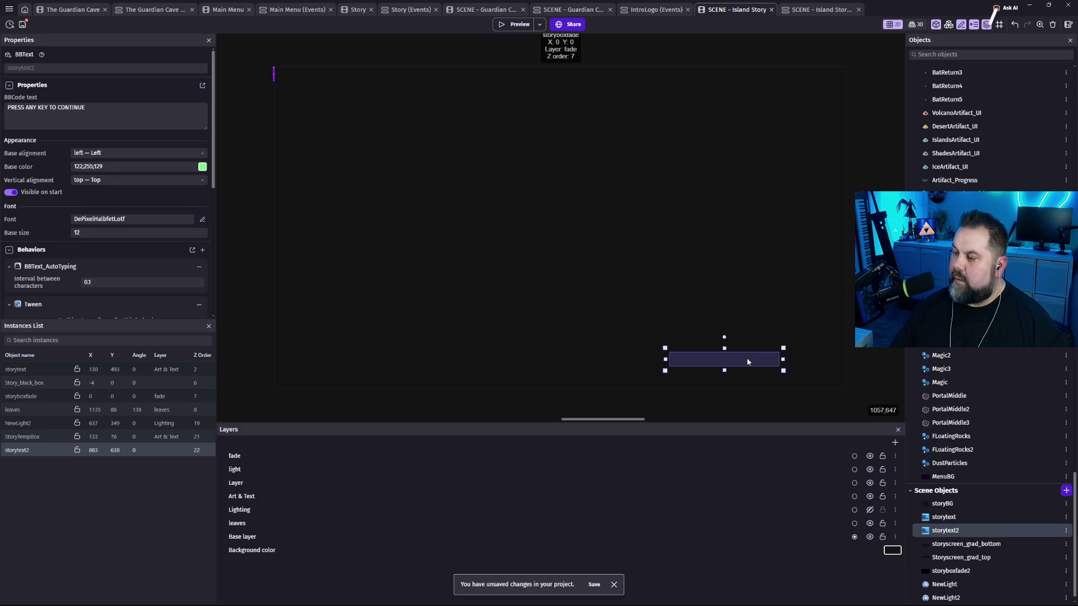
Hide the fade layer and delete storytext2's BBText_AutoTyping behavior.
{"action": "left_click", "coordinate": [870, 456]}
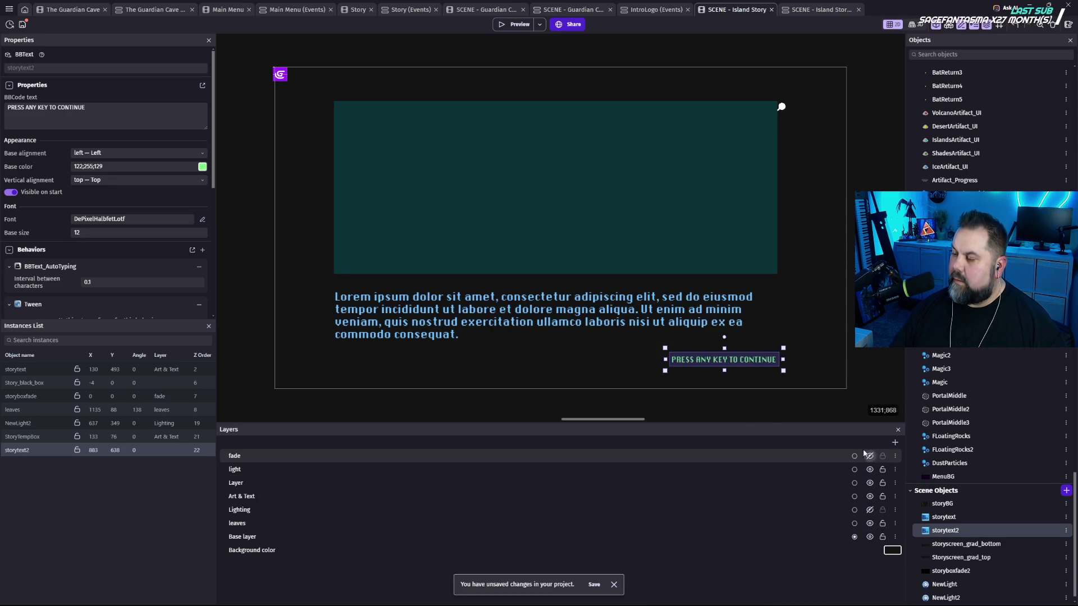
{"action": "double_click", "coordinate": [738, 364]}
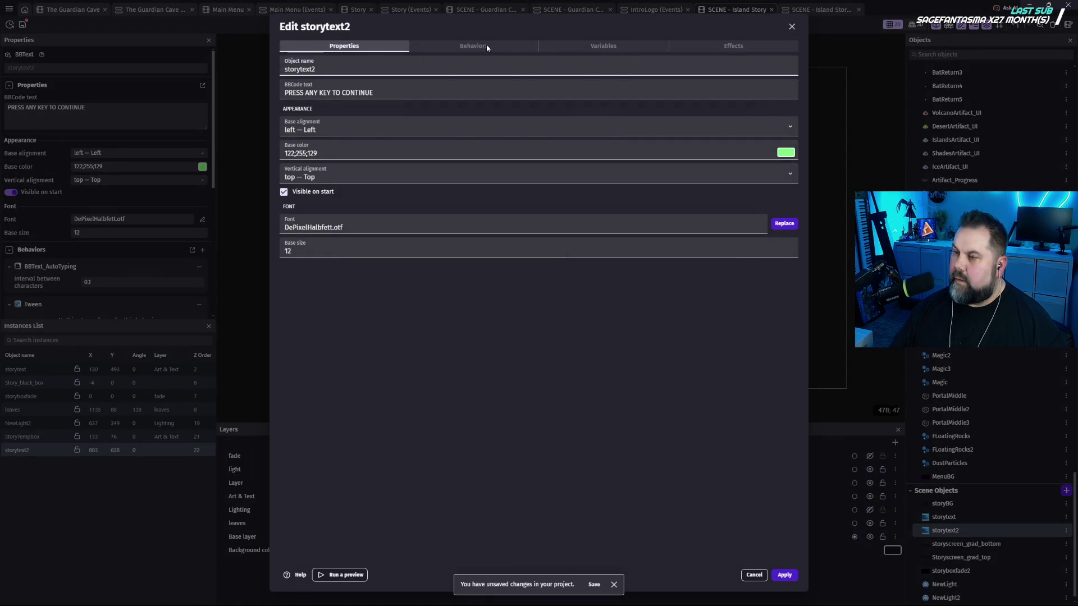
{"action": "left_click", "coordinate": [486, 45]}
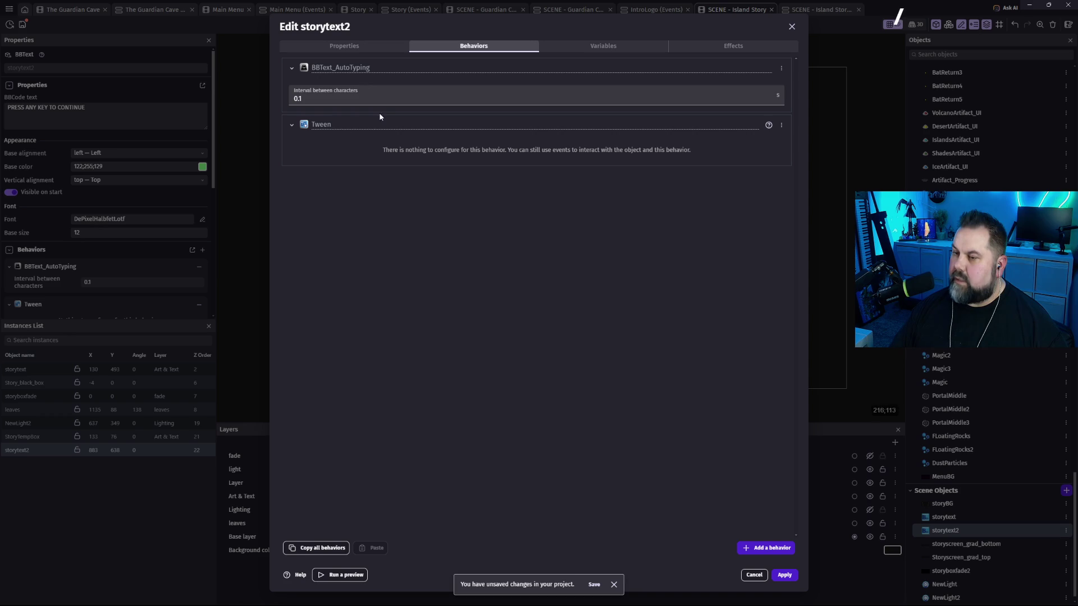
{"action": "left_click", "coordinate": [781, 68]}
{"action": "left_click", "coordinate": [808, 90]}
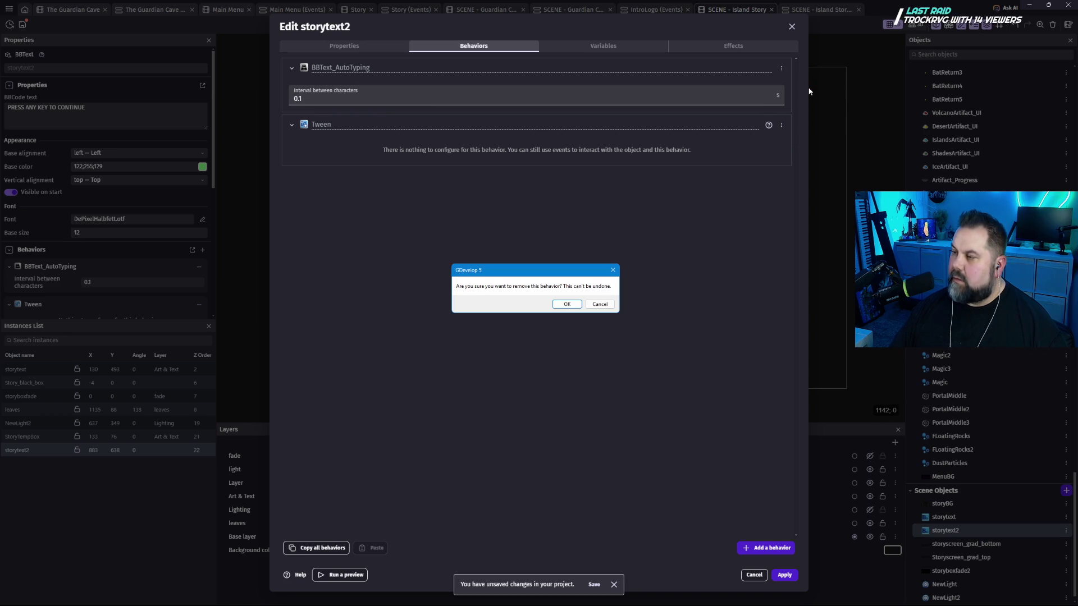
{"action": "left_click", "coordinate": [557, 304]}
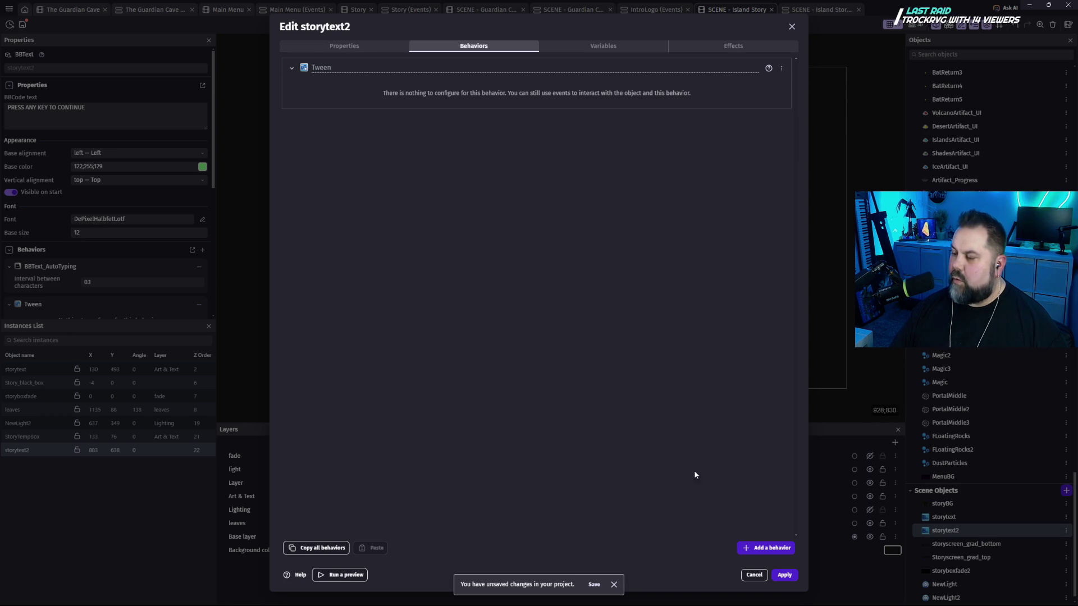
Search behaviours for 'TEXT' without adding one, then discard the storytext2 edits.
{"action": "left_click", "coordinate": [766, 548]}
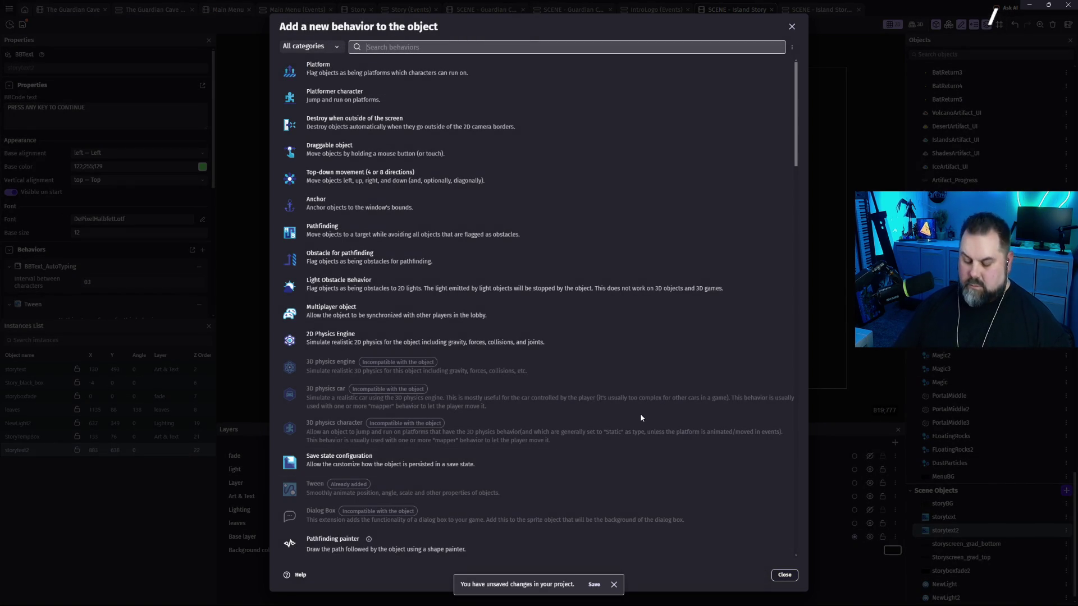
{"action": "type", "text": "BB"}
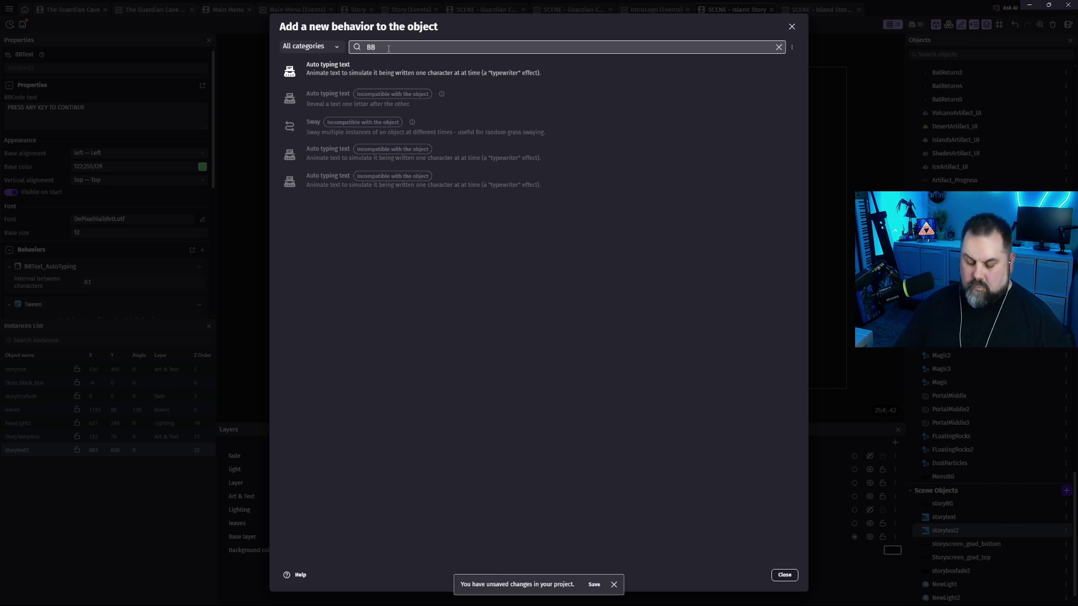
{"action": "type", "text": "TEXT"}
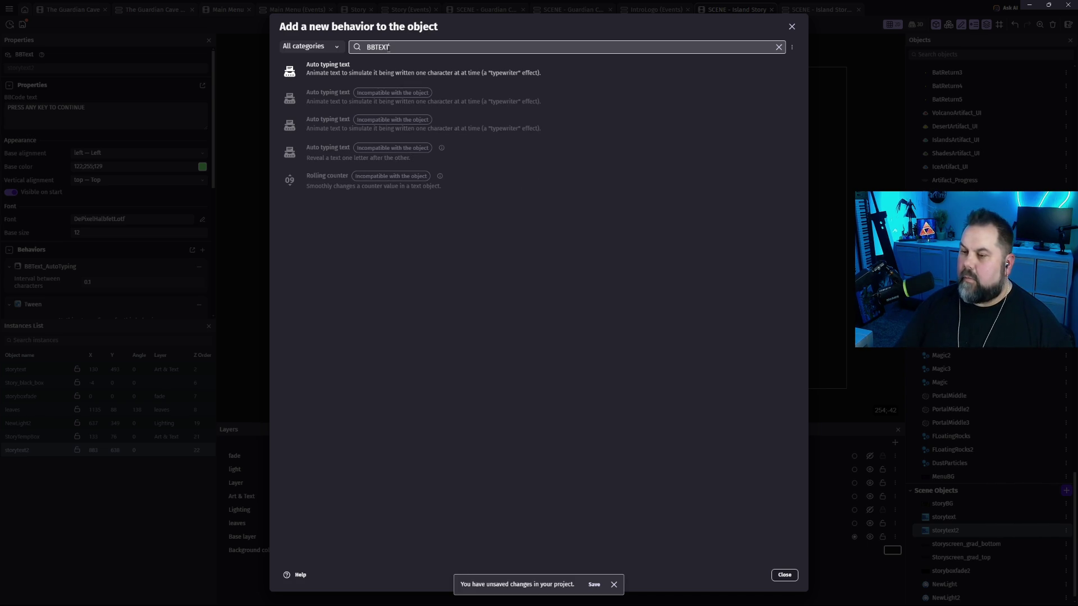
{"action": "key", "text": "BackSpace"}
{"action": "type", "text": "TEXT"}
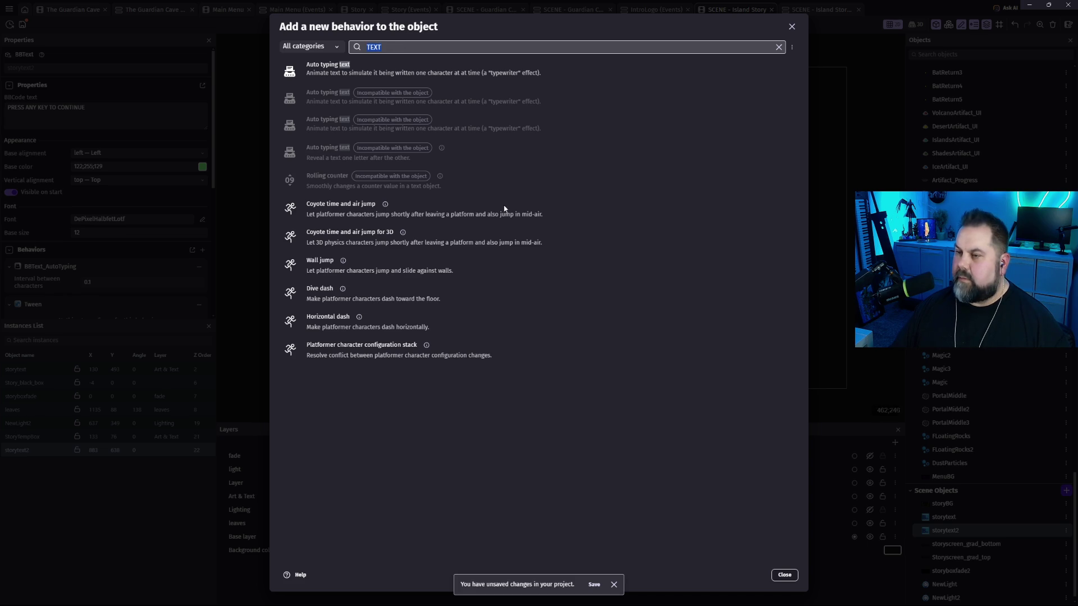
{"action": "left_click", "coordinate": [785, 575]}
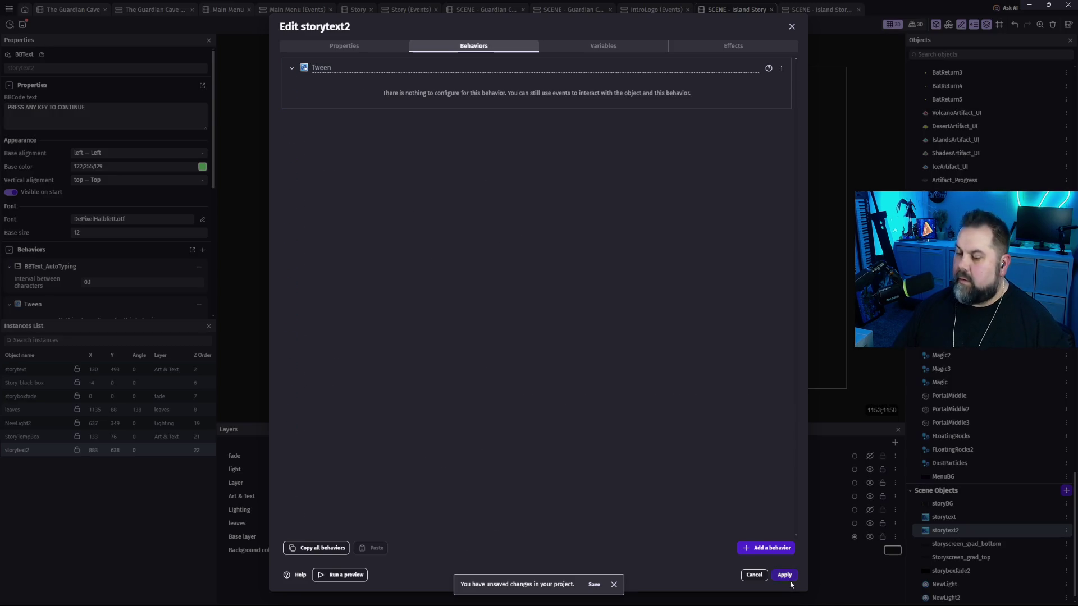
{"action": "left_click", "coordinate": [758, 577]}
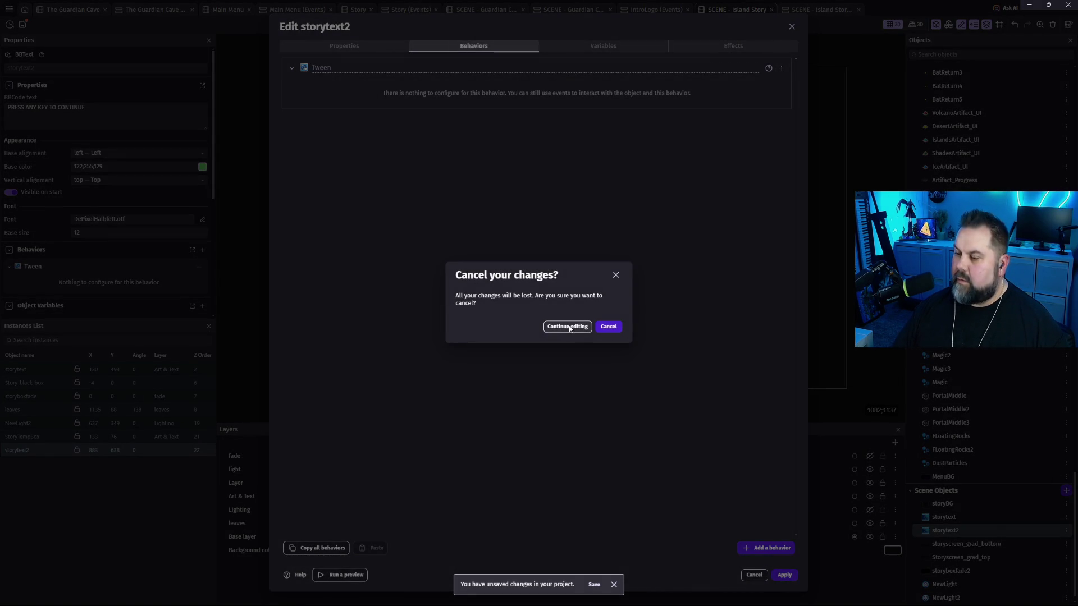
{"action": "key", "text": "Return"}
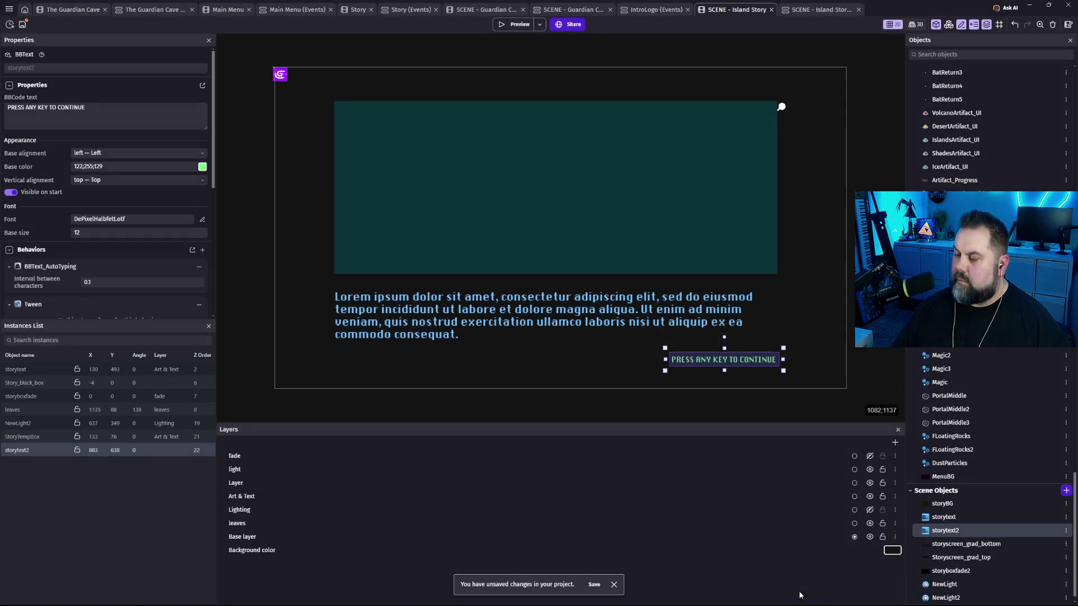
Remove BBText_AutoTyping from storytext2 again, apply the change, and launch a preview.
{"action": "left_click", "coordinate": [748, 364]}
{"action": "double_click", "coordinate": [748, 363]}
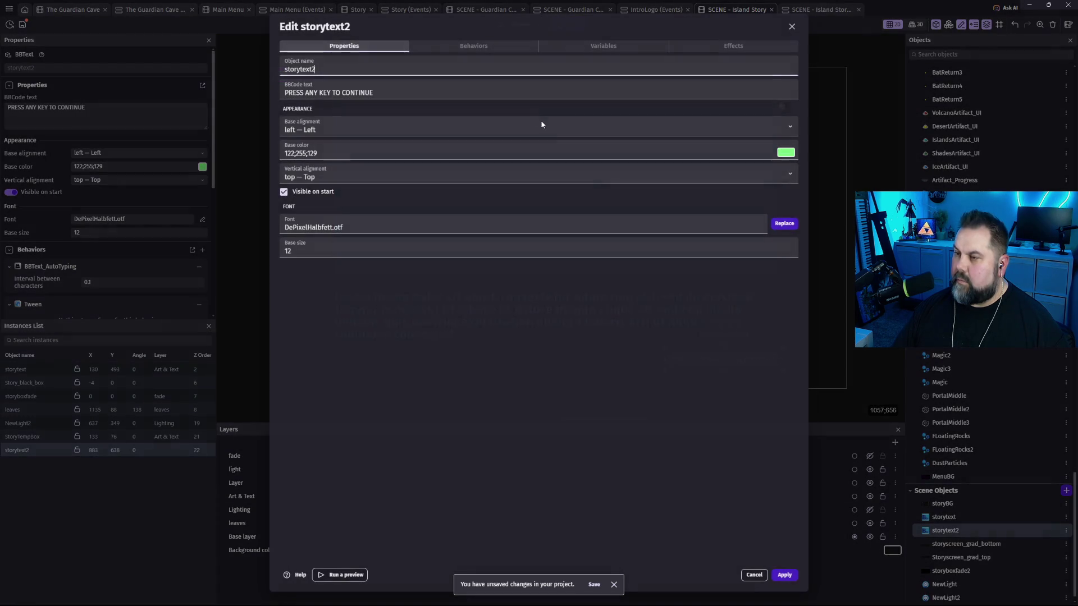
{"action": "left_click", "coordinate": [490, 45]}
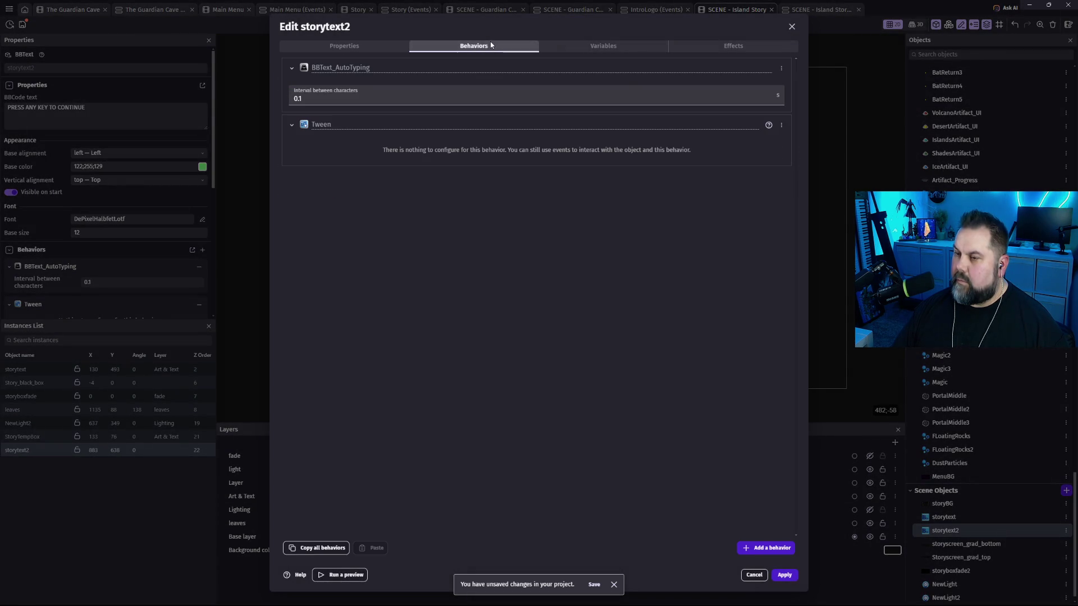
{"action": "left_click", "coordinate": [782, 70]}
{"action": "left_click", "coordinate": [798, 83]}
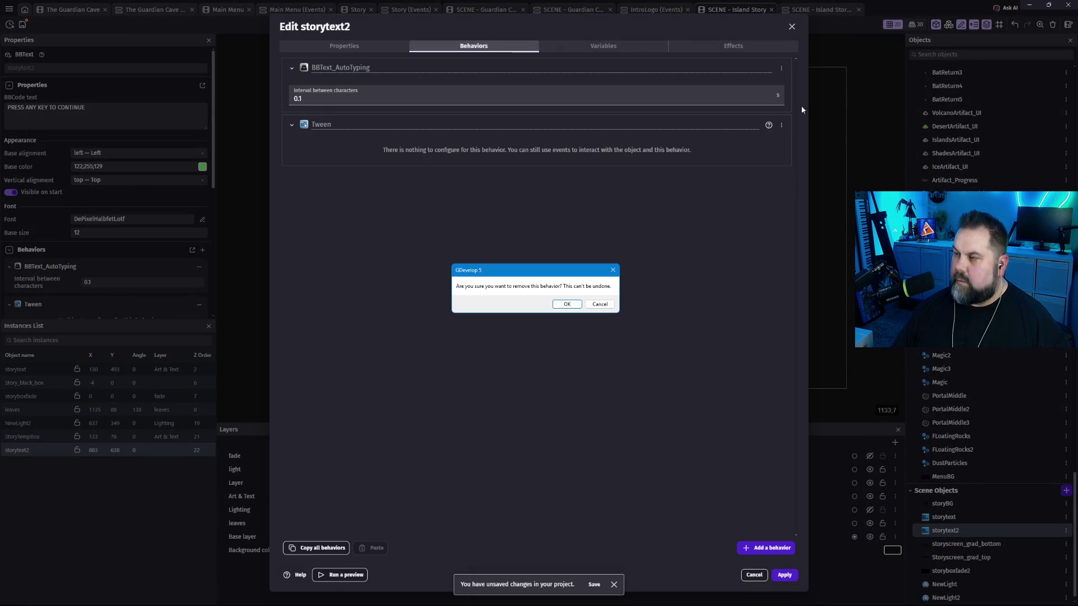
{"action": "left_click", "coordinate": [568, 305]}
{"action": "left_click", "coordinate": [785, 576]}
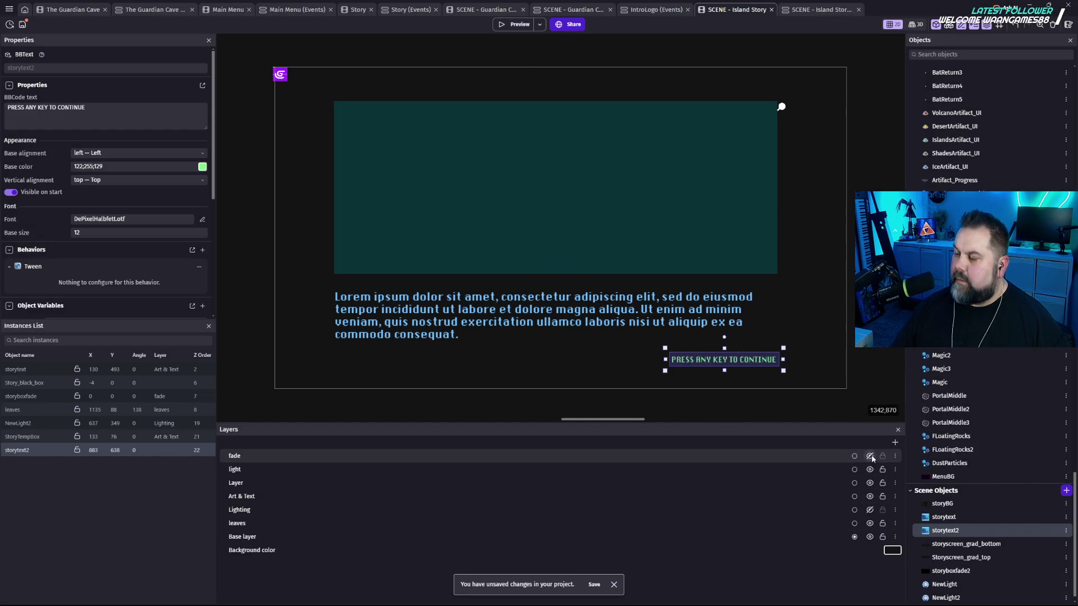
{"action": "left_click", "coordinate": [503, 28]}
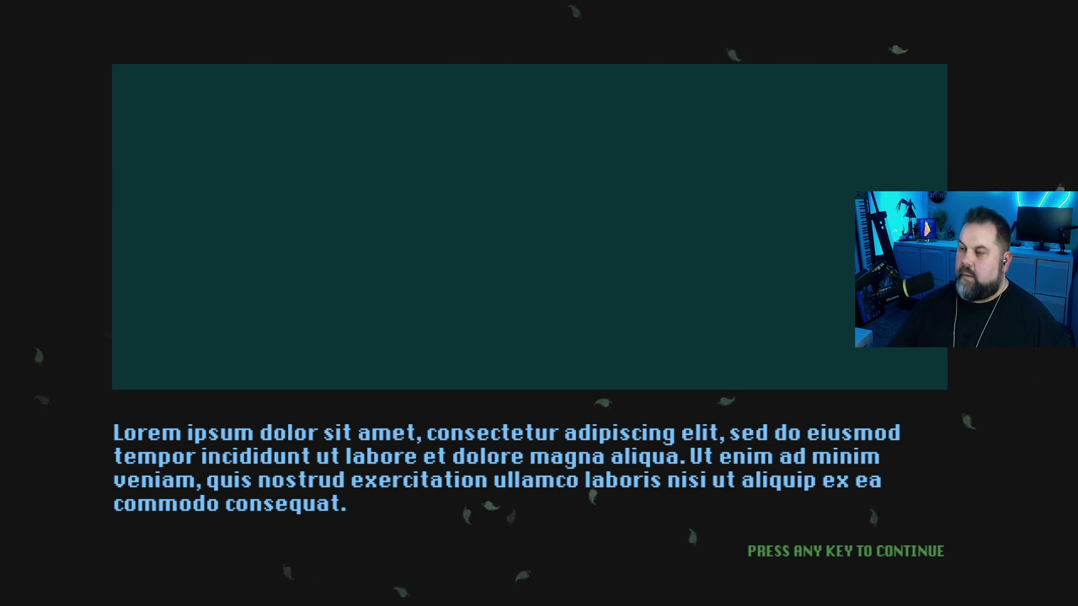
Press Space at the PRESS ANY KEY TO CONTINUE prompt to reach the island level, then close the preview.
{"action": "key", "text": "space"}
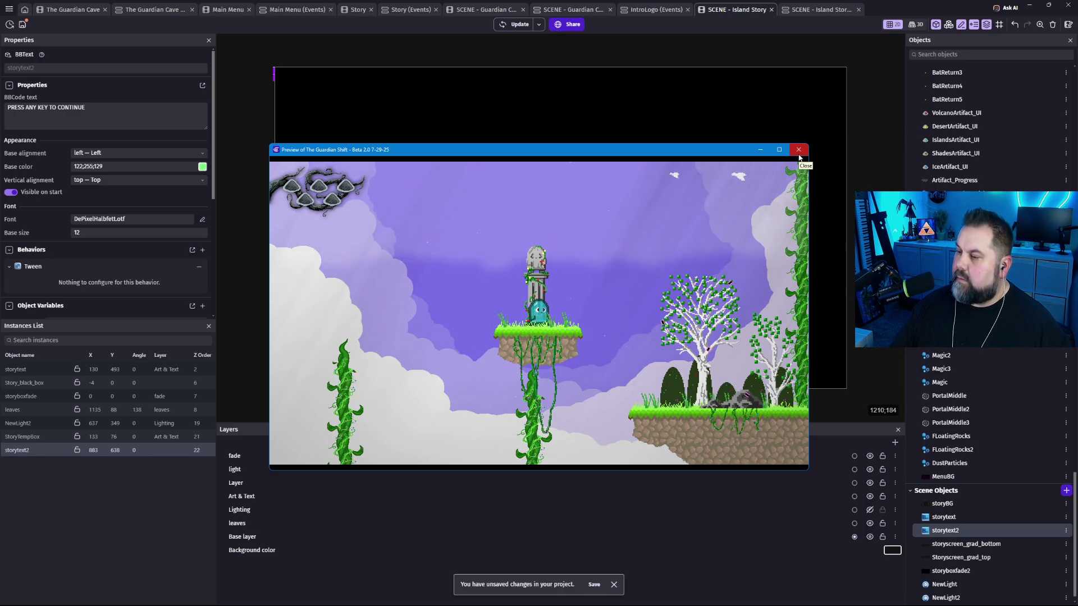
{"action": "left_click", "coordinate": [799, 157]}
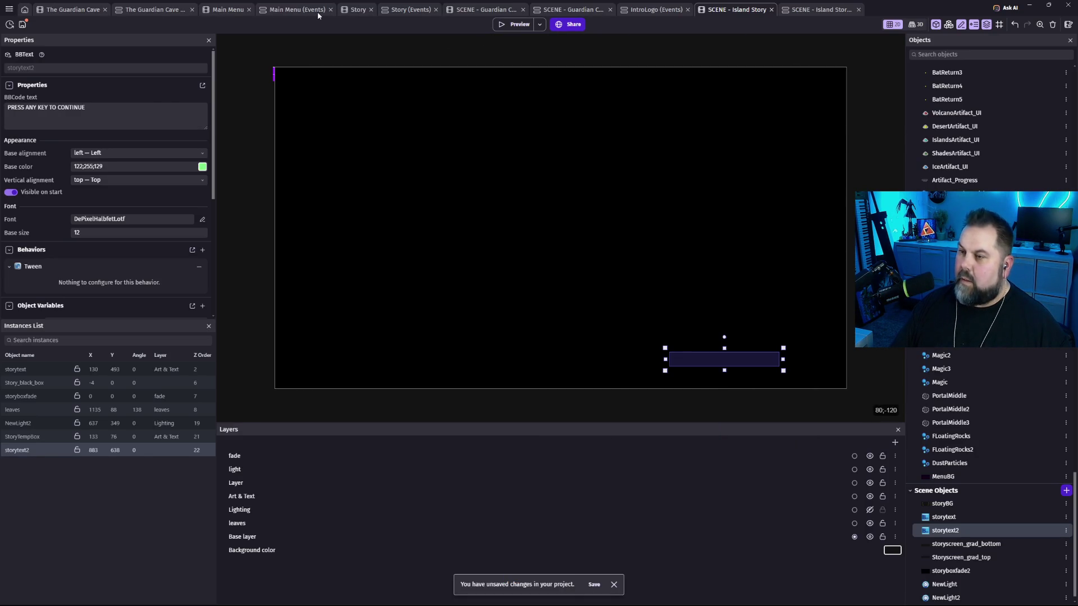
Close the Story scene and open Final Push from the project's scene list.
{"action": "left_click", "coordinate": [370, 9]}
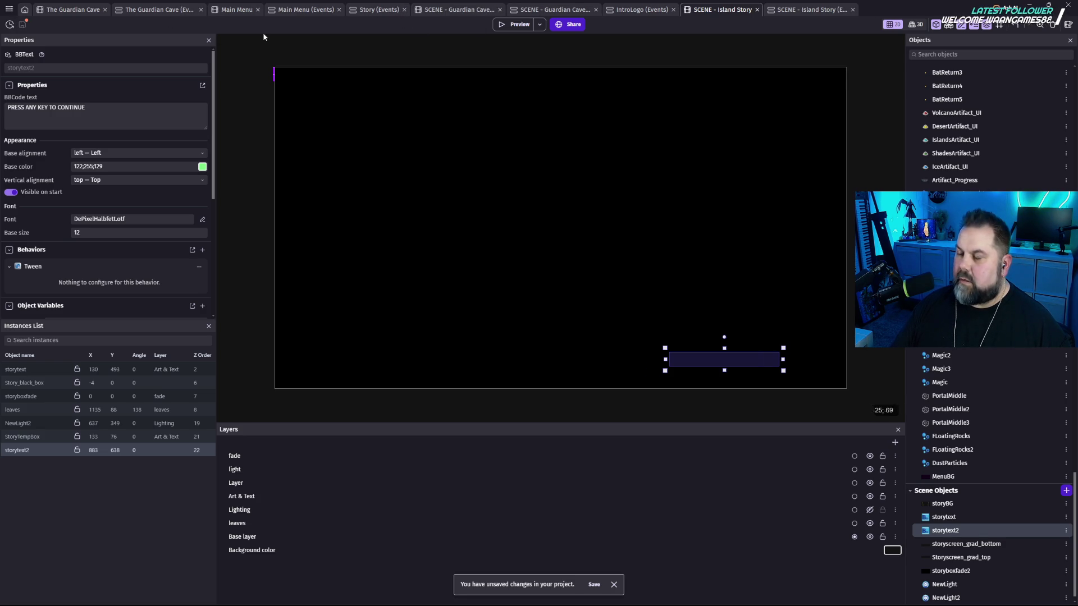
{"action": "left_click", "coordinate": [10, 9]}
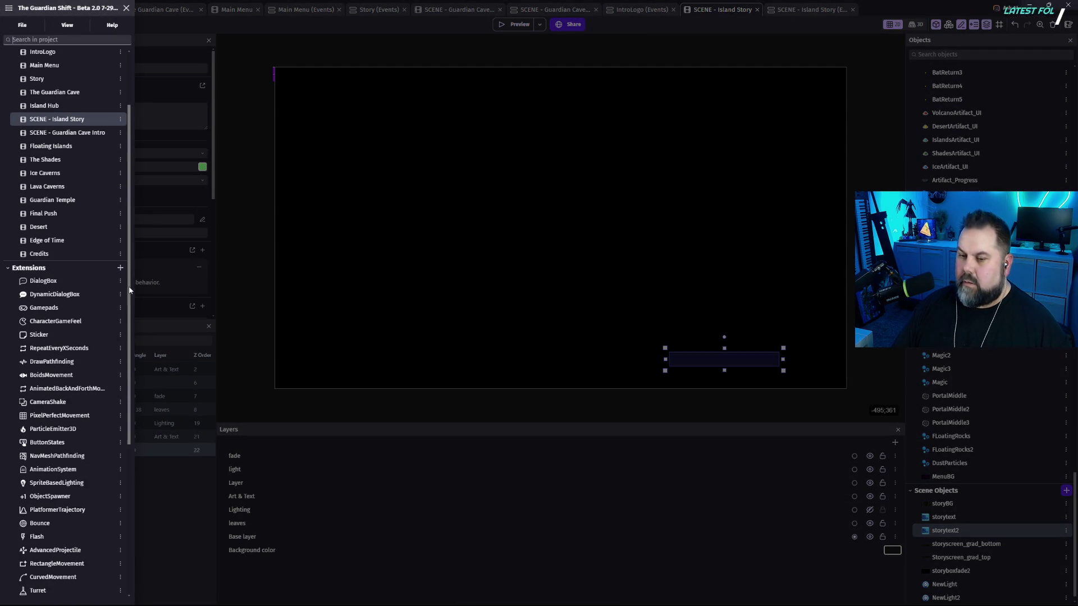
{"action": "scroll", "coordinate": [107, 241], "scroll_direction": "up", "scroll_amount": 3}
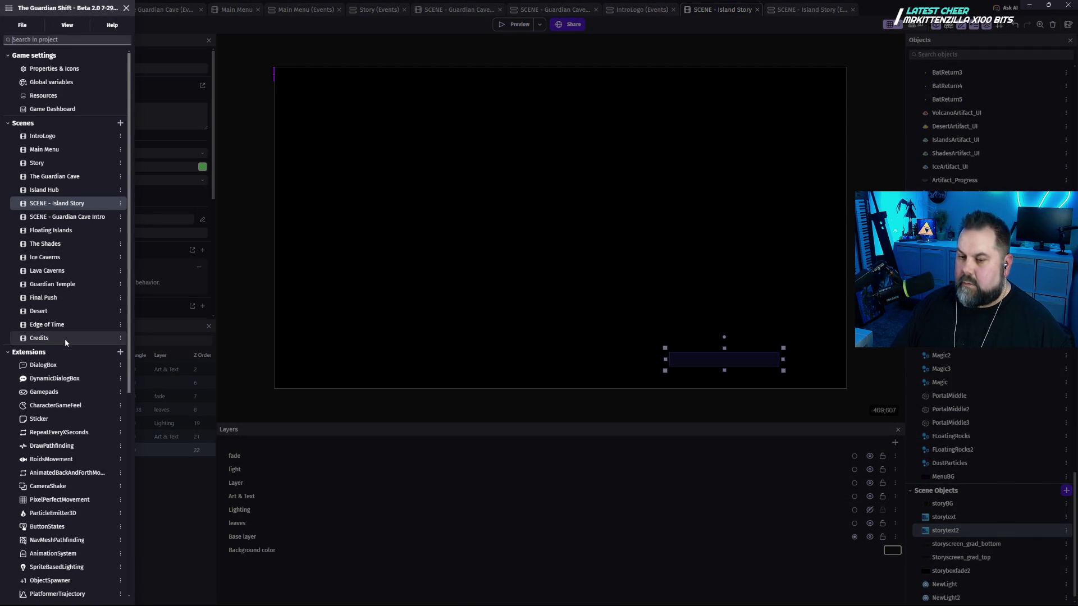
{"action": "left_click", "coordinate": [73, 303]}
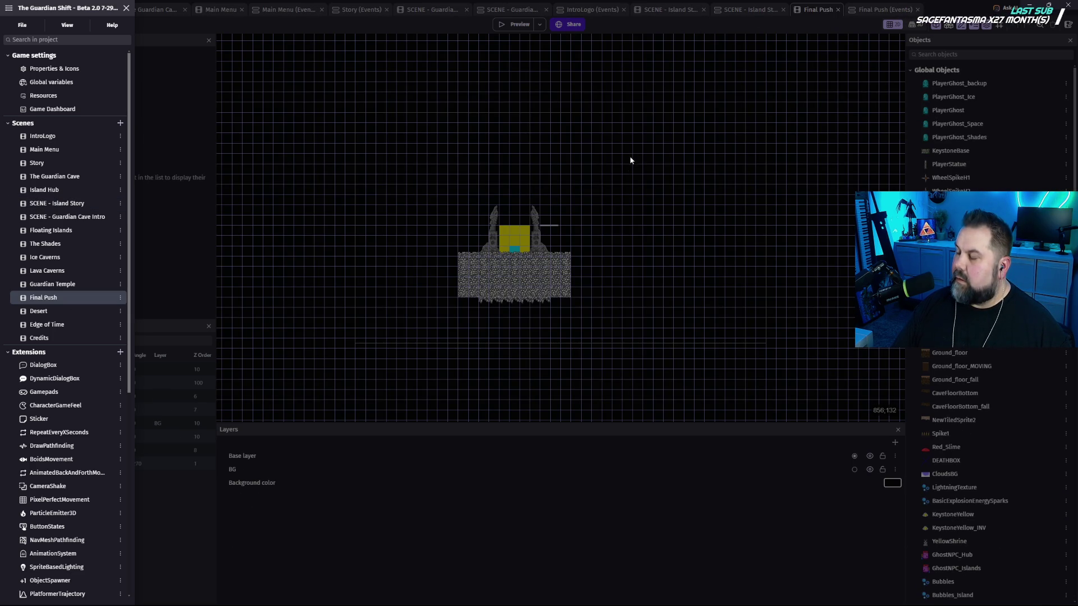
Dismiss the project list and launch a preview of the Final Push level.
{"action": "left_click", "coordinate": [594, 187]}
{"action": "scroll", "coordinate": [505, 281], "scroll_direction": "up", "scroll_amount": 3}
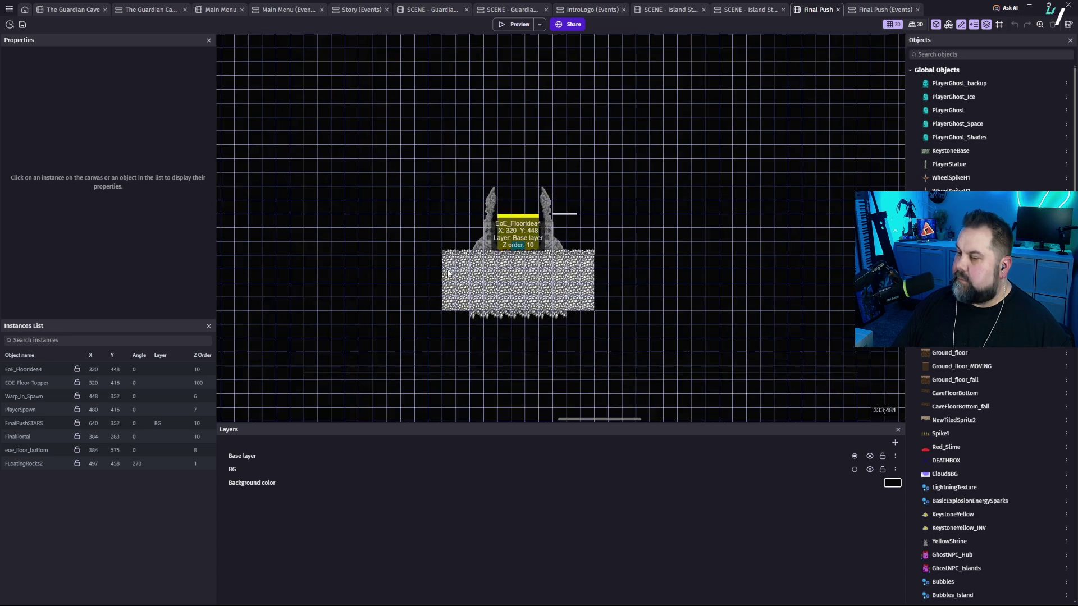
{"action": "scroll", "coordinate": [528, 322], "scroll_direction": "down", "scroll_amount": 2}
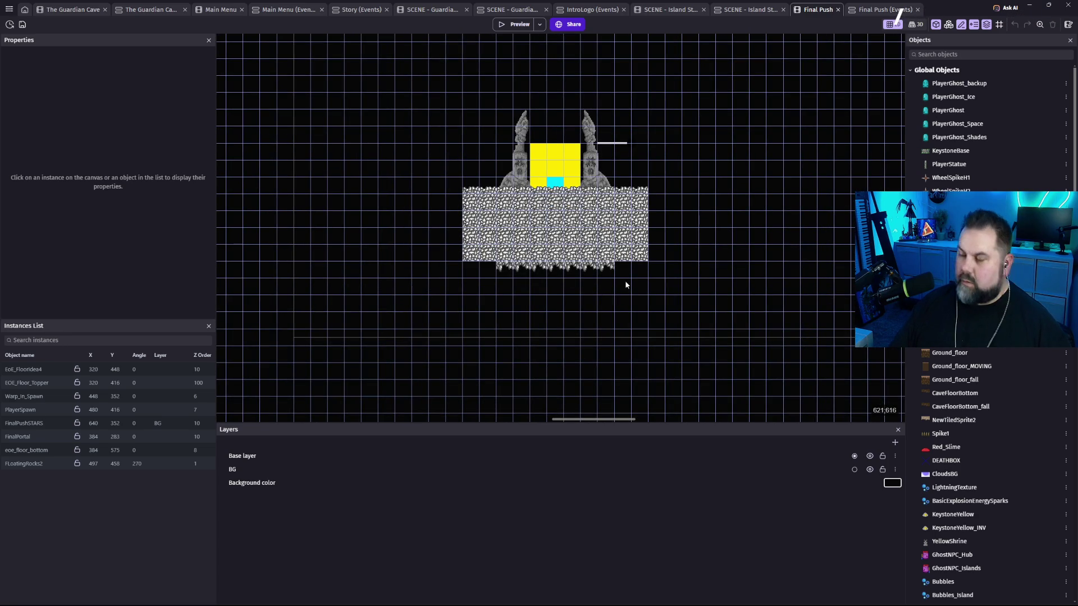
{"action": "scroll", "coordinate": [645, 301], "scroll_direction": "down", "scroll_amount": 1}
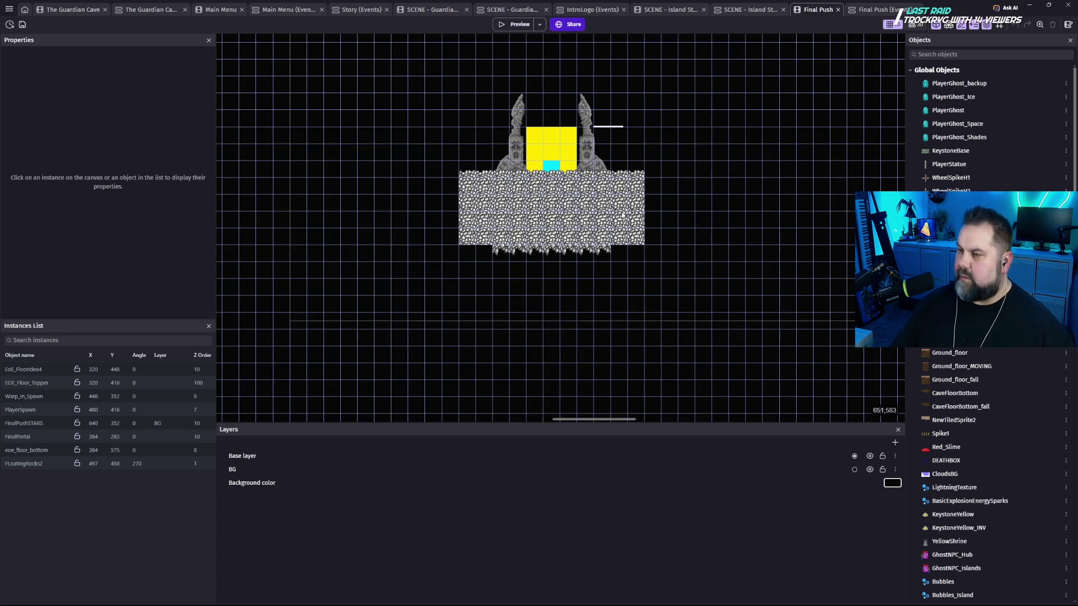
{"action": "left_click", "coordinate": [517, 25]}
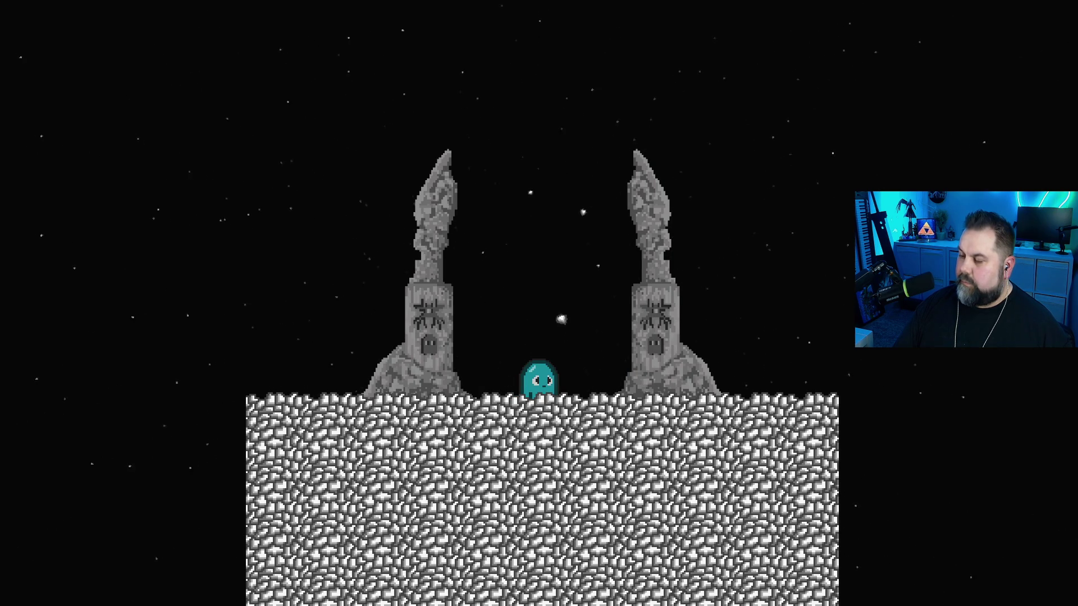
Move the ghost right, fly it up, then steer it left and right between the pillars.
{"action": "key", "text": "Right"}
{"action": "key", "text": "space"}
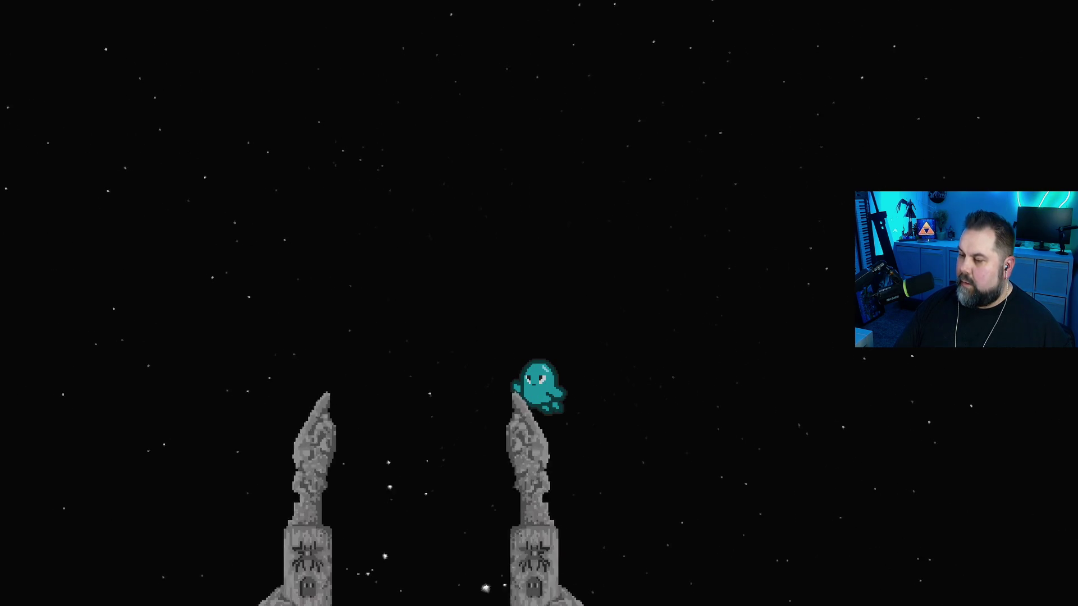
{"action": "key", "text": "Right"}
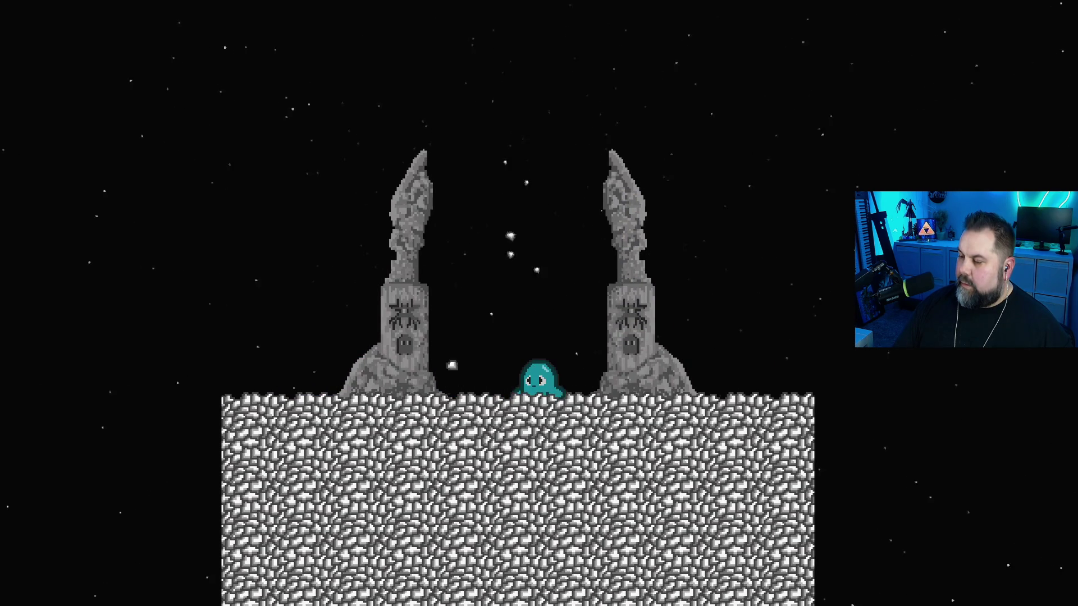
{"action": "key", "text": "Left"}
{"action": "key", "text": "Right"}
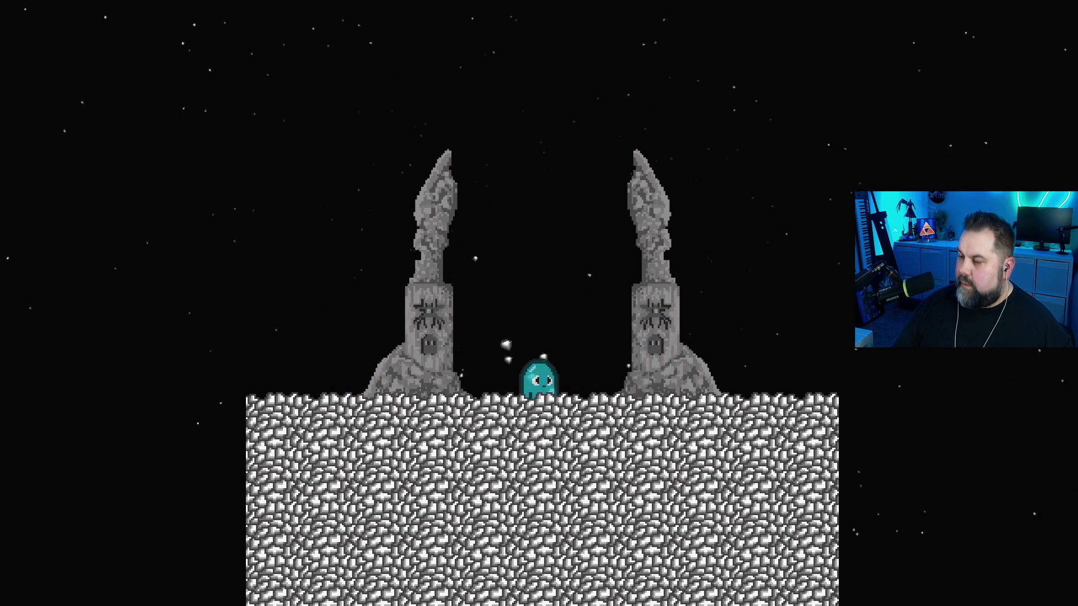
Take the preview out of fullscreen, restore it with F11, then show and dismiss the Start menu.
{"action": "key", "text": "Escape"}
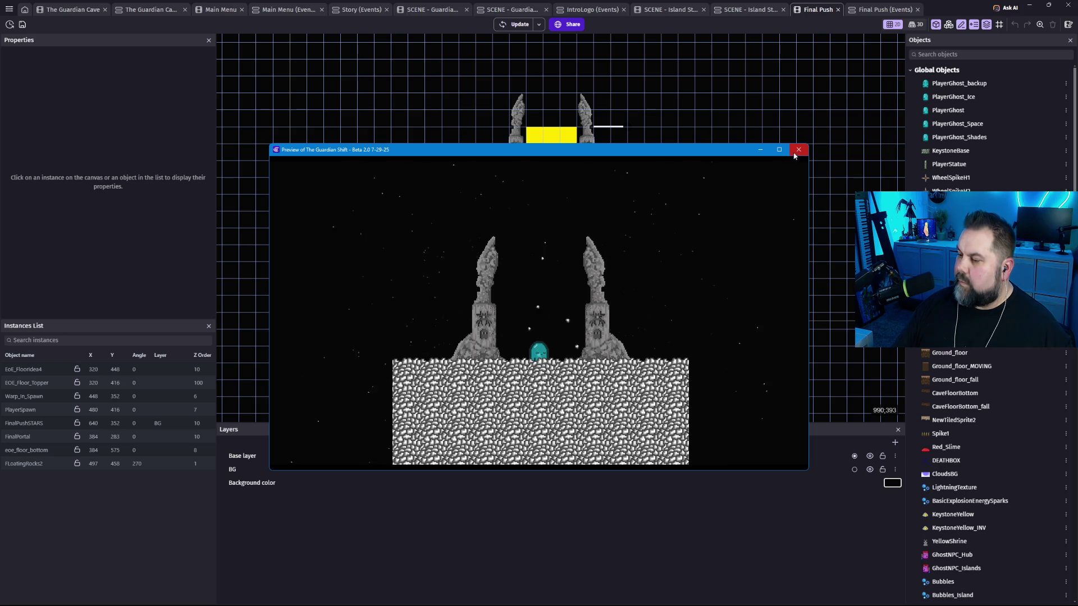
{"action": "key", "text": "F11"}
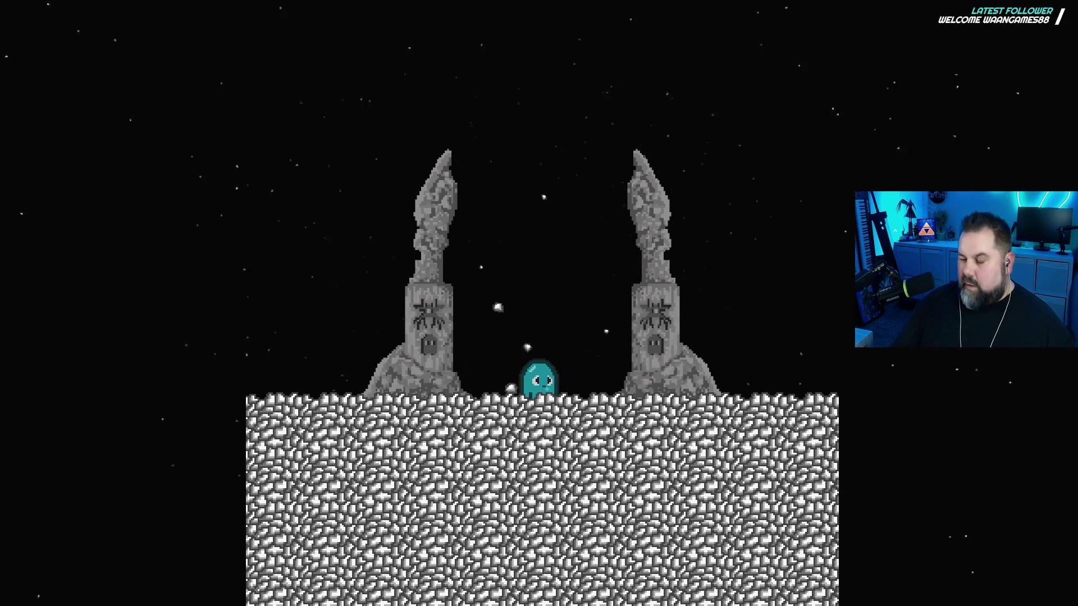
{"action": "key", "text": "super"}
{"action": "key", "text": "Escape"}
Launch Steam by searching 'ste' and select Aseprite in the library to play it.
{"action": "key", "text": "super"}
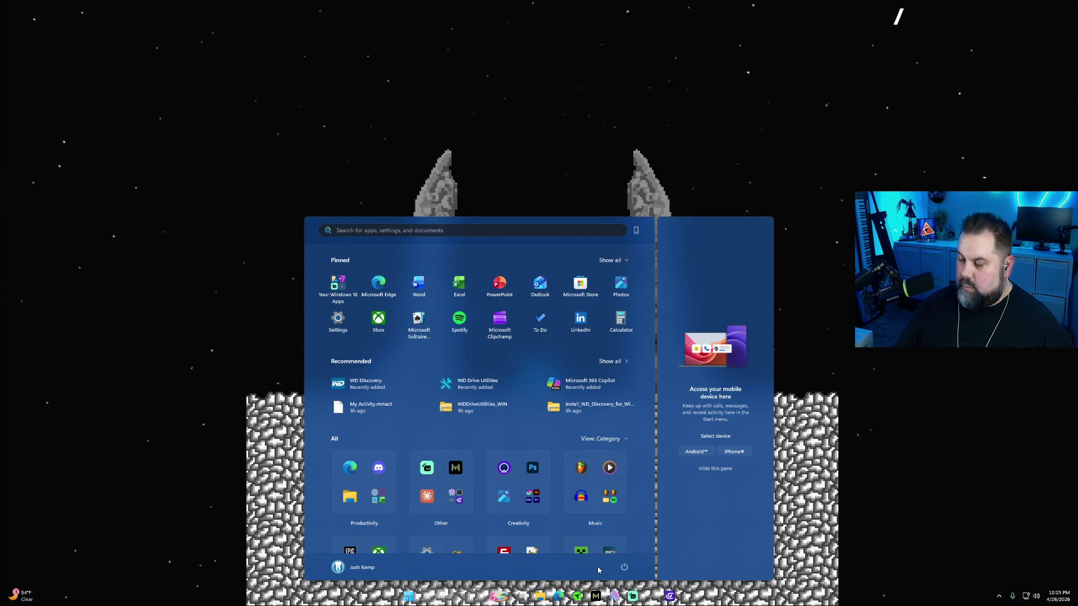
{"action": "key", "text": "Escape"}
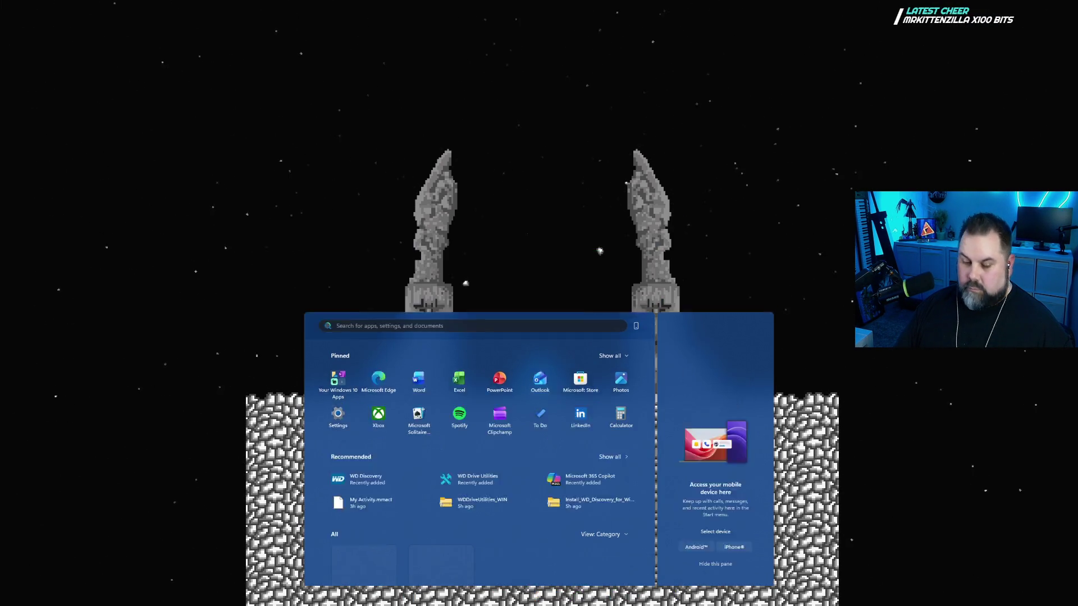
{"action": "key", "text": "super"}
{"action": "type", "text": "ste"}
{"action": "key", "text": "Return"}
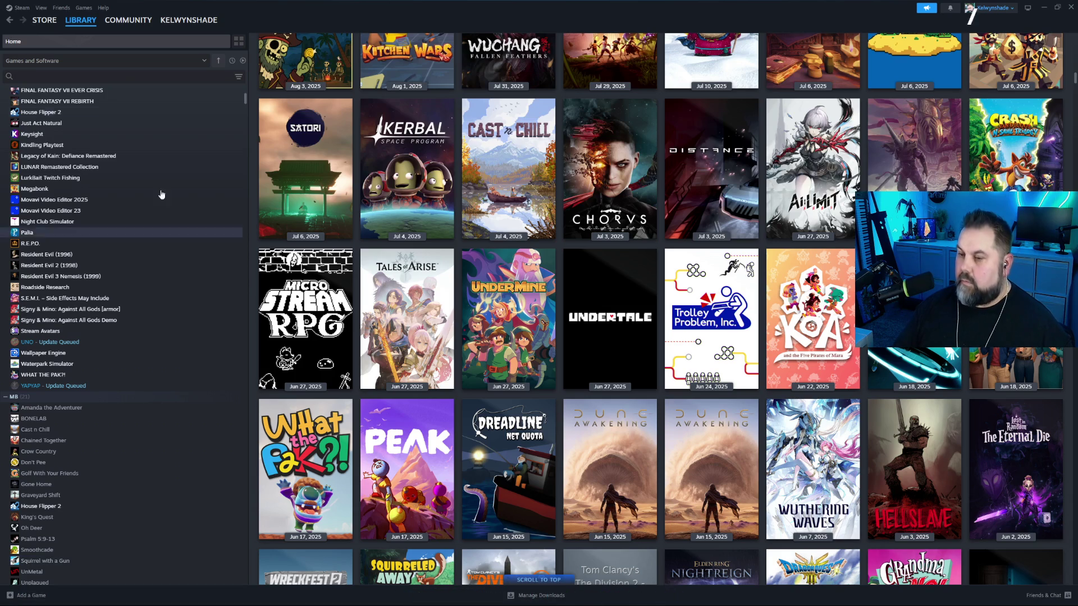
{"action": "scroll", "coordinate": [67, 264], "scroll_direction": "up", "scroll_amount": 5}
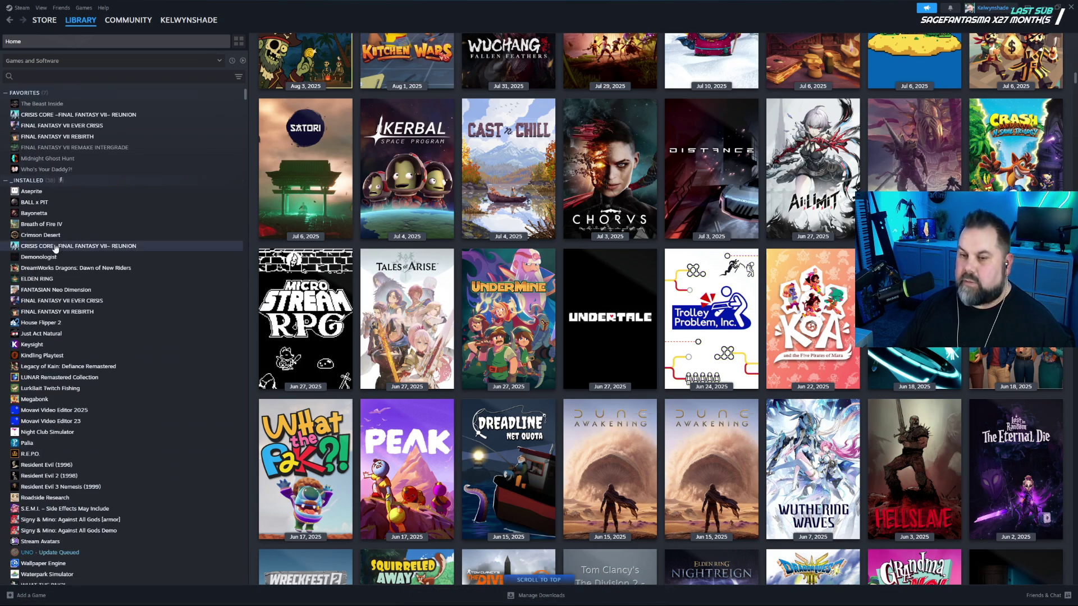
{"action": "left_click", "coordinate": [39, 193]}
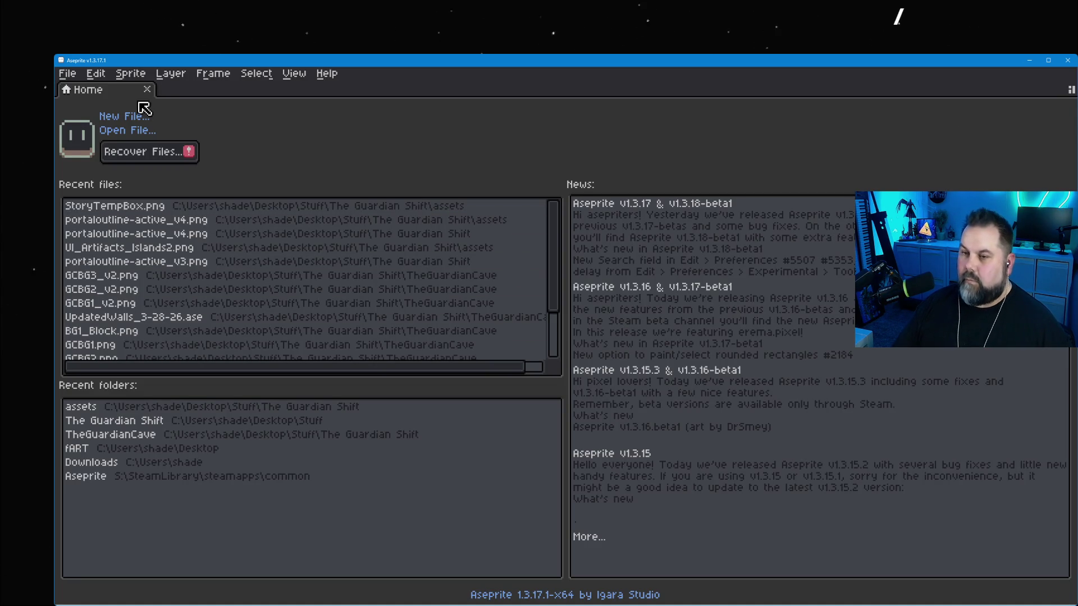
Use File > Open and browse up to The Guardian Shift folder.
{"action": "left_click", "coordinate": [67, 73]}
{"action": "left_click", "coordinate": [83, 105]}
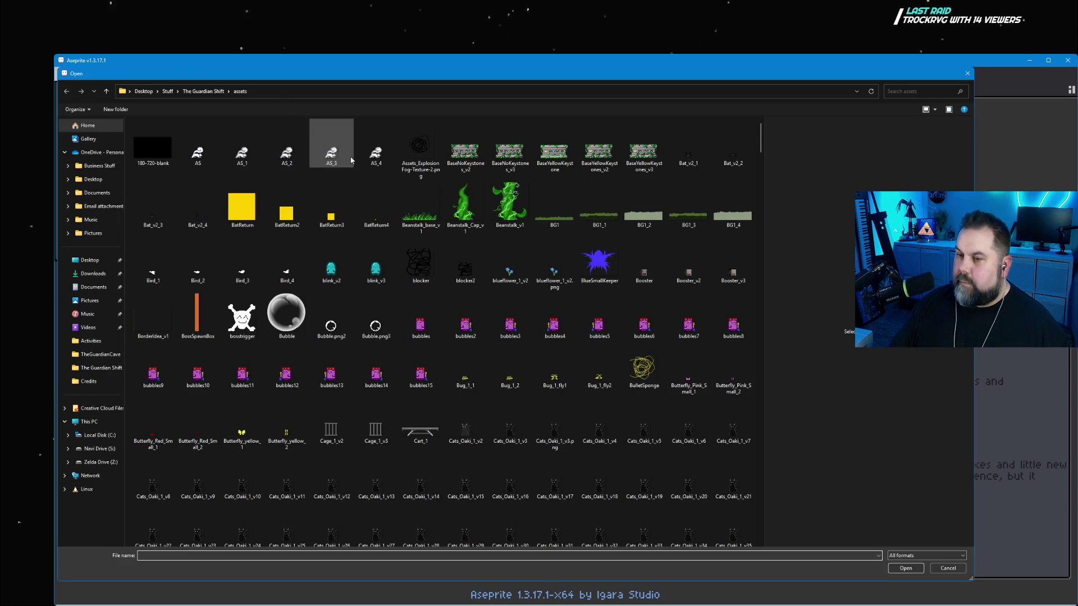
{"action": "left_click", "coordinate": [216, 93]}
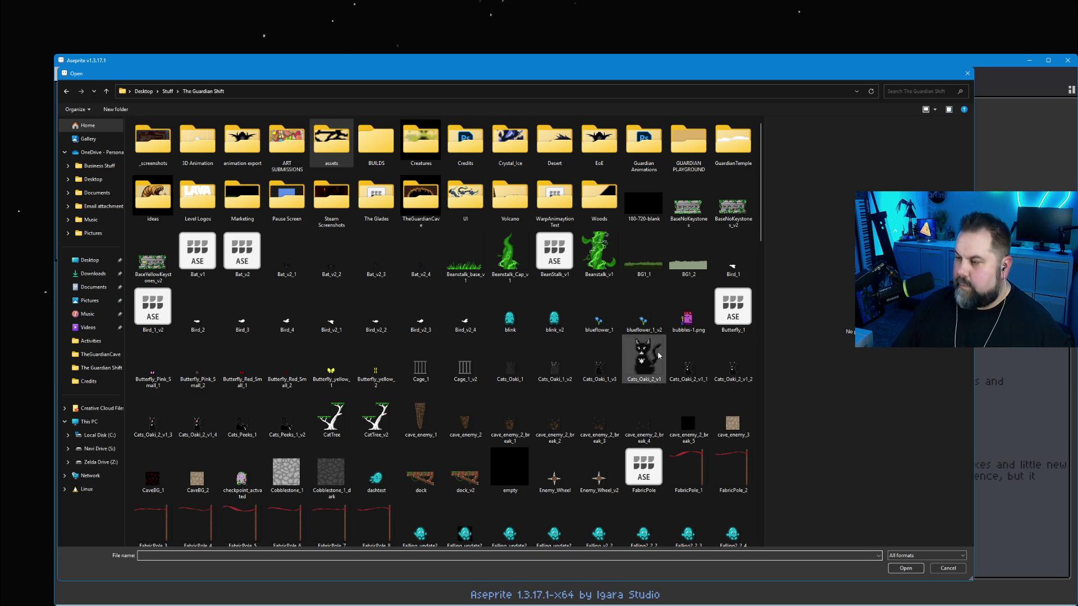
{"action": "scroll", "coordinate": [634, 379], "scroll_direction": "down", "scroll_amount": 2}
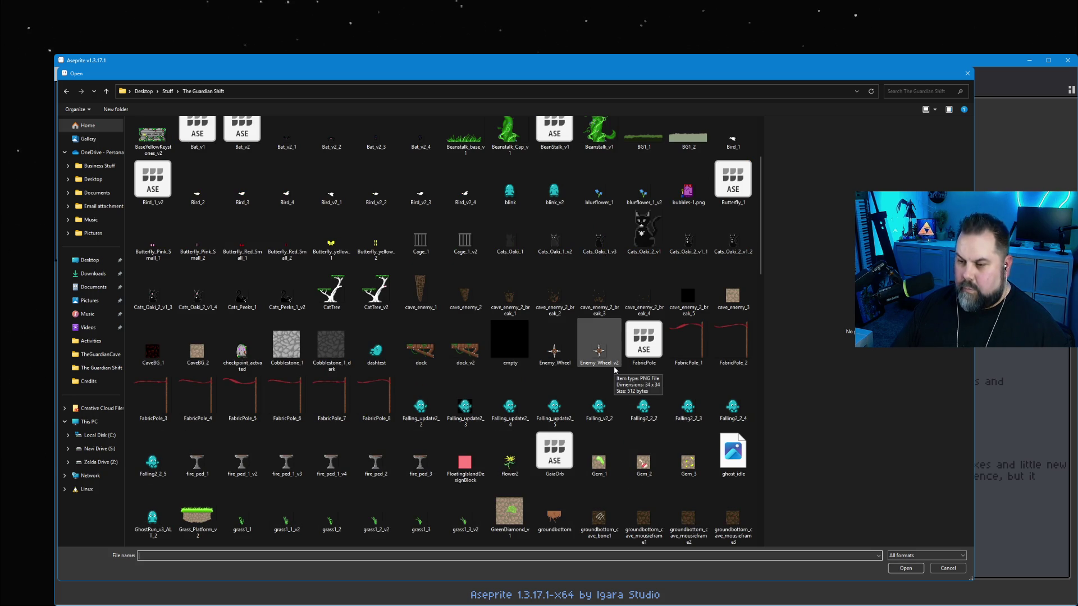
{"action": "scroll", "coordinate": [427, 290], "scroll_direction": "up", "scroll_amount": 2}
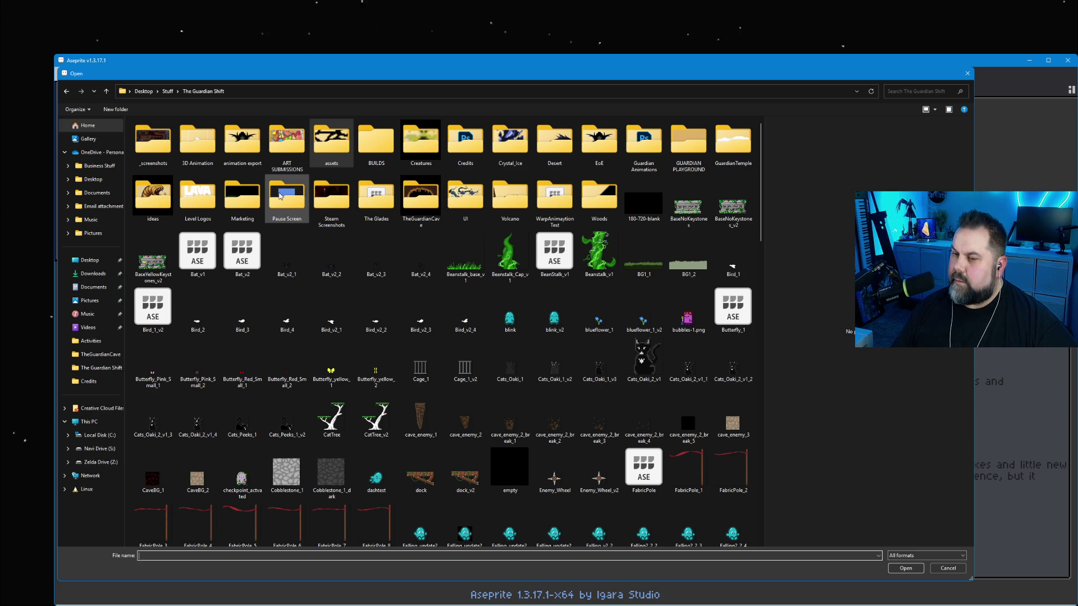
{"action": "left_click", "coordinate": [153, 197]}
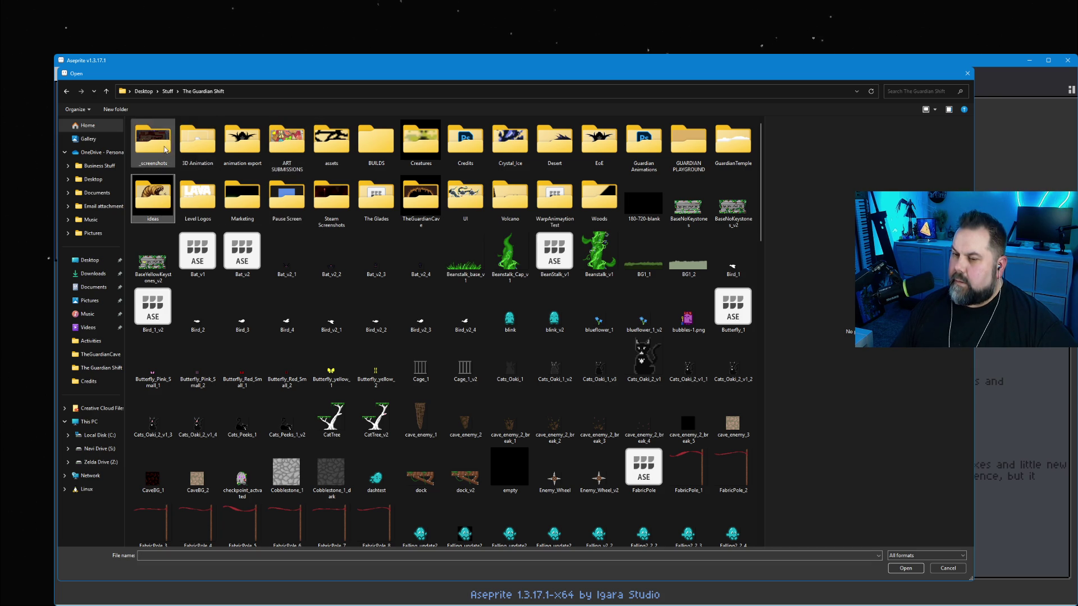
{"action": "double_click", "coordinate": [333, 143]}
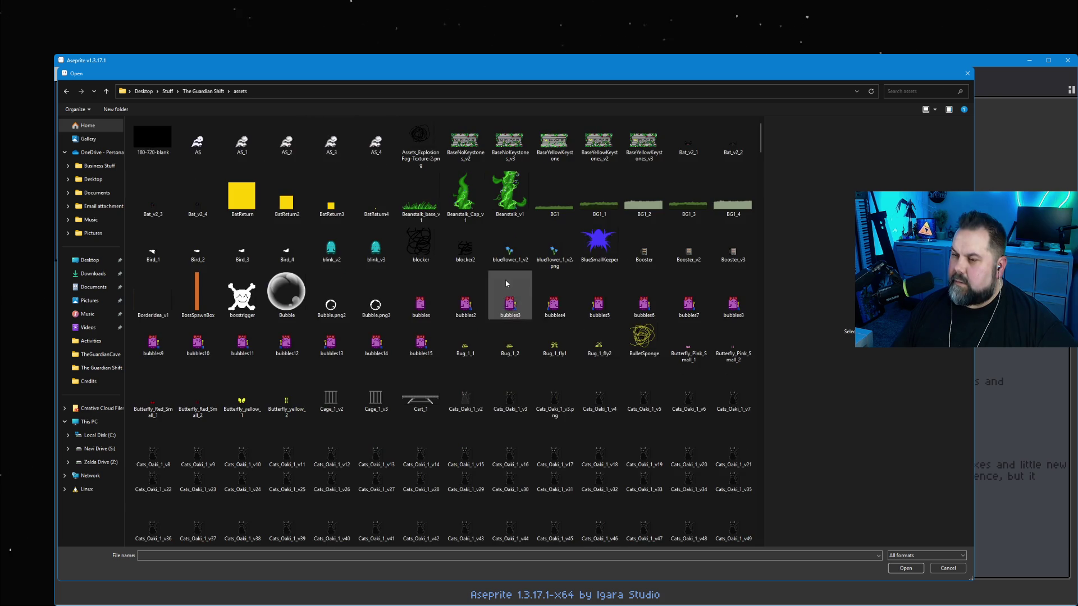
{"action": "scroll", "coordinate": [741, 174], "scroll_direction": "down", "scroll_amount": 20}
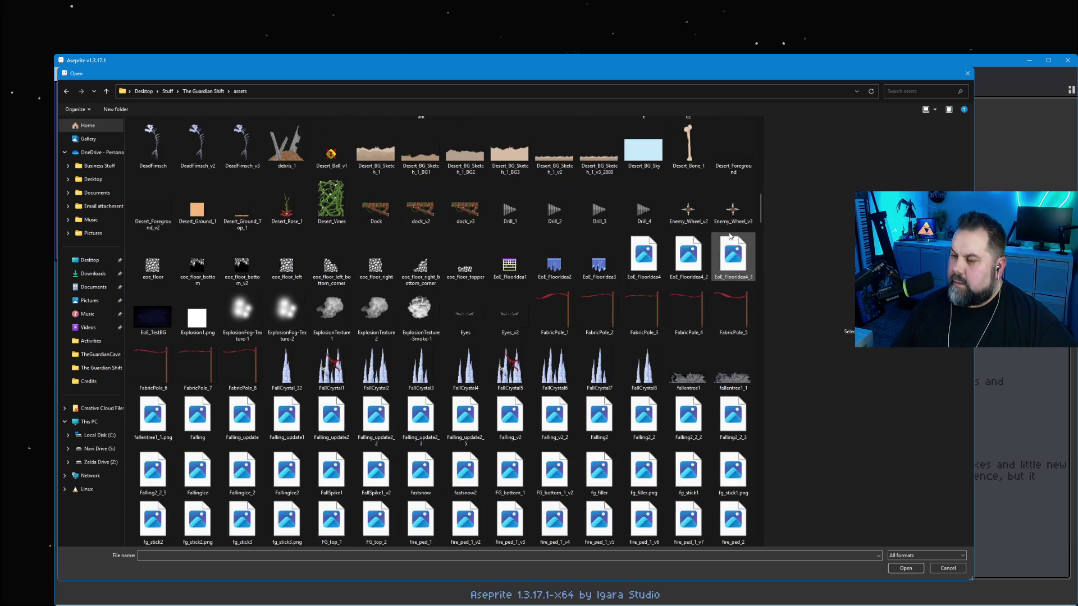
{"action": "scroll", "coordinate": [734, 262], "scroll_direction": "down", "scroll_amount": 20}
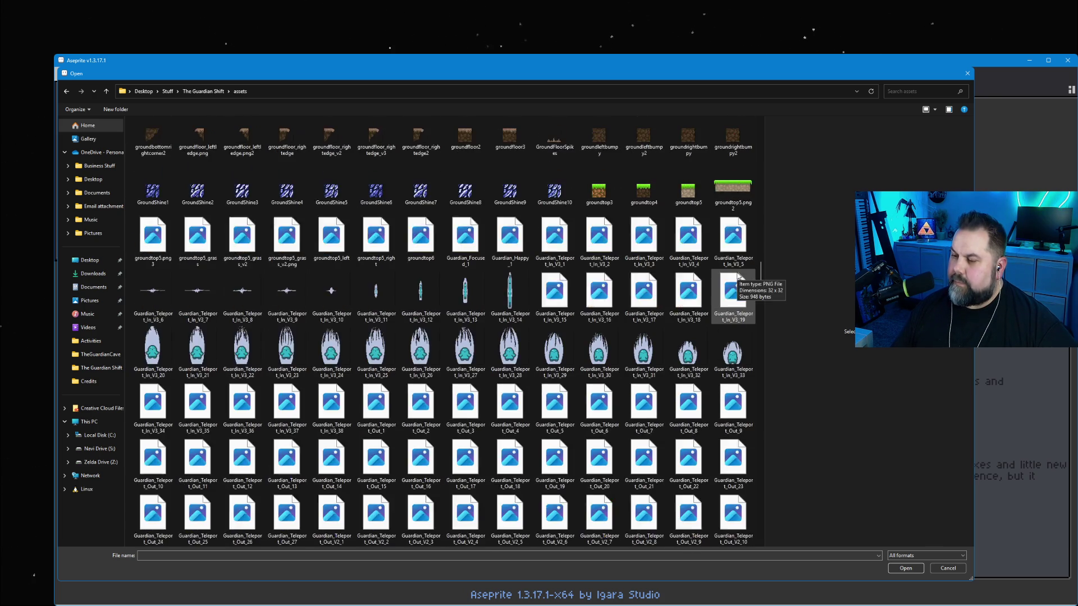
{"action": "scroll", "coordinate": [698, 285], "scroll_direction": "down", "scroll_amount": 20}
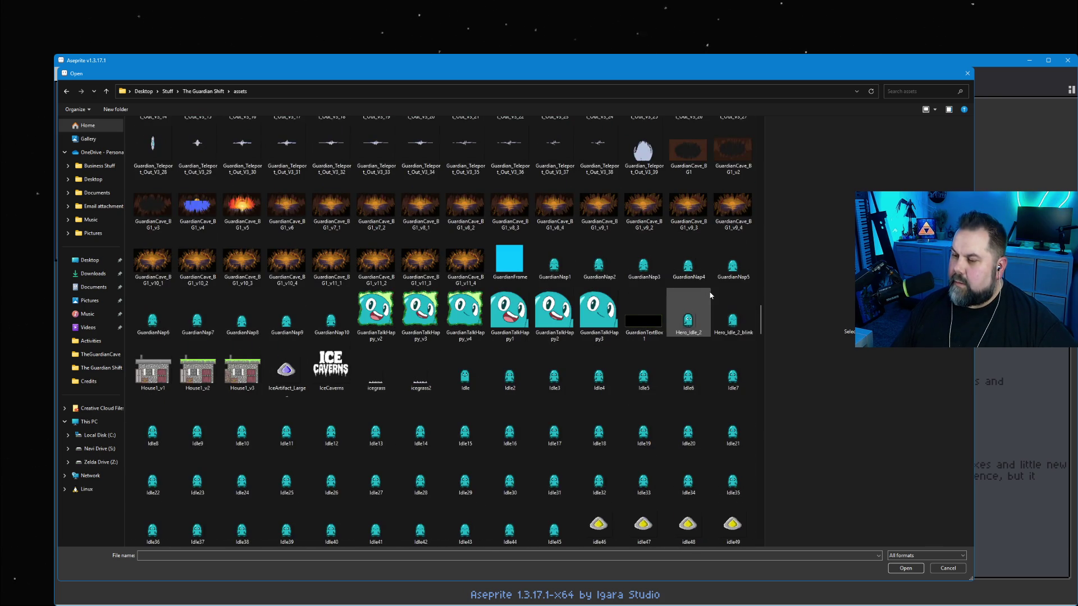
{"action": "scroll", "coordinate": [709, 296], "scroll_direction": "down", "scroll_amount": 20}
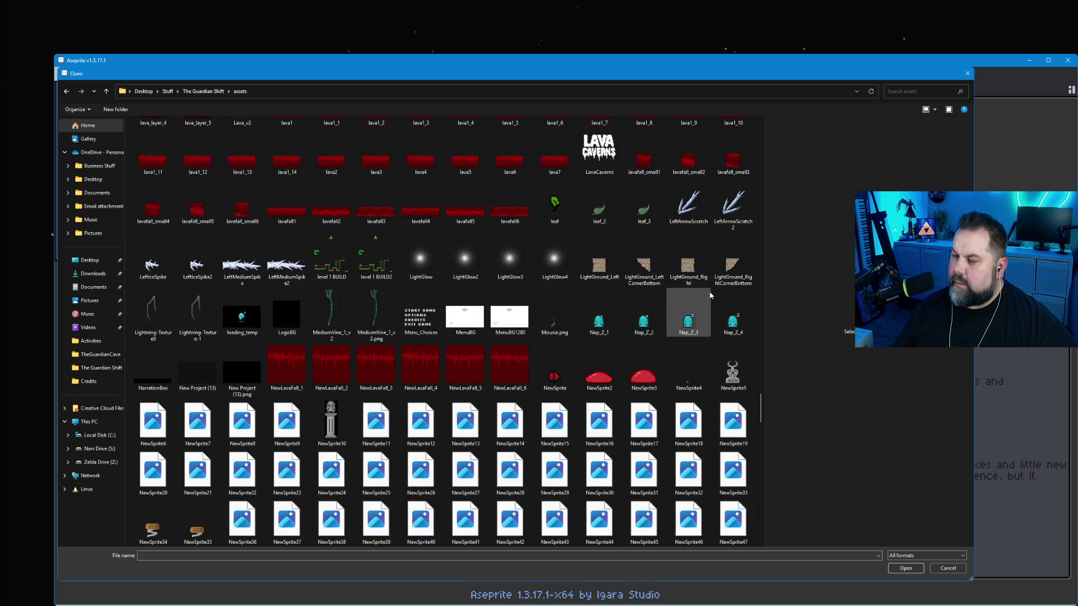
{"action": "scroll", "coordinate": [710, 295], "scroll_direction": "down", "scroll_amount": 20}
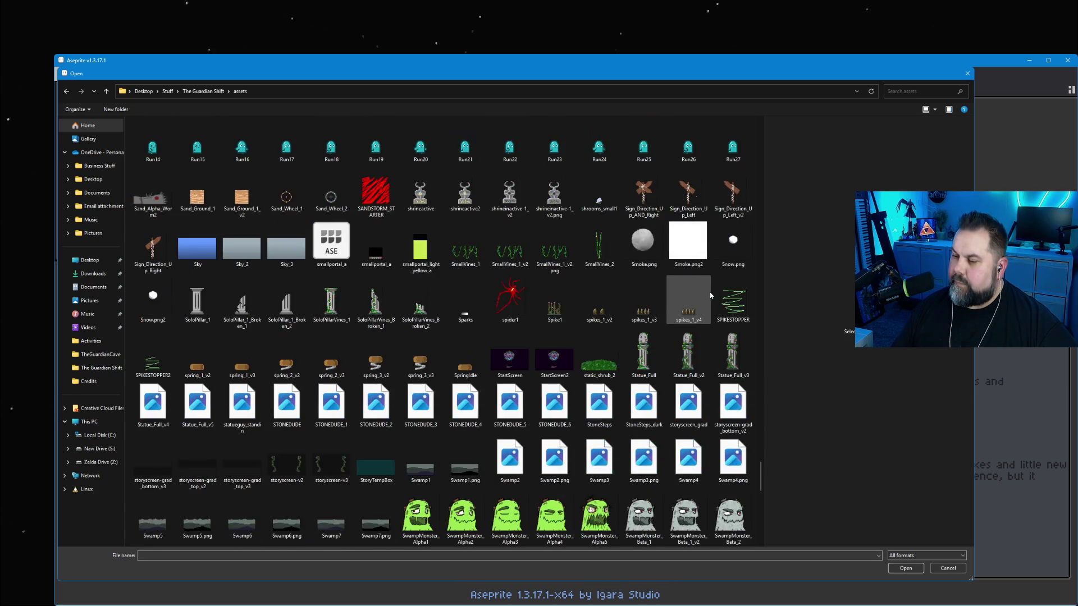
{"action": "scroll", "coordinate": [709, 295], "scroll_direction": "down", "scroll_amount": 5}
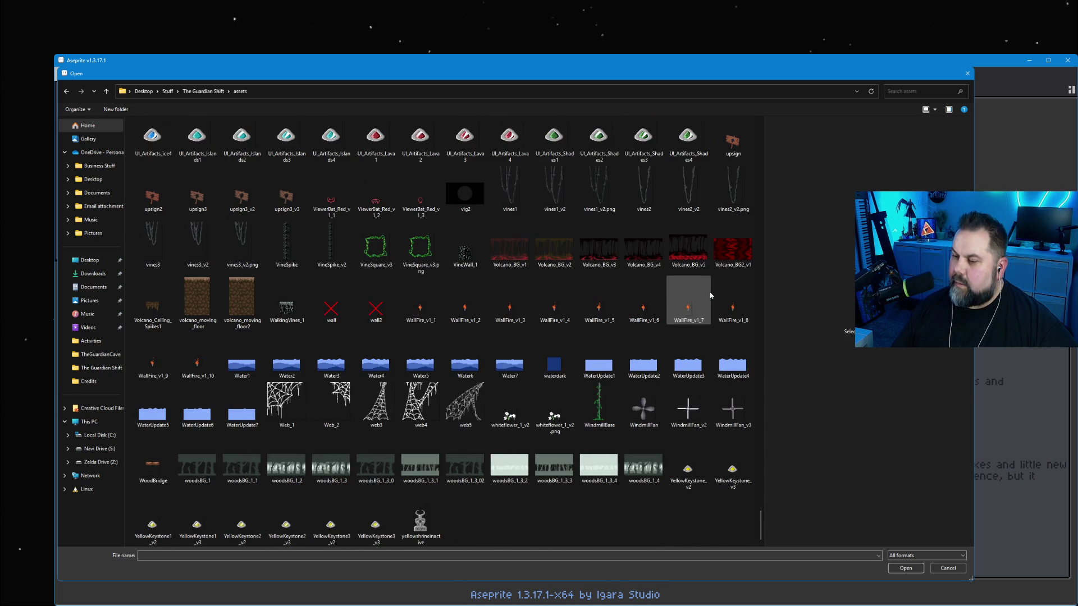
{"action": "scroll", "coordinate": [652, 497], "scroll_direction": "up", "scroll_amount": 8}
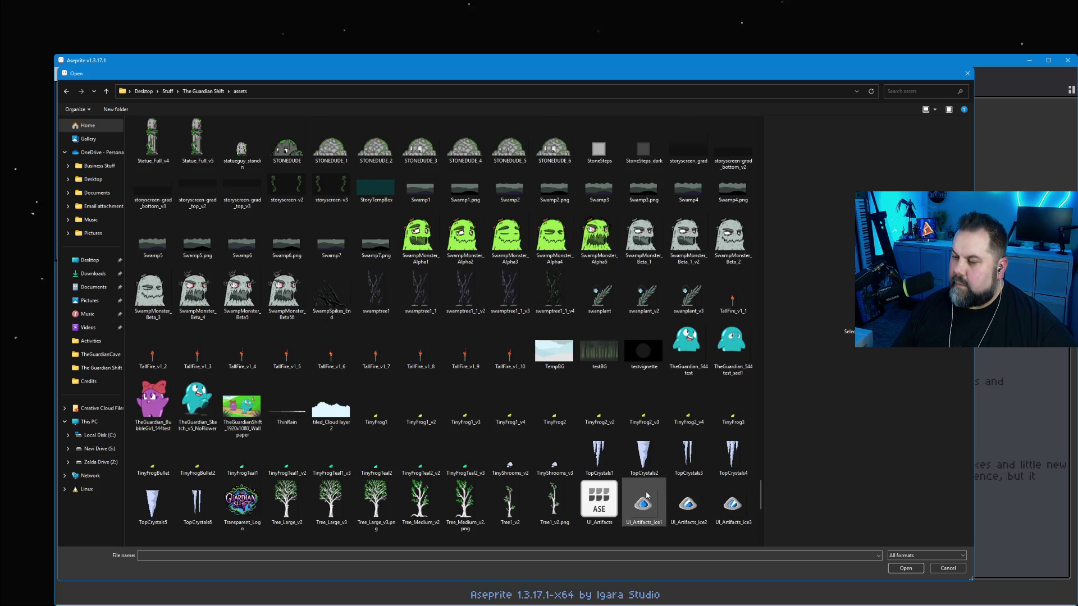
{"action": "scroll", "coordinate": [552, 464], "scroll_direction": "up", "scroll_amount": 5}
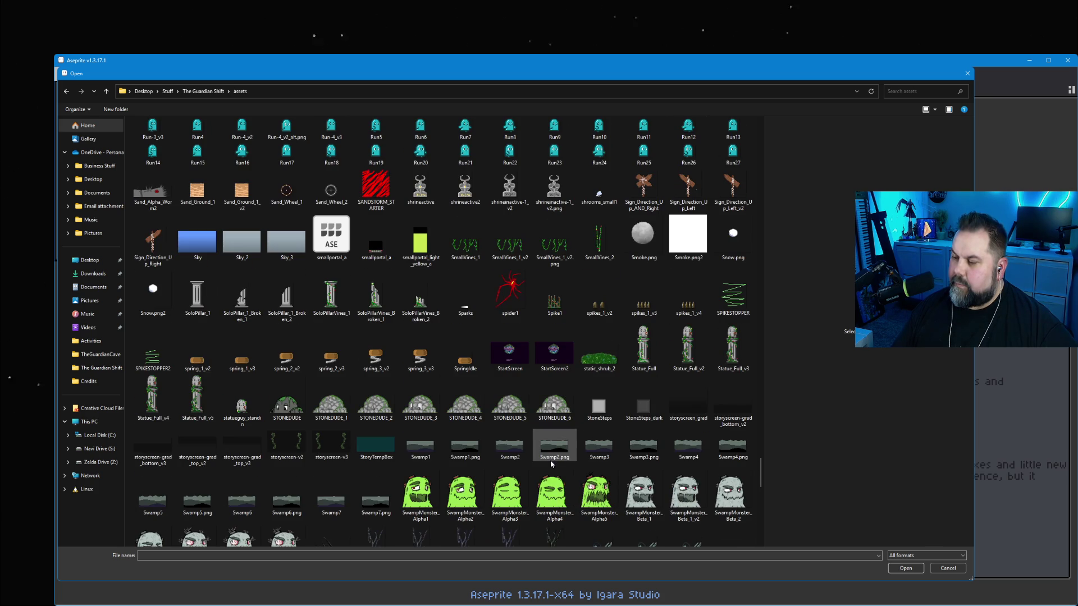
{"action": "scroll", "coordinate": [551, 460], "scroll_direction": "up", "scroll_amount": 10}
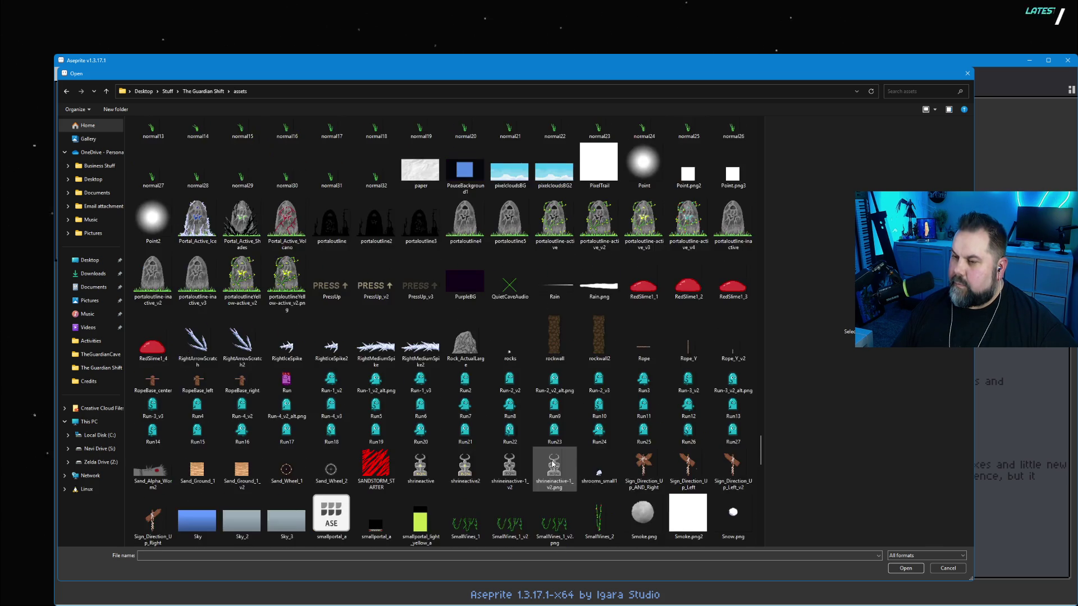
{"action": "scroll", "coordinate": [552, 464], "scroll_direction": "up", "scroll_amount": 20}
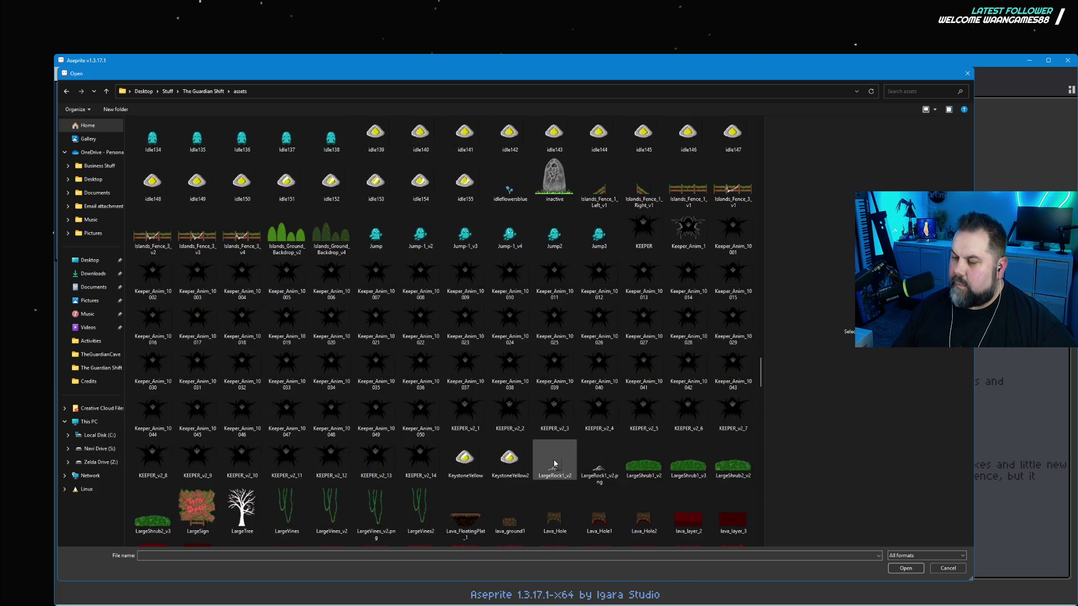
{"action": "scroll", "coordinate": [554, 463], "scroll_direction": "up", "scroll_amount": 20}
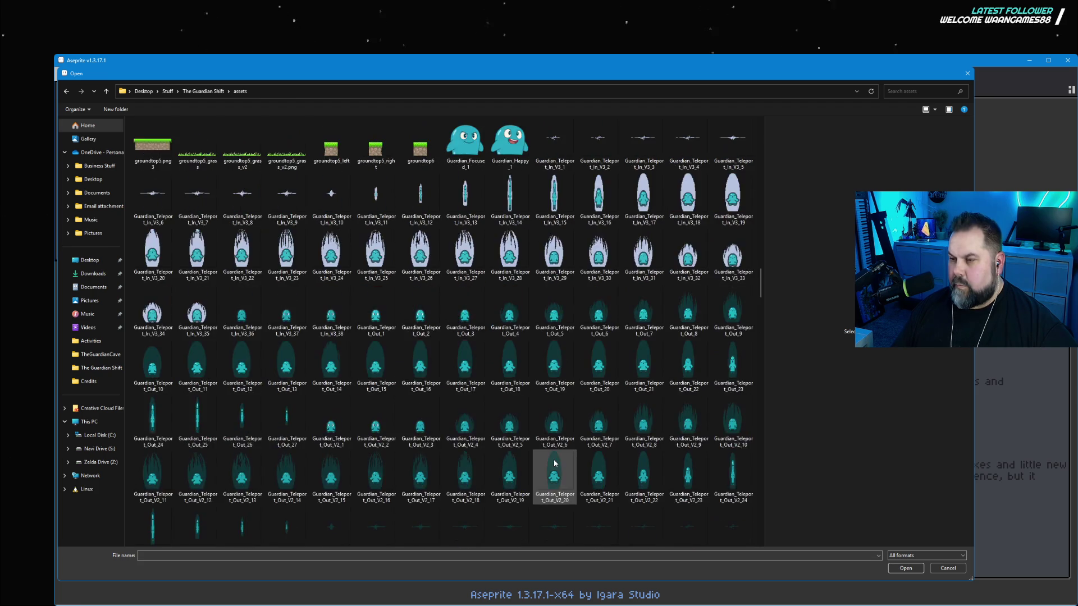
{"action": "scroll", "coordinate": [555, 462], "scroll_direction": "up", "scroll_amount": 20}
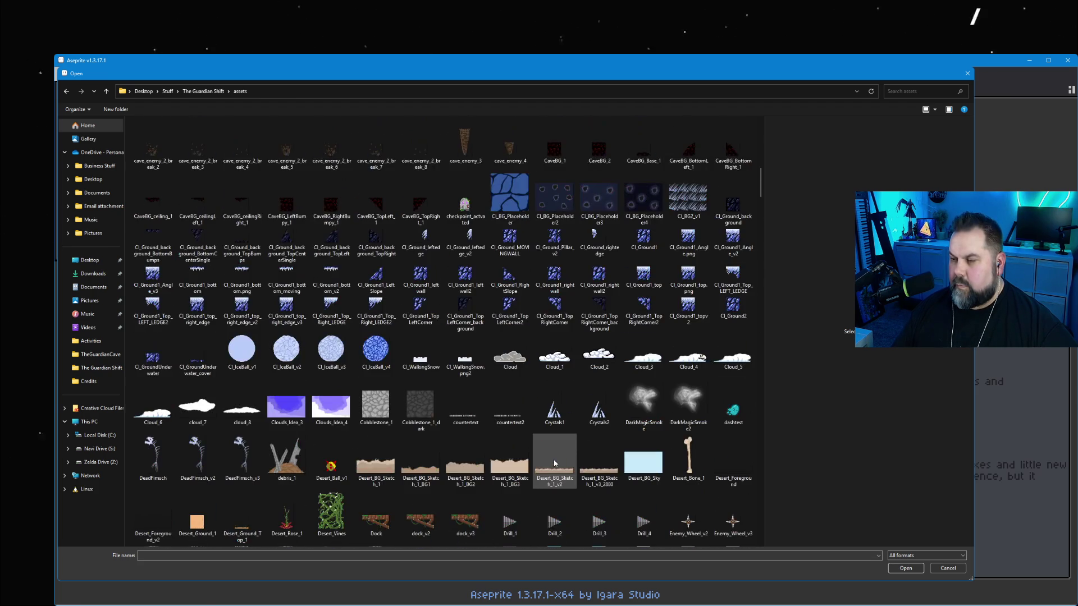
{"action": "scroll", "coordinate": [555, 462], "scroll_direction": "up", "scroll_amount": 15}
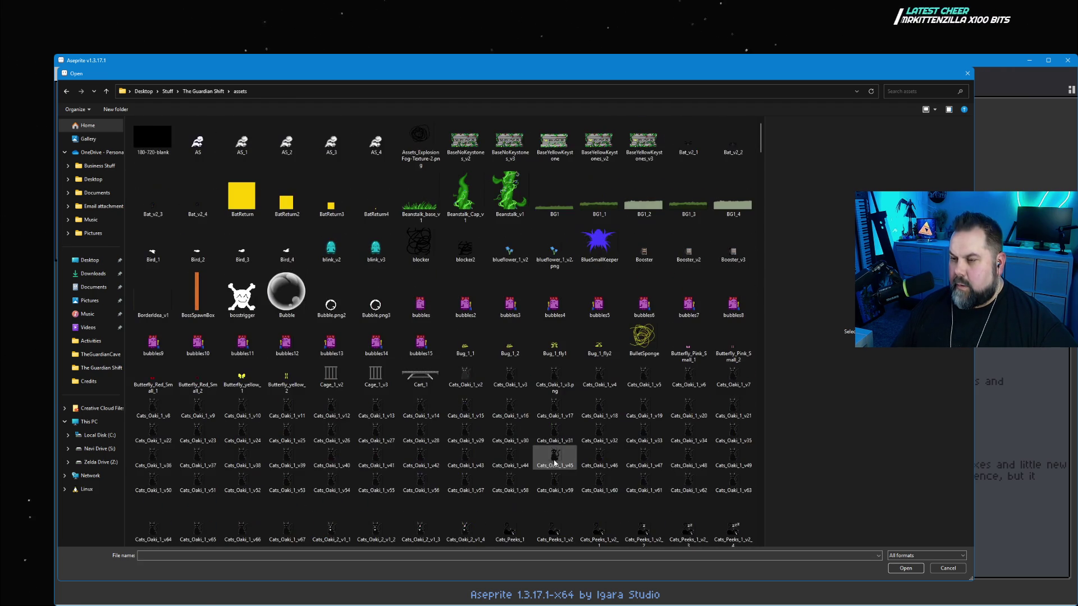
{"action": "left_click", "coordinate": [204, 90]}
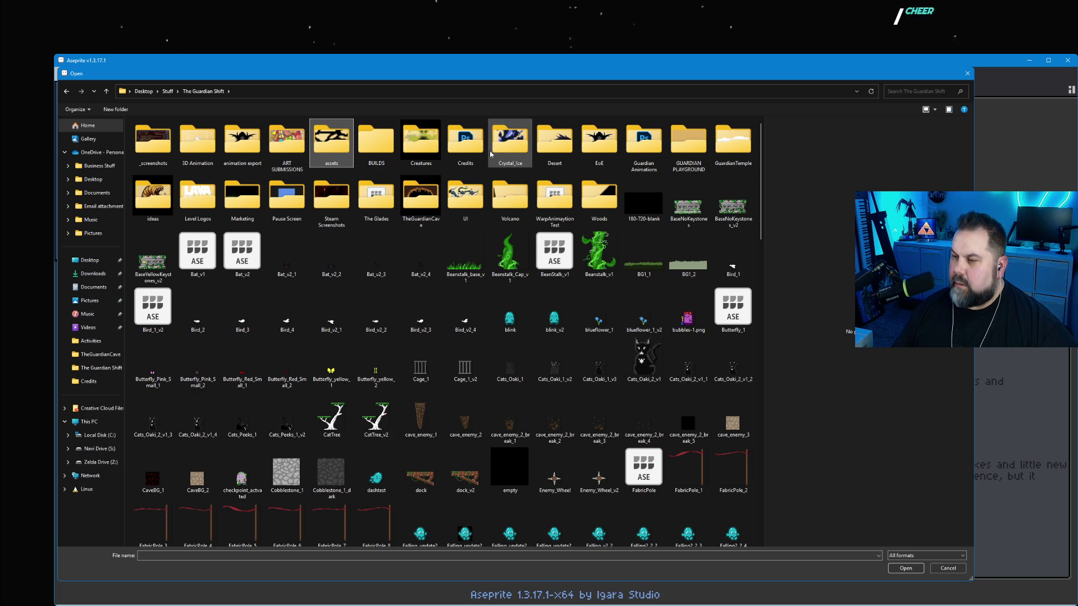
{"action": "double_click", "coordinate": [602, 148]}
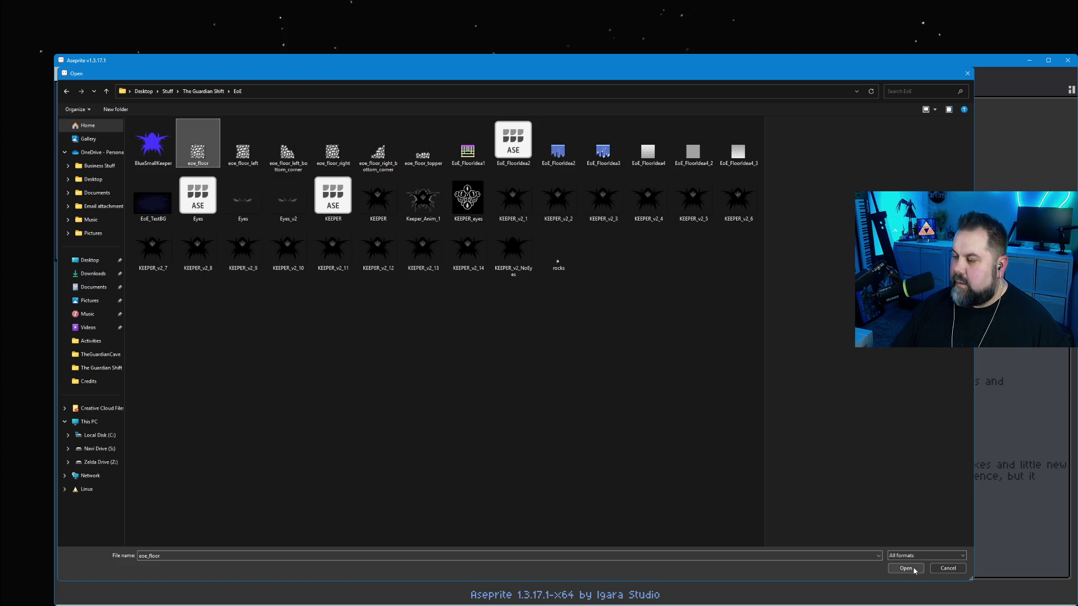
Confirm opening eoe_floor.png in the Open dialog.
{"action": "left_click", "coordinate": [906, 569]}
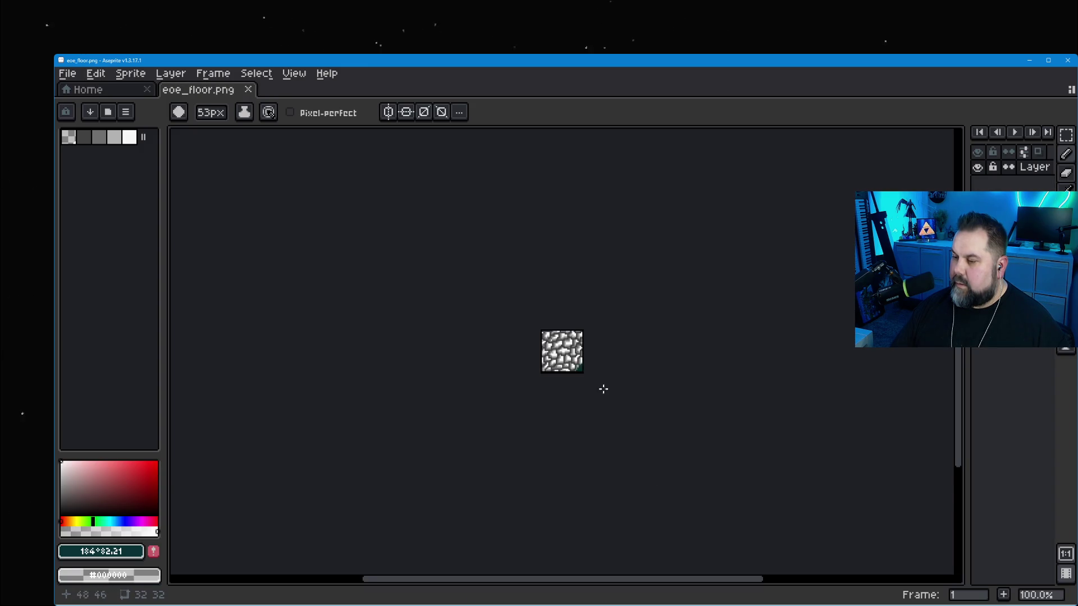
Shrink the brush, switch to the Eraser, and erase a strip down the tile's right edge.
{"action": "scroll", "coordinate": [600, 391], "scroll_direction": "up", "scroll_amount": 3}
{"action": "left_click", "coordinate": [210, 116]}
{"action": "scroll", "coordinate": [211, 115], "scroll_direction": "down", "scroll_amount": 15}
{"action": "type", "text": "1"}
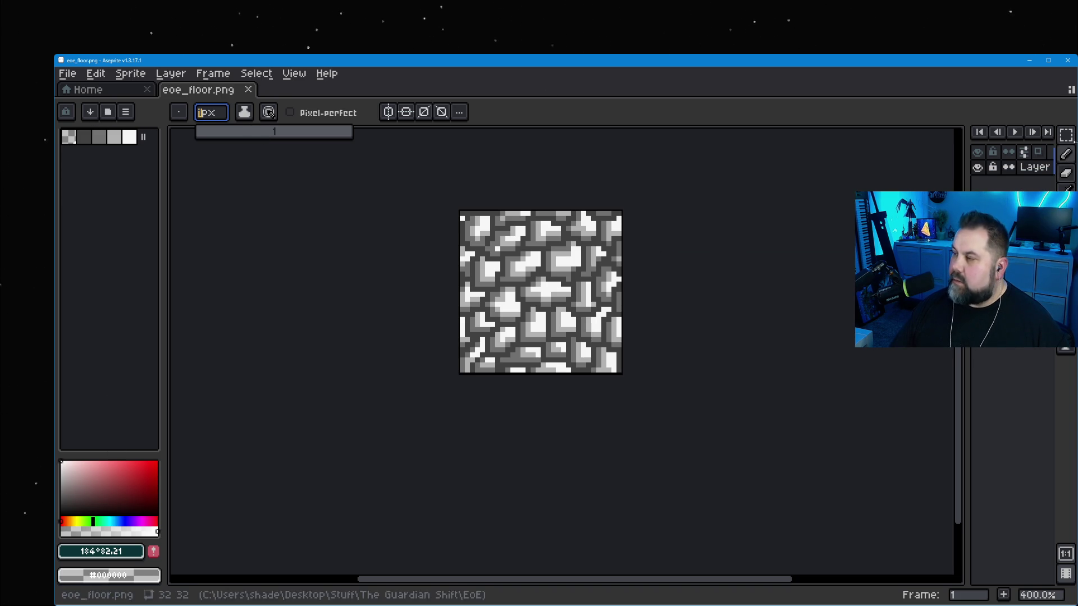
{"action": "left_click", "coordinate": [1066, 173]}
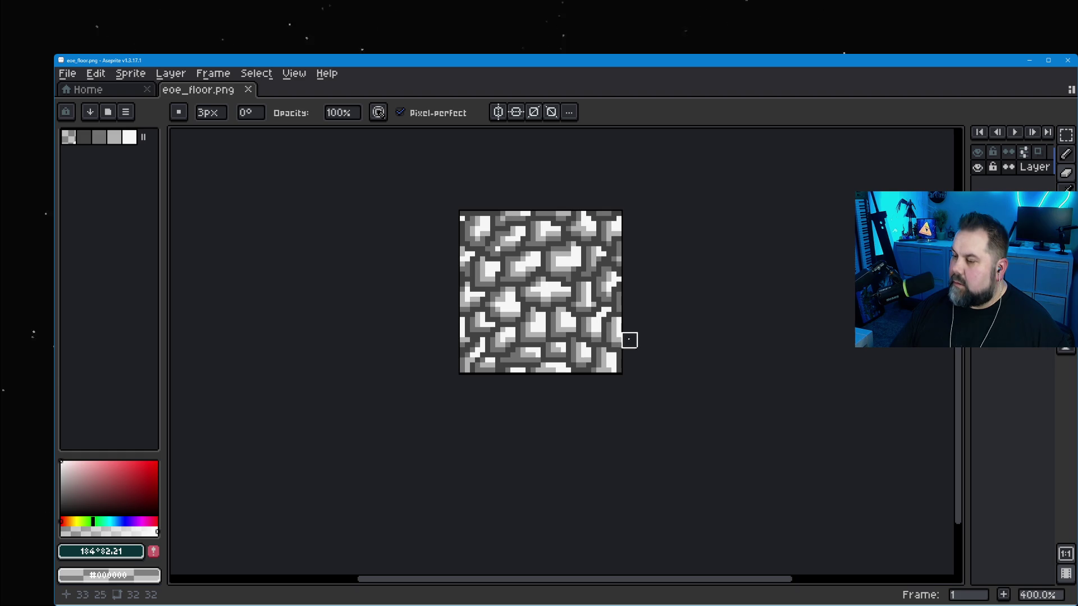
{"action": "left_click_drag", "start_coordinate": [618, 370], "coordinate": [618, 259]}
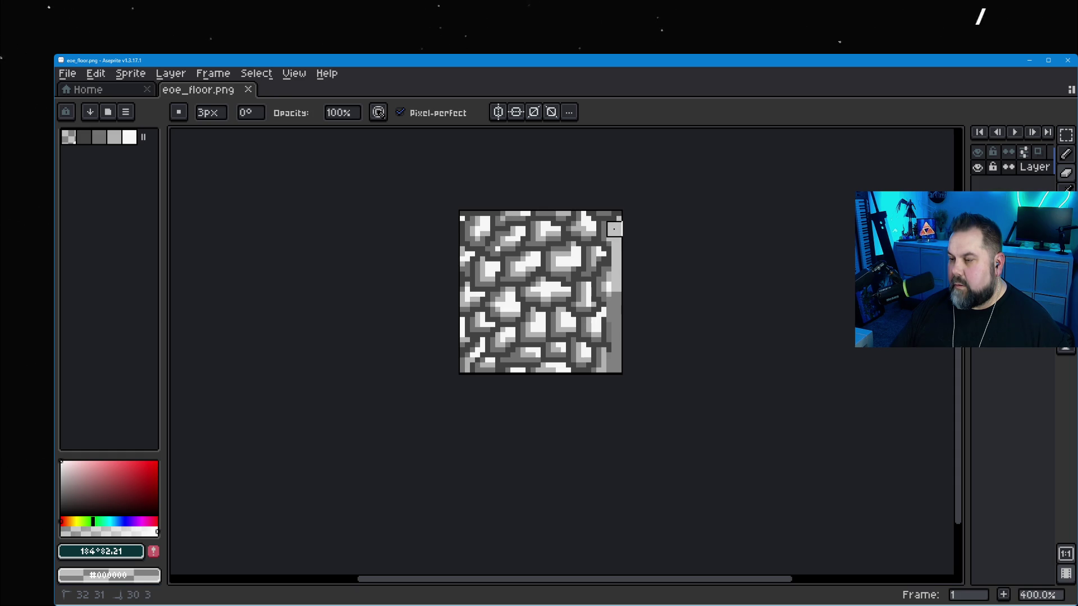
Paint grey over the right, bottom-right, lower-left and lower-middle stones.
{"action": "mouse_move", "coordinate": [609, 235]}
{"action": "left_mouse_down"}
{"action": "mouse_move", "coordinate": [599, 354]}
{"action": "mouse_move", "coordinate": [493, 377]}
{"action": "left_mouse_up"}
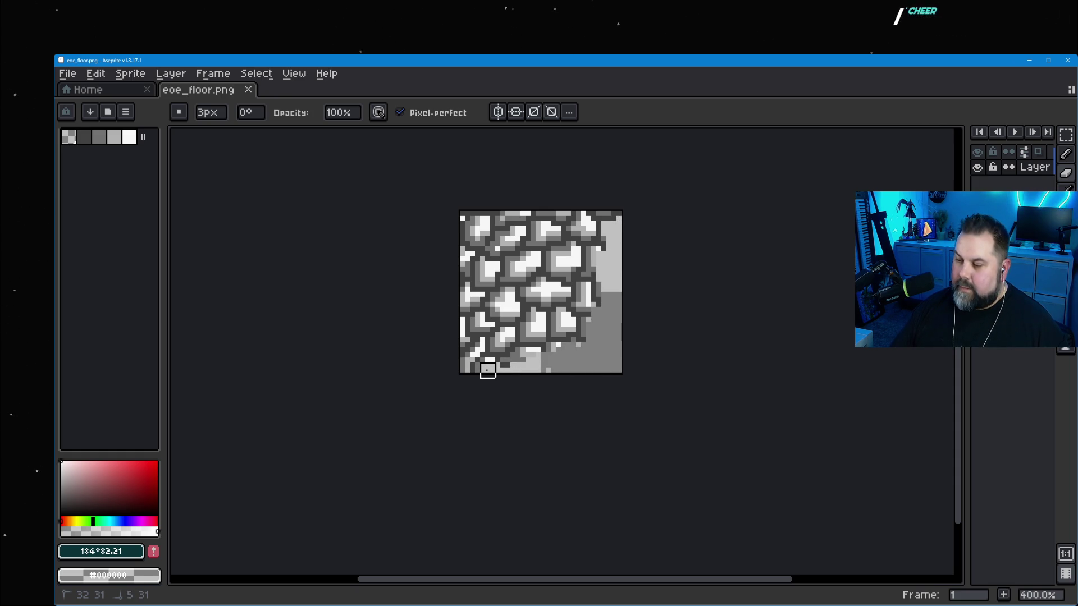
{"action": "left_click_drag", "start_coordinate": [497, 360], "coordinate": [503, 346]}
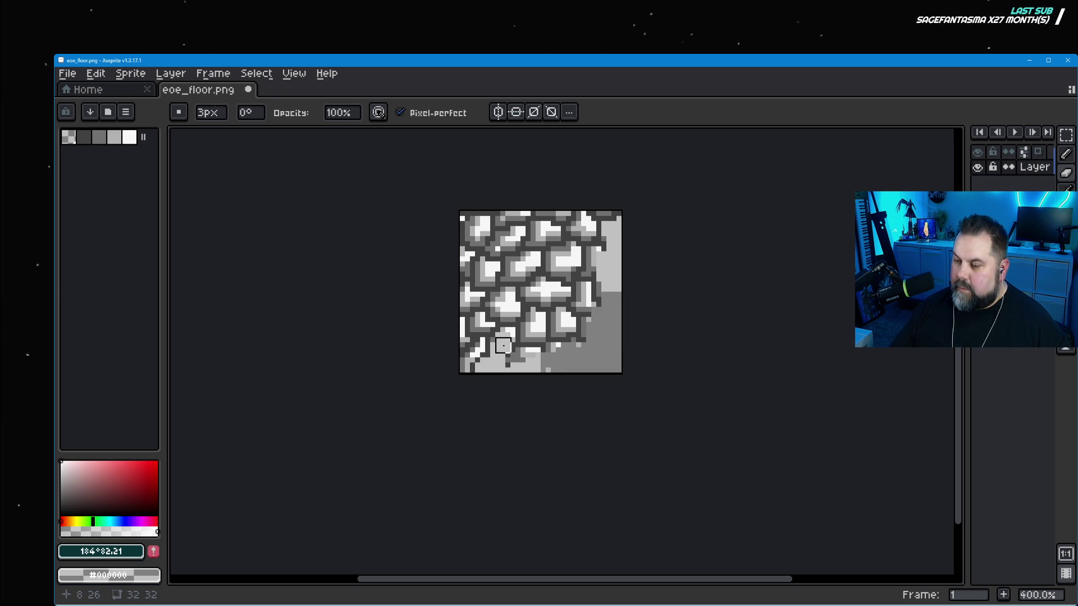
{"action": "scroll", "coordinate": [513, 340], "scroll_direction": "up", "scroll_amount": 3}
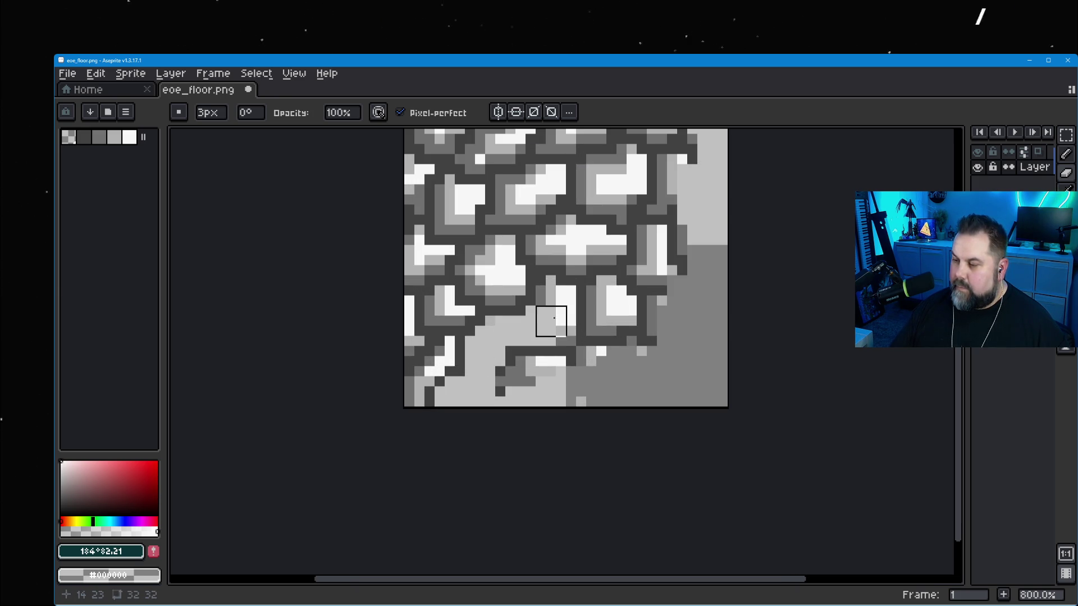
{"action": "mouse_move", "coordinate": [551, 302]}
{"action": "left_mouse_down"}
{"action": "mouse_move", "coordinate": [622, 301]}
{"action": "mouse_move", "coordinate": [657, 279]}
{"action": "mouse_move", "coordinate": [650, 233]}
{"action": "mouse_move", "coordinate": [672, 228]}
{"action": "mouse_move", "coordinate": [664, 218]}
{"action": "mouse_move", "coordinate": [681, 185]}
{"action": "left_mouse_up"}
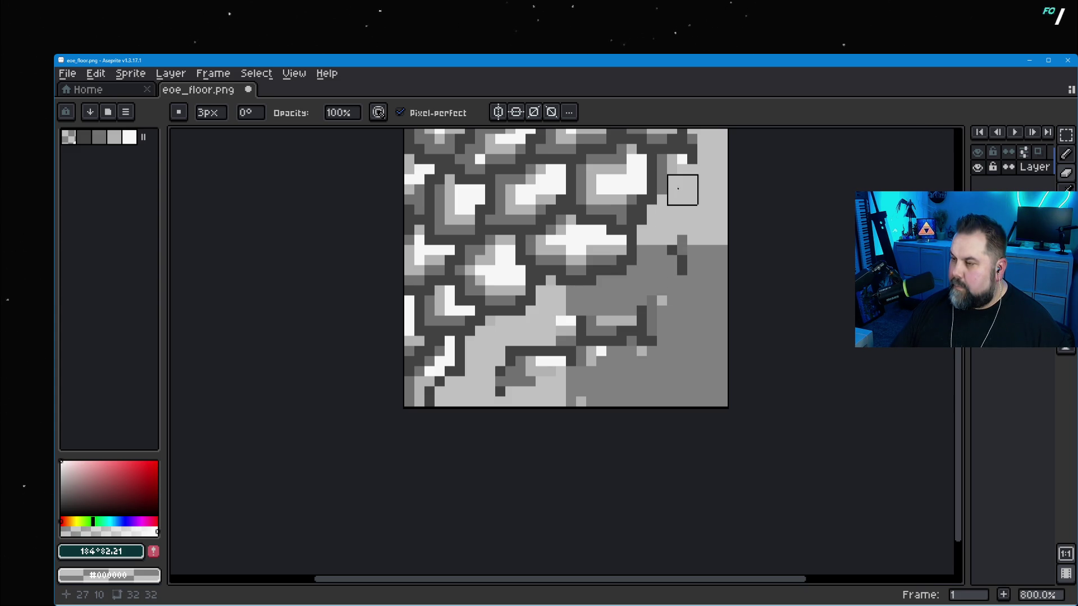
{"action": "scroll", "coordinate": [682, 240], "scroll_direction": "up", "scroll_amount": 2}
{"action": "scroll", "coordinate": [682, 239], "scroll_direction": "down", "scroll_amount": 4}
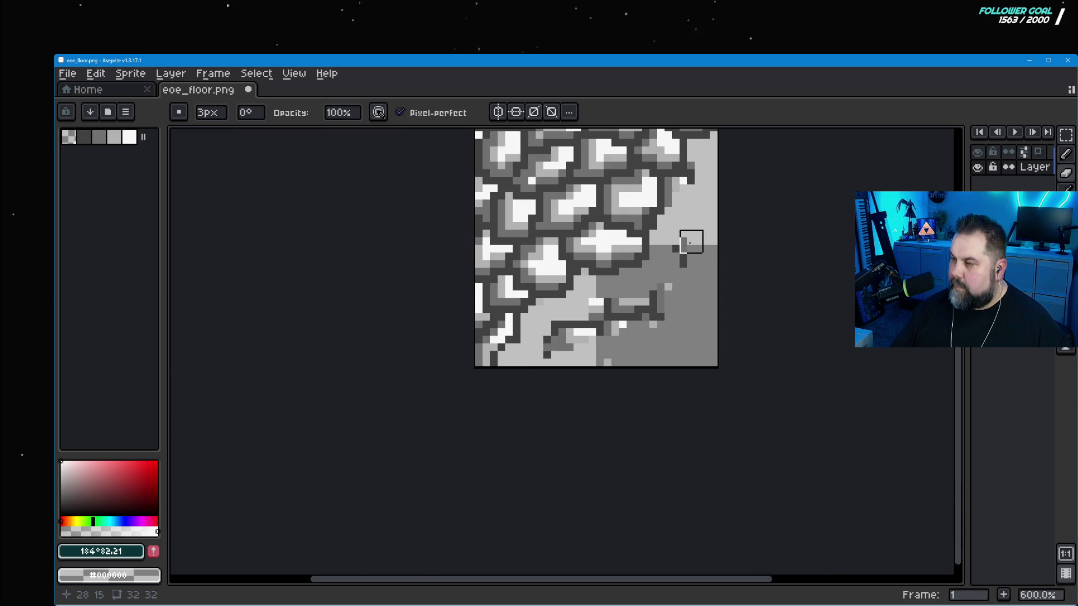
{"action": "scroll", "coordinate": [792, 238], "scroll_direction": "up", "scroll_amount": 3}
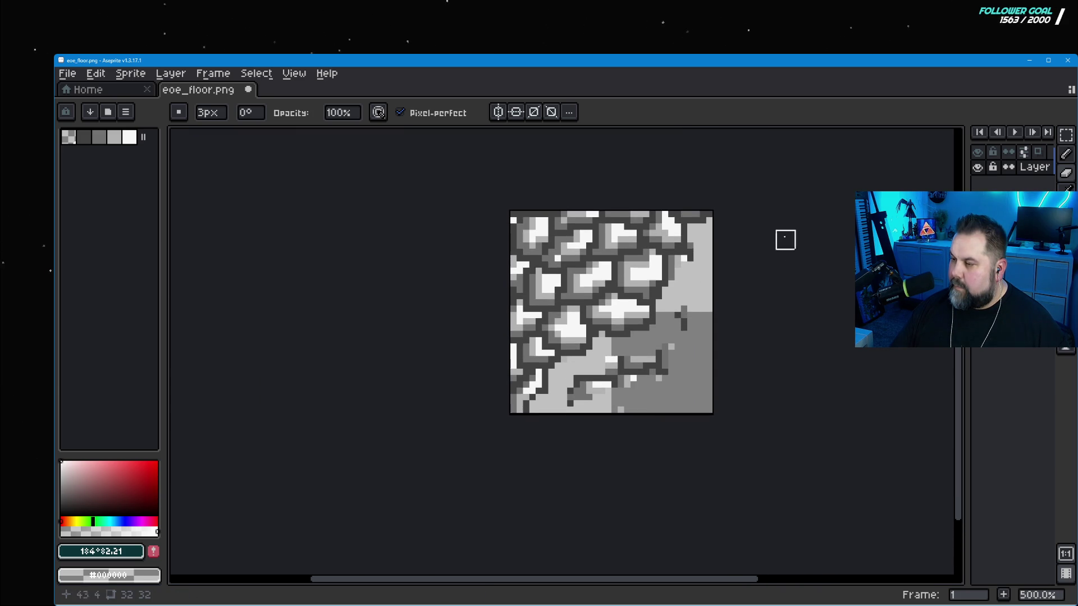
{"action": "scroll", "coordinate": [727, 241], "scroll_direction": "up", "scroll_amount": 2}
Fill the lower-right with medium grey, sample dark grey #414141, then start Save As.
{"action": "mouse_move", "coordinate": [678, 272]}
{"action": "left_mouse_down"}
{"action": "mouse_move", "coordinate": [698, 264]}
{"action": "mouse_move", "coordinate": [688, 250]}
{"action": "mouse_move", "coordinate": [661, 284]}
{"action": "mouse_move", "coordinate": [666, 361]}
{"action": "mouse_move", "coordinate": [647, 413]}
{"action": "left_mouse_up"}
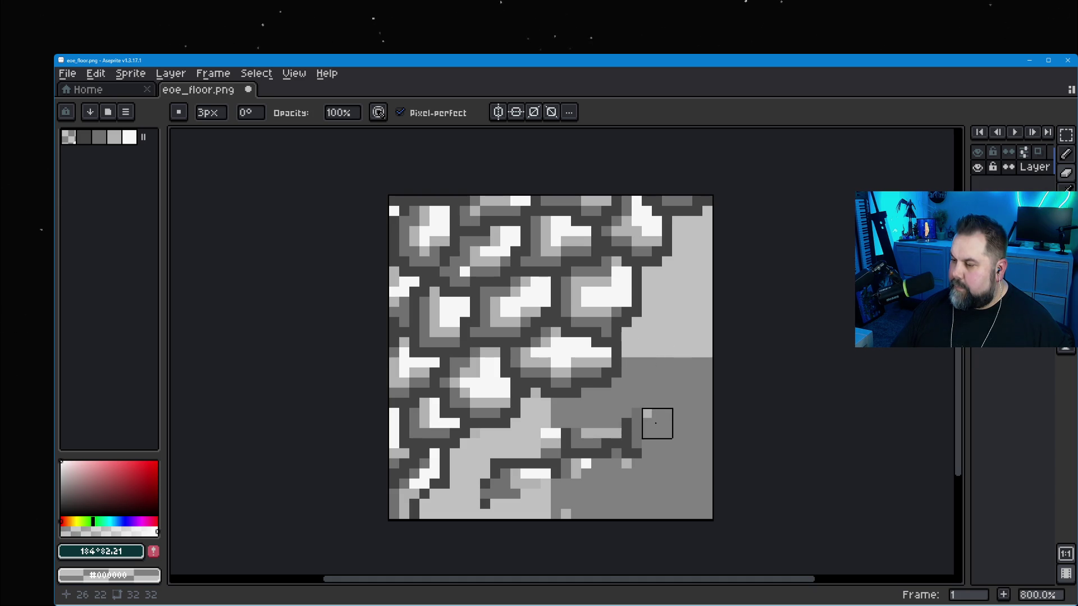
{"action": "mouse_move", "coordinate": [651, 415]}
{"action": "left_mouse_down"}
{"action": "mouse_move", "coordinate": [687, 443]}
{"action": "mouse_move", "coordinate": [541, 439]}
{"action": "mouse_move", "coordinate": [487, 450]}
{"action": "mouse_move", "coordinate": [493, 481]}
{"action": "mouse_move", "coordinate": [584, 503]}
{"action": "left_mouse_up"}
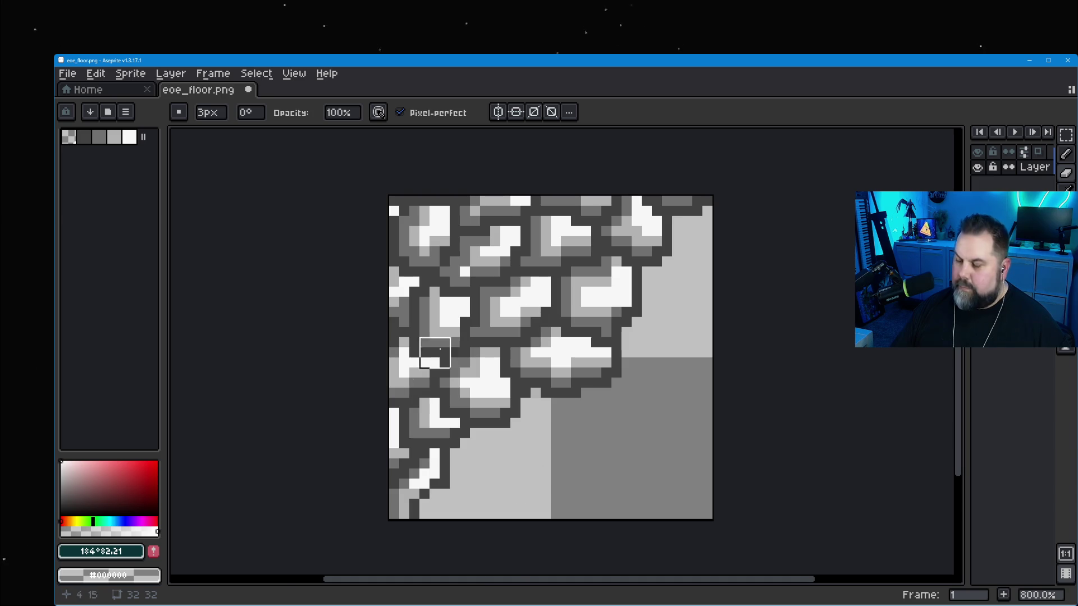
{"action": "key", "text": "i"}
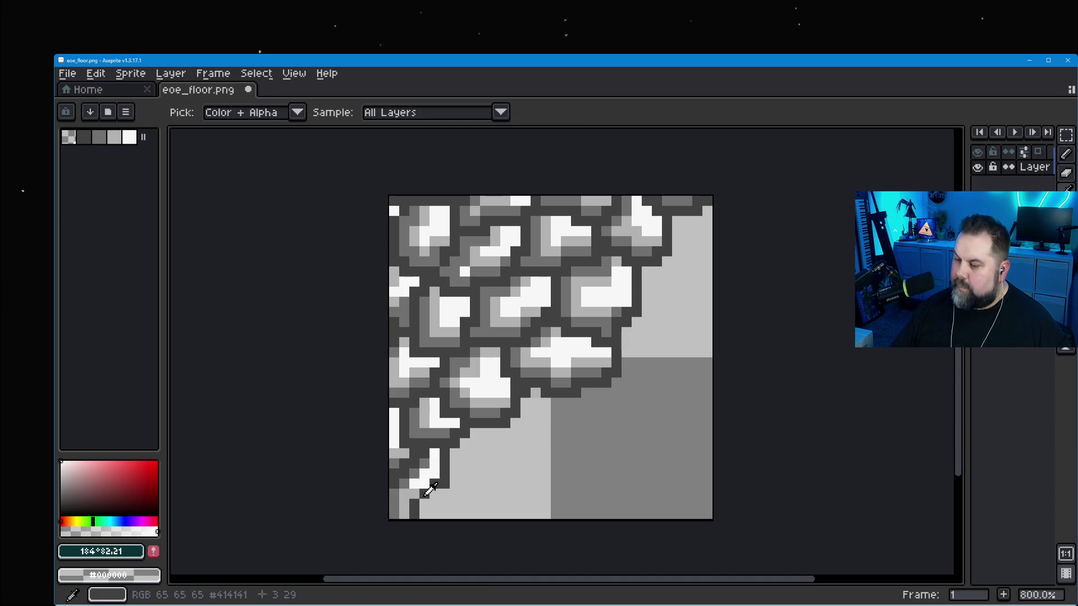
{"action": "left_click", "coordinate": [416, 474]}
{"action": "left_click", "coordinate": [1067, 159]}
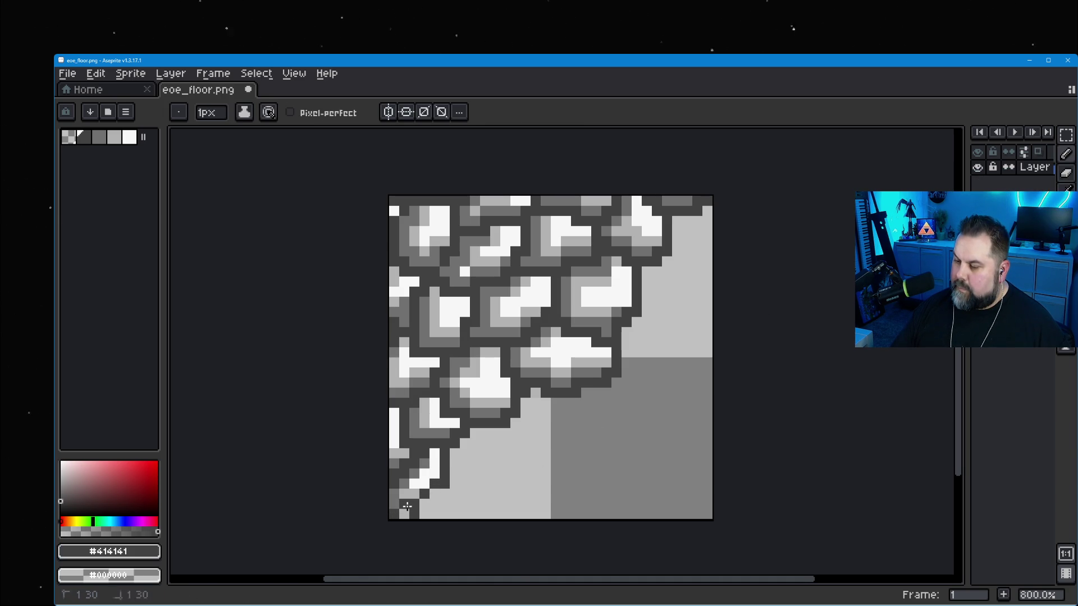
{"action": "left_click", "coordinate": [1067, 173]}
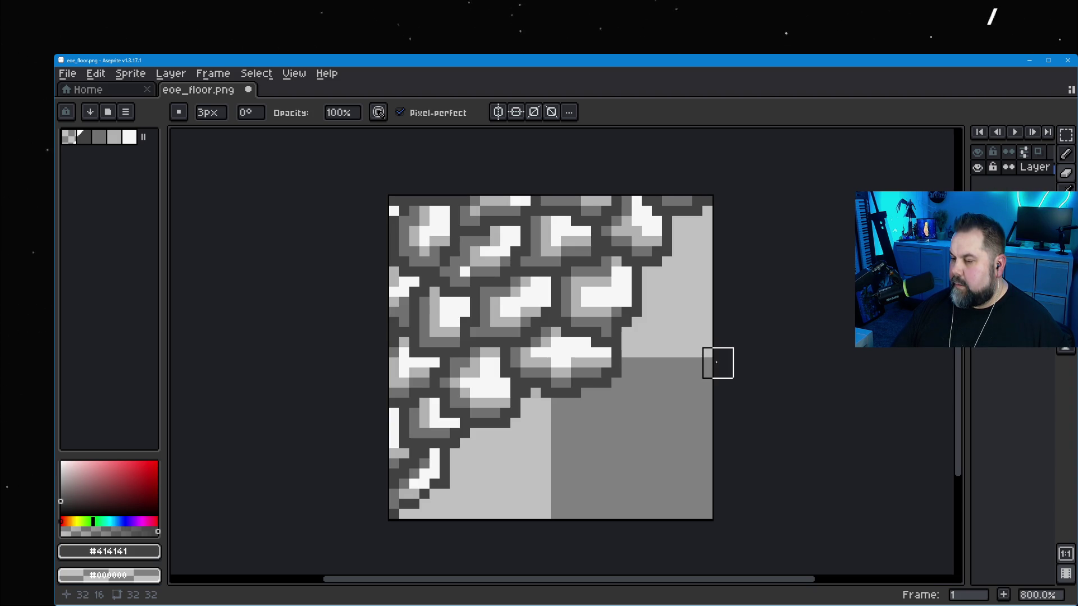
{"action": "left_click", "coordinate": [67, 74]}
{"action": "left_click", "coordinate": [110, 153]}
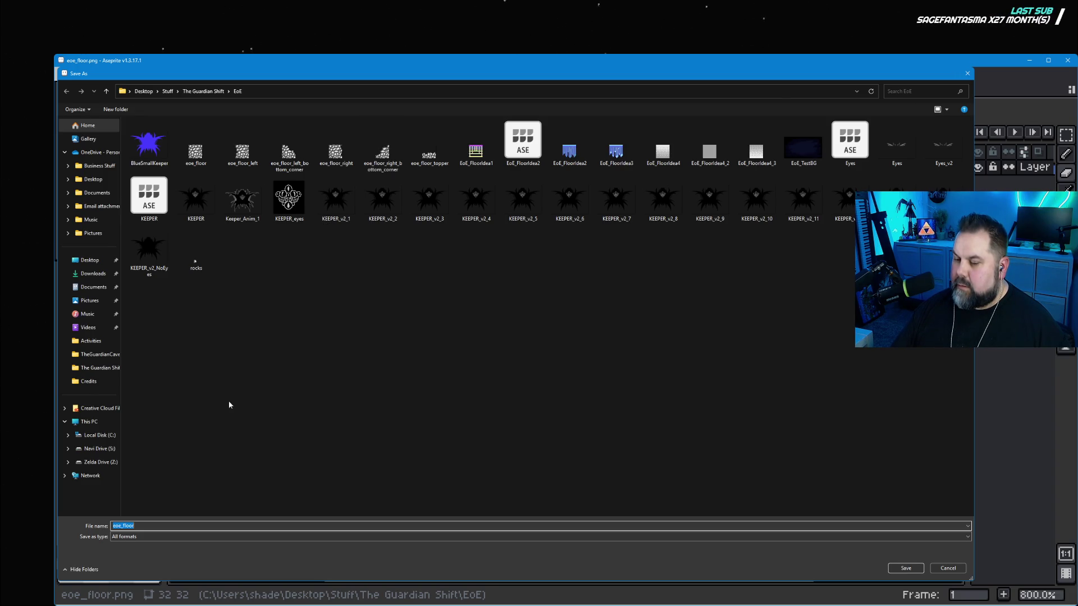
Save the tile as PNG named eoe_floor_right_bottom_Under_corner in the EoE folder.
{"action": "left_click", "coordinate": [397, 163]}
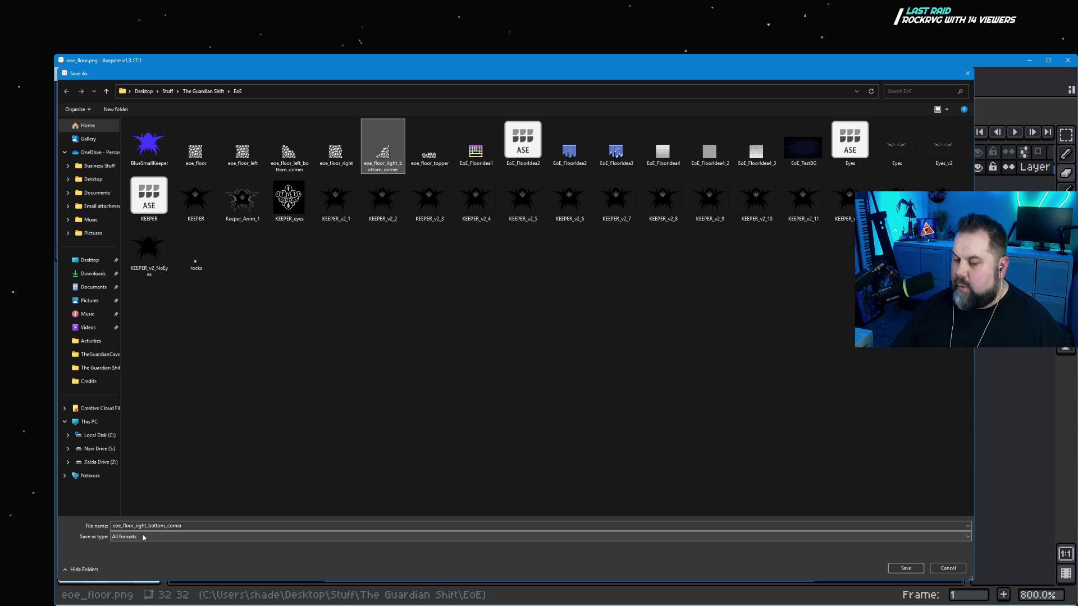
{"action": "left_click", "coordinate": [161, 538]}
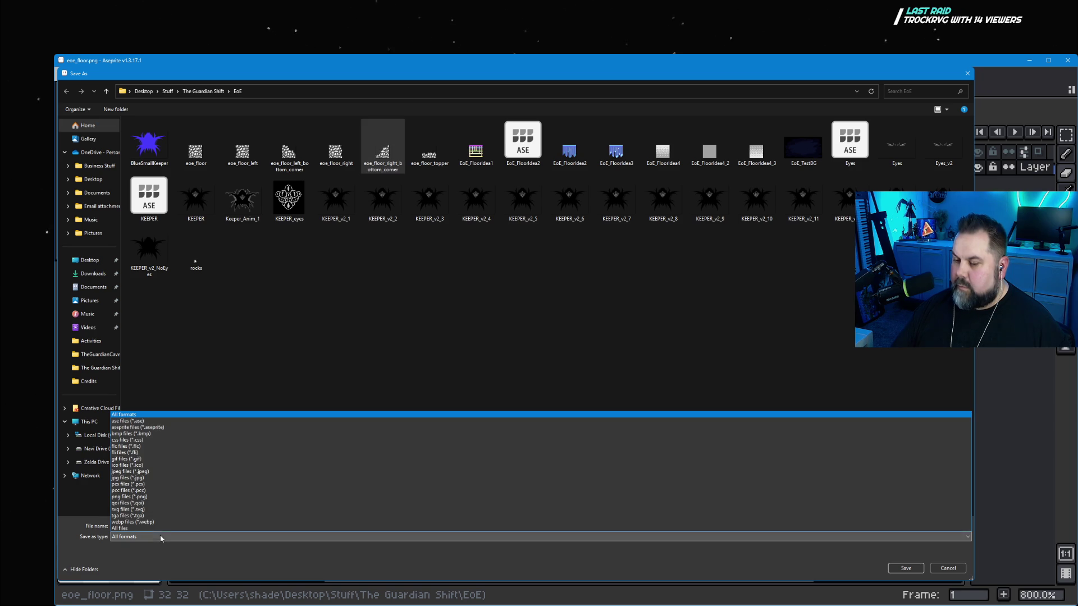
{"action": "left_click", "coordinate": [155, 498]}
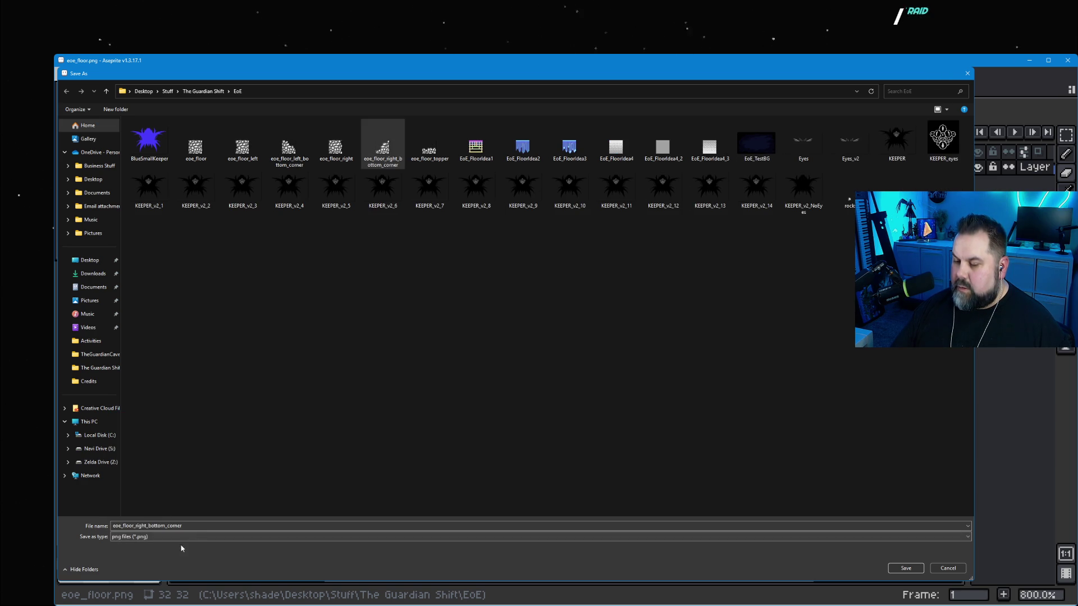
{"action": "double_click", "coordinate": [184, 525]}
{"action": "left_click", "coordinate": [163, 525]}
{"action": "type", "text": "_"}
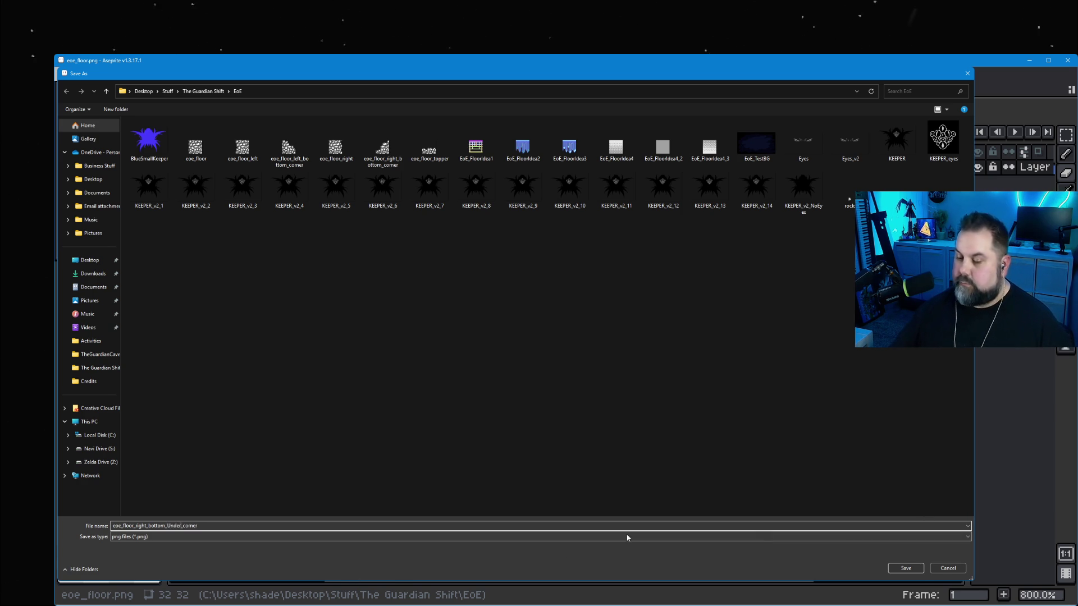
{"action": "left_click", "coordinate": [917, 568]}
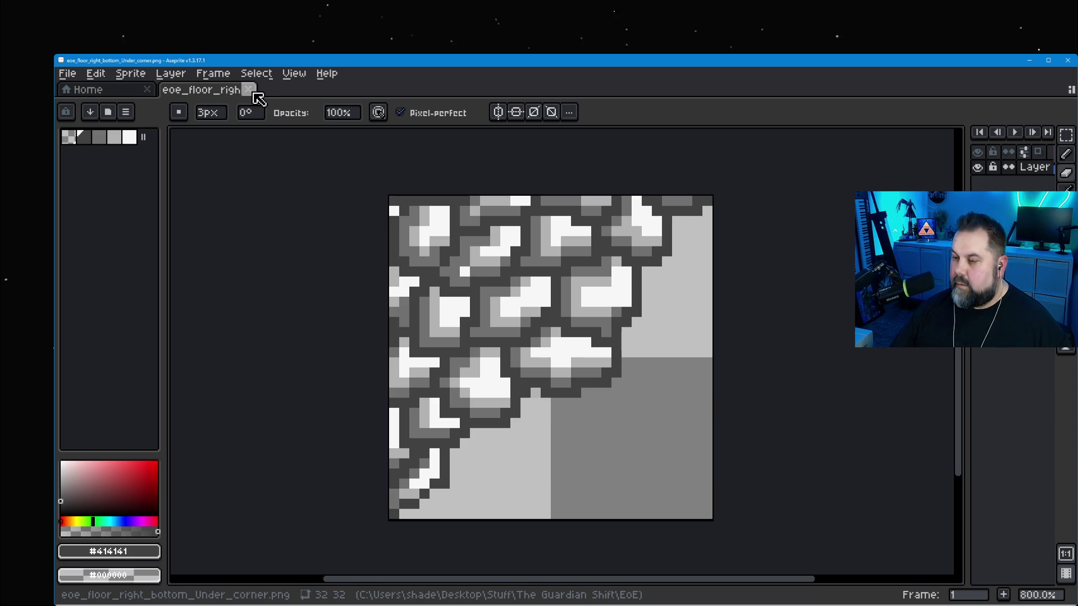
Open the original eoe_floor.png image again.
{"action": "left_click", "coordinate": [67, 73]}
{"action": "key", "text": "Return"}
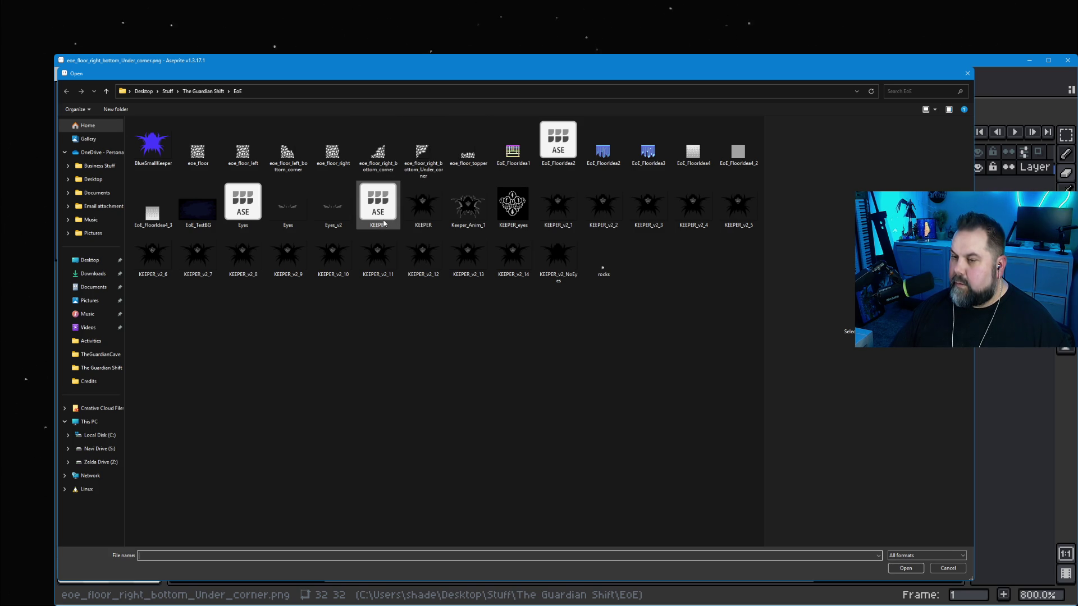
{"action": "left_click", "coordinate": [198, 147]}
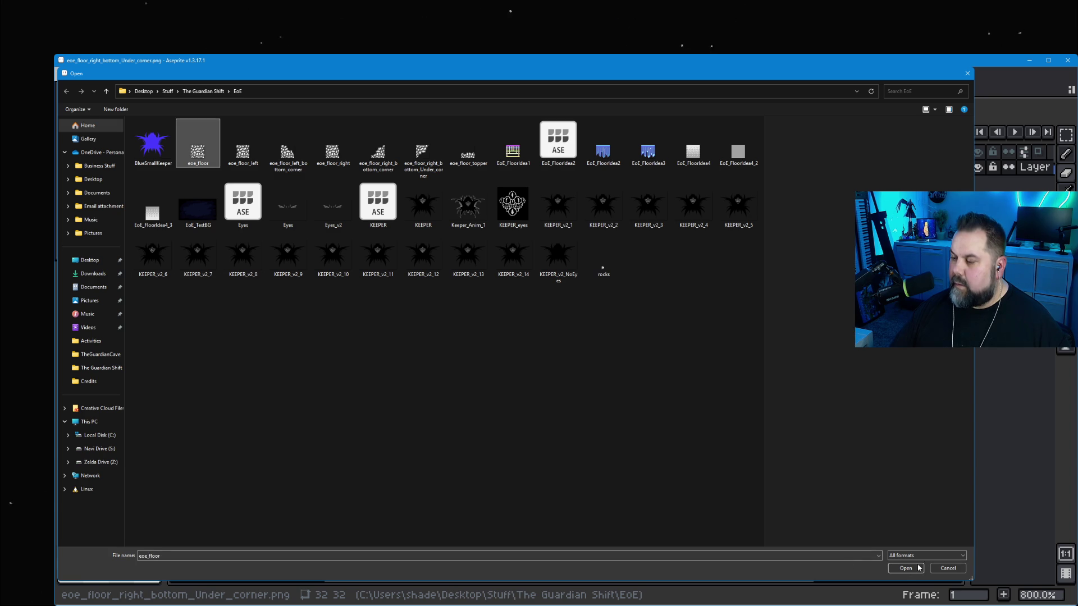
{"action": "left_click", "coordinate": [923, 568]}
Zoom in and paint light grey down the top-left edge and across the lower-left stones.
{"action": "scroll", "coordinate": [556, 336], "scroll_direction": "up", "scroll_amount": 2}
{"action": "left_click_drag", "start_coordinate": [657, 498], "coordinate": [593, 377]}
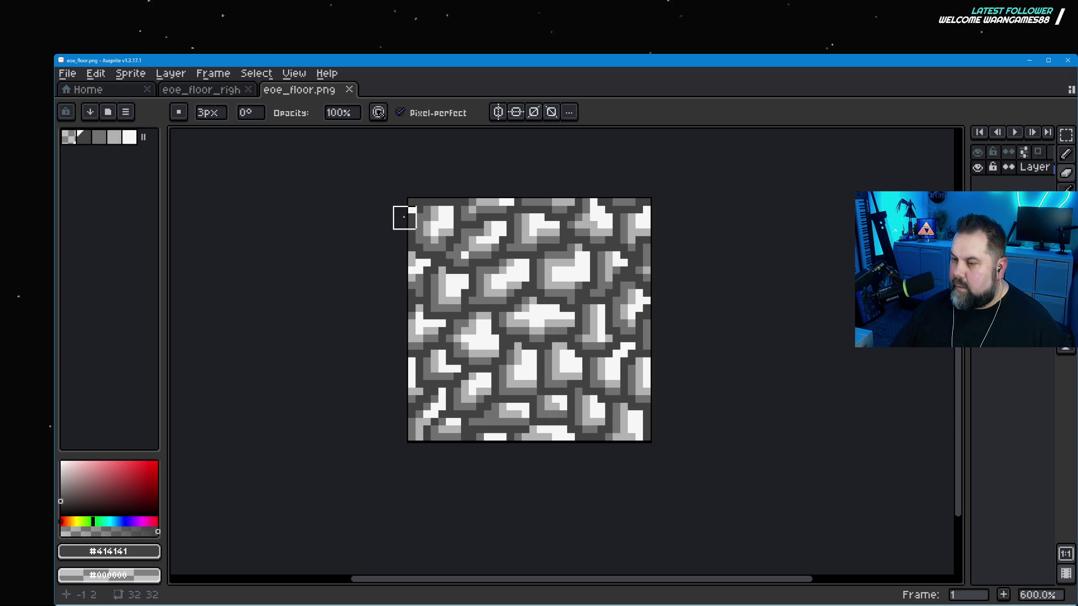
{"action": "mouse_move", "coordinate": [417, 239]}
{"action": "left_mouse_down"}
{"action": "mouse_move", "coordinate": [428, 276]}
{"action": "mouse_move", "coordinate": [488, 347]}
{"action": "left_mouse_up"}
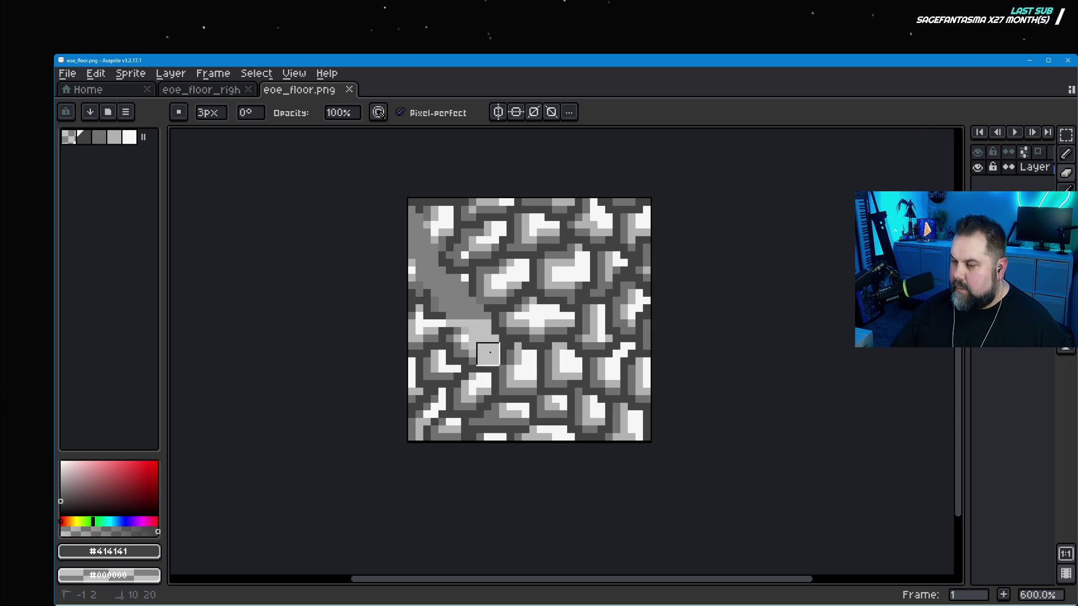
{"action": "mouse_move", "coordinate": [504, 359]}
{"action": "left_mouse_down"}
{"action": "mouse_move", "coordinate": [517, 362]}
{"action": "mouse_move", "coordinate": [524, 406]}
{"action": "mouse_move", "coordinate": [624, 446]}
{"action": "mouse_move", "coordinate": [549, 438]}
{"action": "mouse_move", "coordinate": [519, 414]}
{"action": "mouse_move", "coordinate": [453, 344]}
{"action": "mouse_move", "coordinate": [397, 255]}
{"action": "mouse_move", "coordinate": [464, 349]}
{"action": "mouse_move", "coordinate": [420, 347]}
{"action": "mouse_move", "coordinate": [494, 423]}
{"action": "mouse_move", "coordinate": [465, 399]}
{"action": "mouse_move", "coordinate": [479, 436]}
{"action": "mouse_move", "coordinate": [435, 445]}
{"action": "mouse_move", "coordinate": [412, 414]}
{"action": "mouse_move", "coordinate": [426, 429]}
{"action": "mouse_move", "coordinate": [451, 400]}
{"action": "left_mouse_up"}
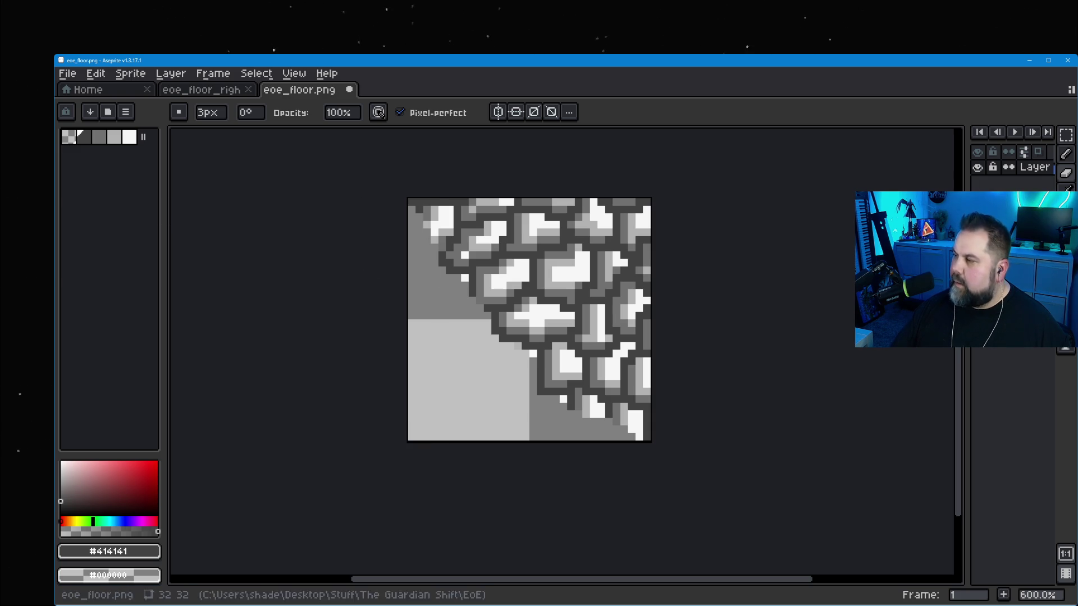
{"action": "left_click", "coordinate": [1066, 191]}
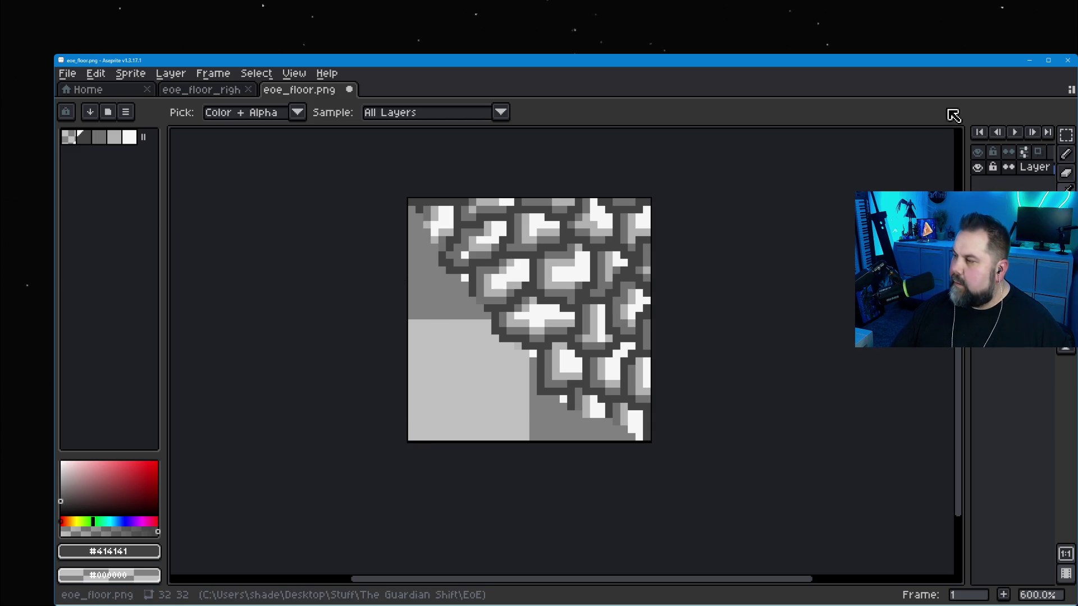
Draw dark grey outline pixels along the lower-right stone edge, touching up with the eraser.
{"action": "left_click", "coordinate": [1067, 153]}
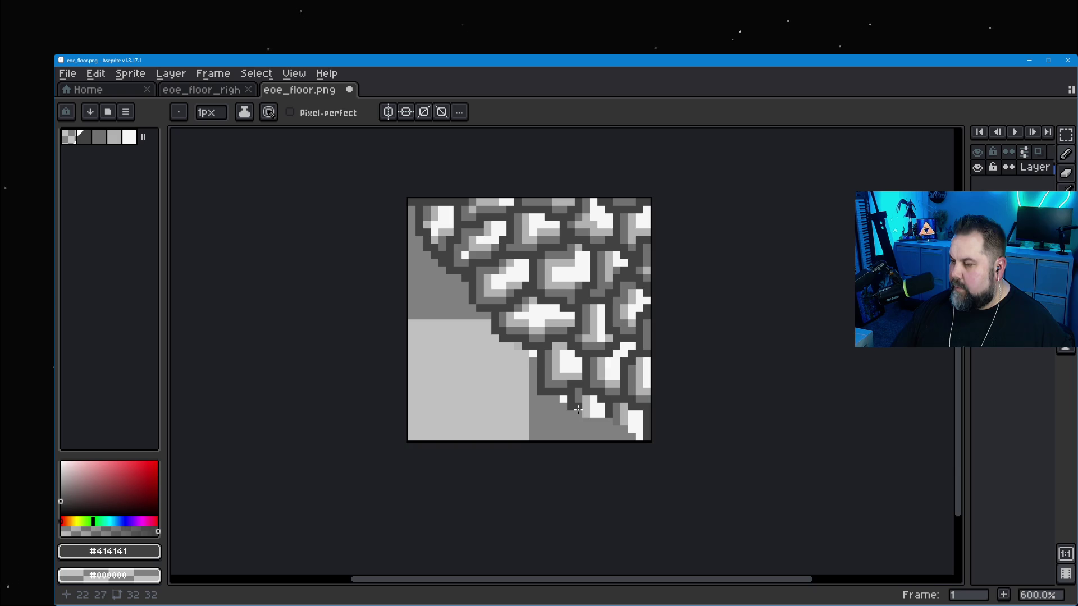
{"action": "left_click_drag", "start_coordinate": [609, 417], "coordinate": [631, 430]}
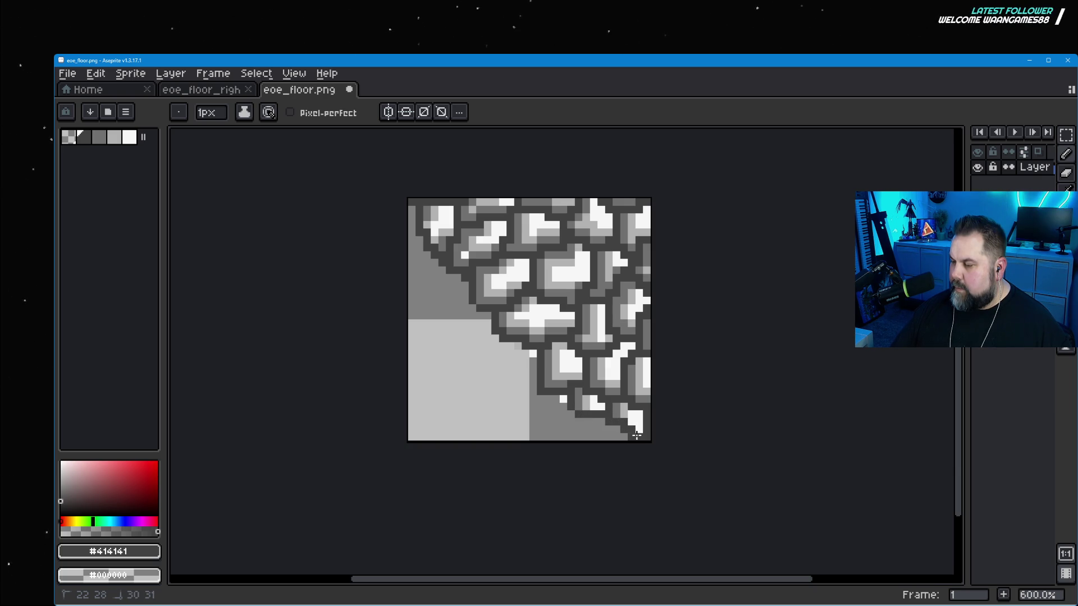
{"action": "key", "text": "e"}
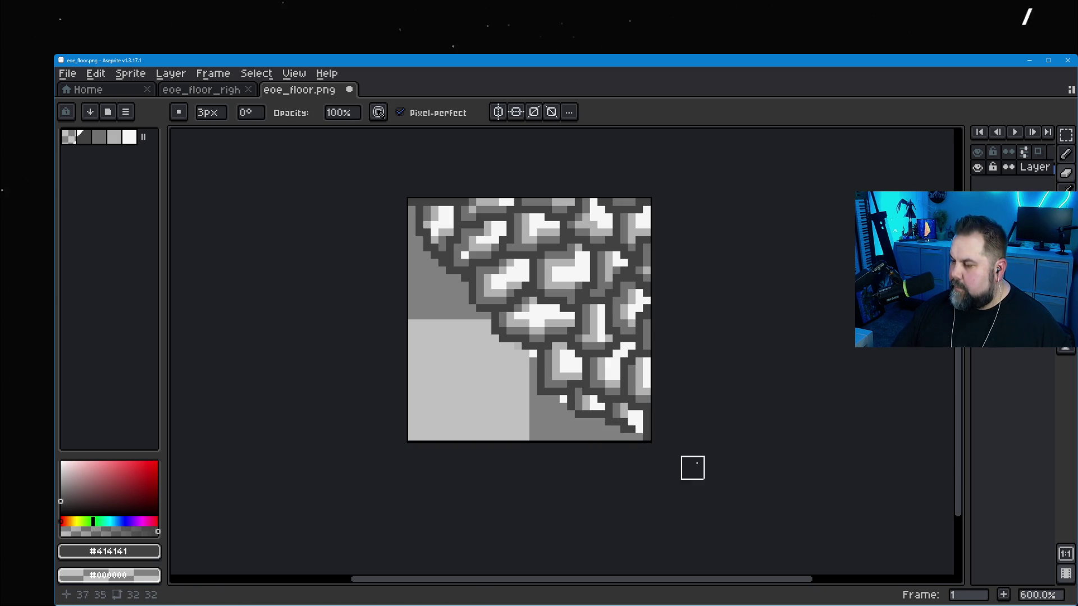
{"action": "left_click", "coordinate": [1068, 157]}
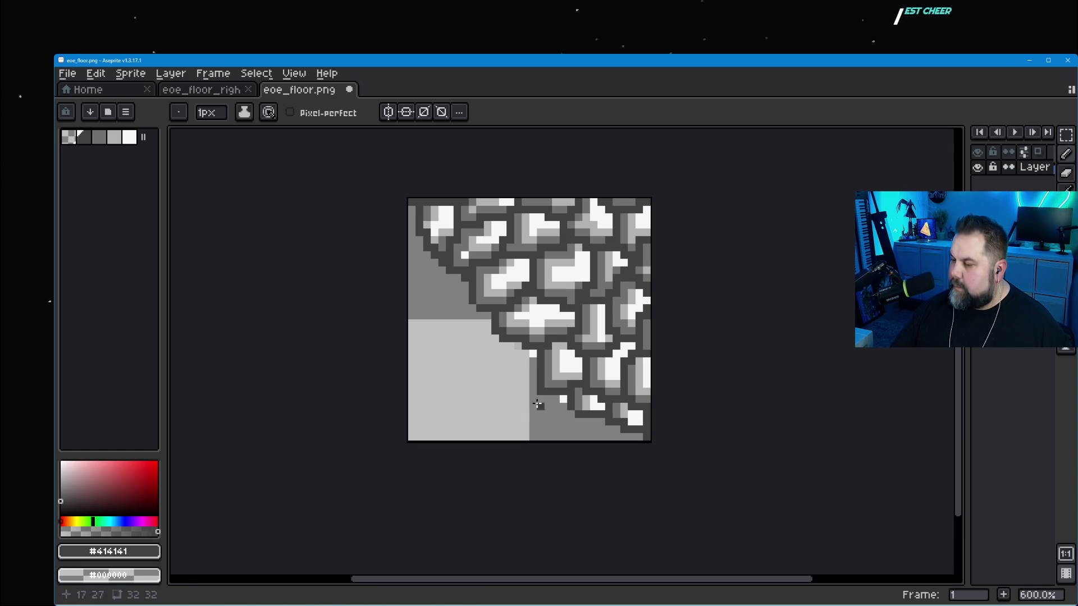
{"action": "left_click", "coordinate": [1068, 176]}
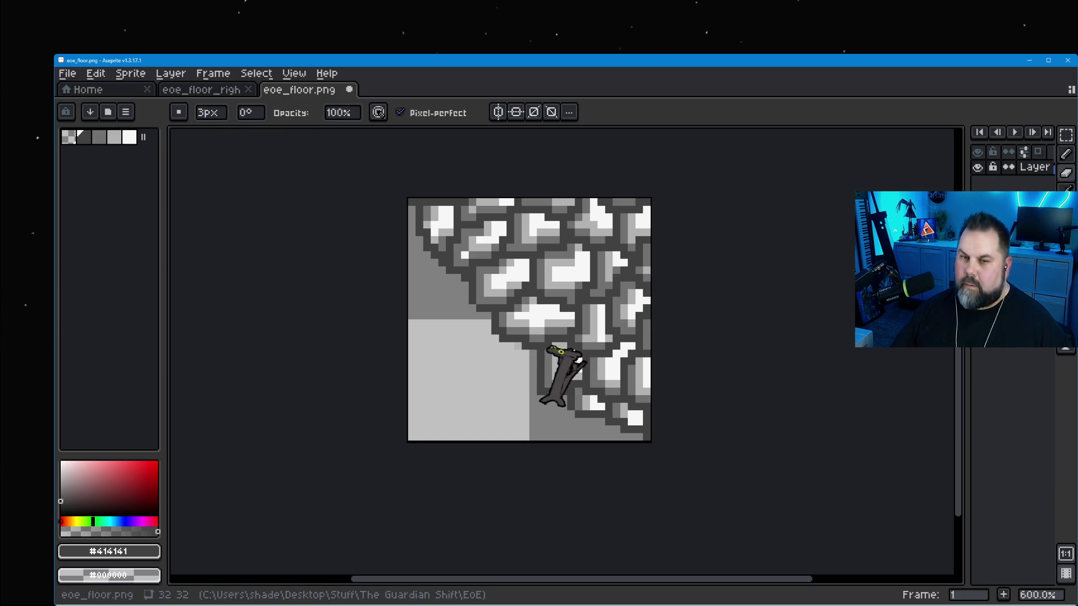
Save the mirrored corner tile as PNG, inserting '_Under' to name it eoe_floor_left_bottom_Under_corner.
{"action": "left_click", "coordinate": [66, 74]}
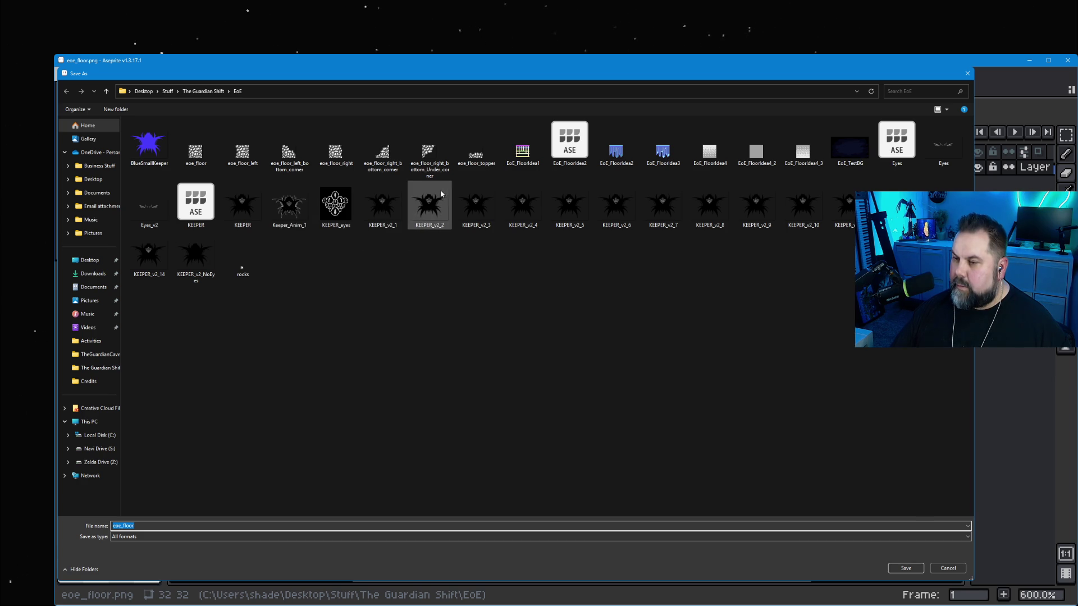
{"action": "left_click", "coordinate": [289, 150]}
{"action": "left_click", "coordinate": [184, 525]}
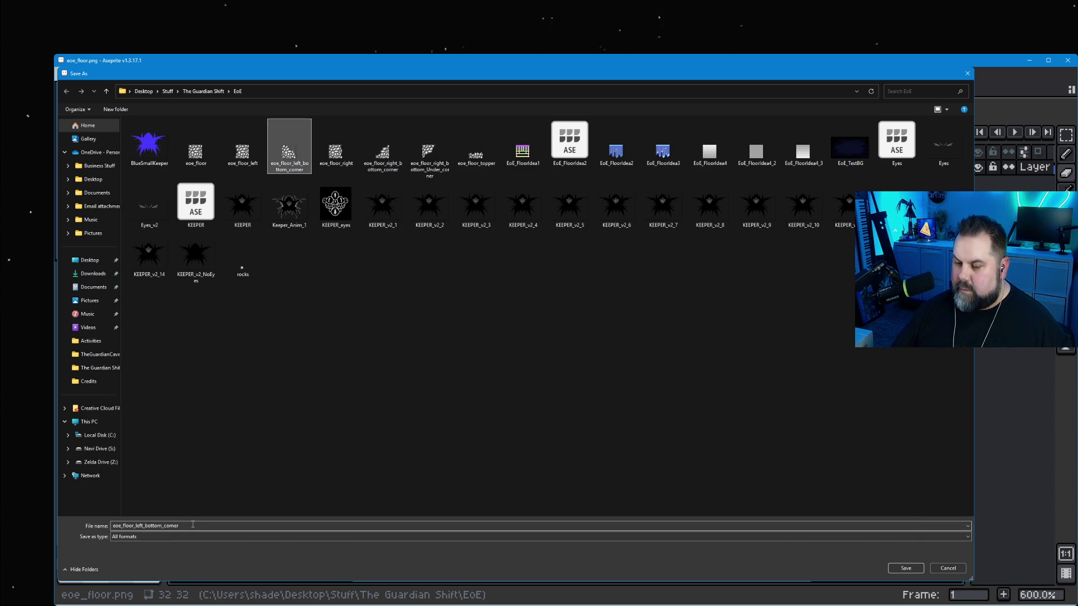
{"action": "double_click", "coordinate": [162, 525]}
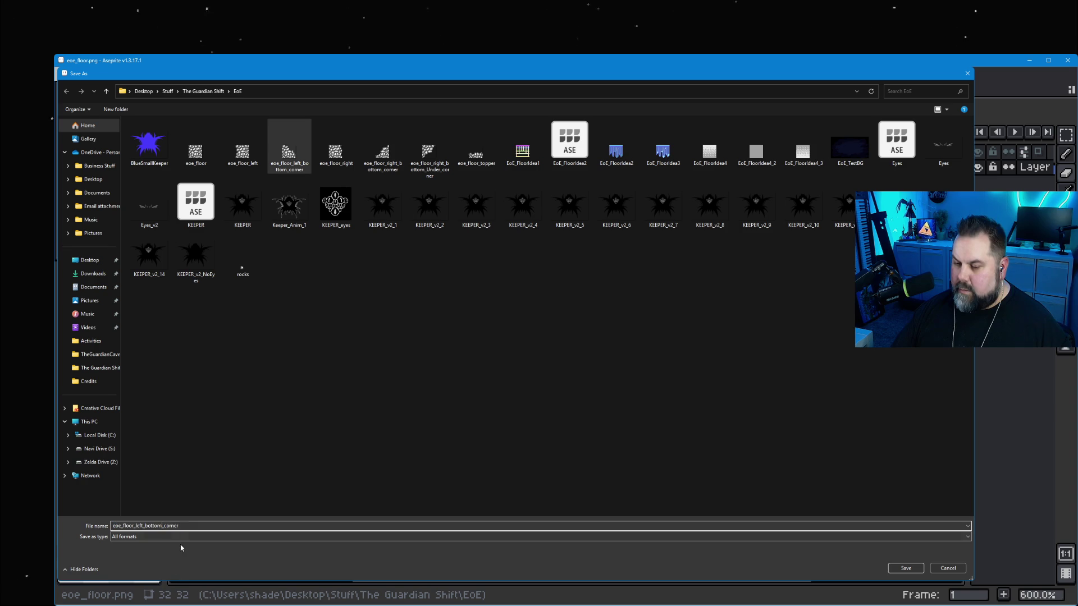
{"action": "left_click", "coordinate": [163, 526]}
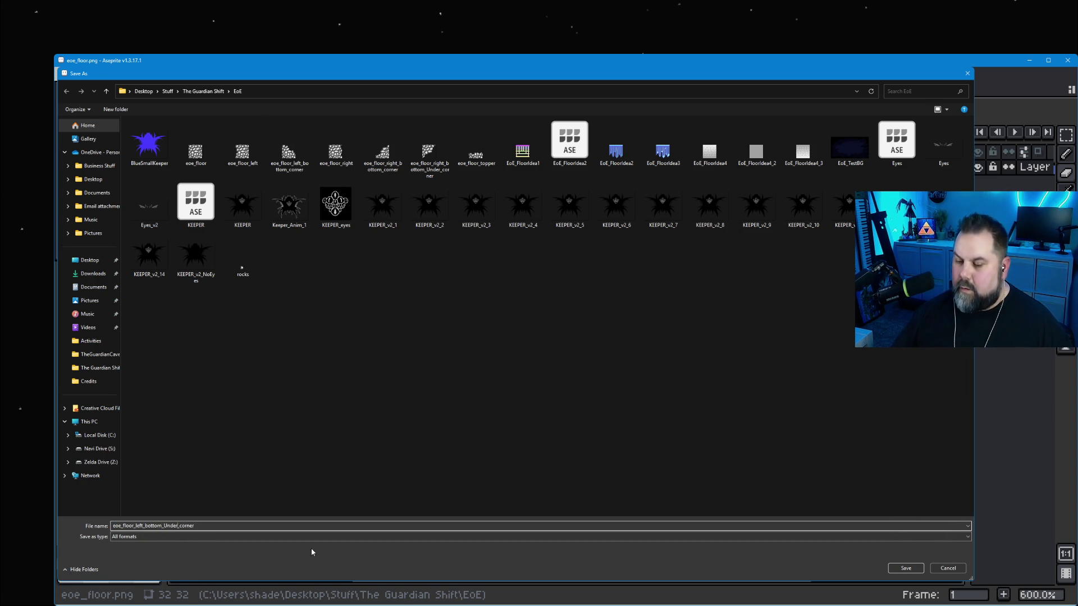
{"action": "left_click", "coordinate": [157, 536]}
{"action": "left_click", "coordinate": [169, 499]}
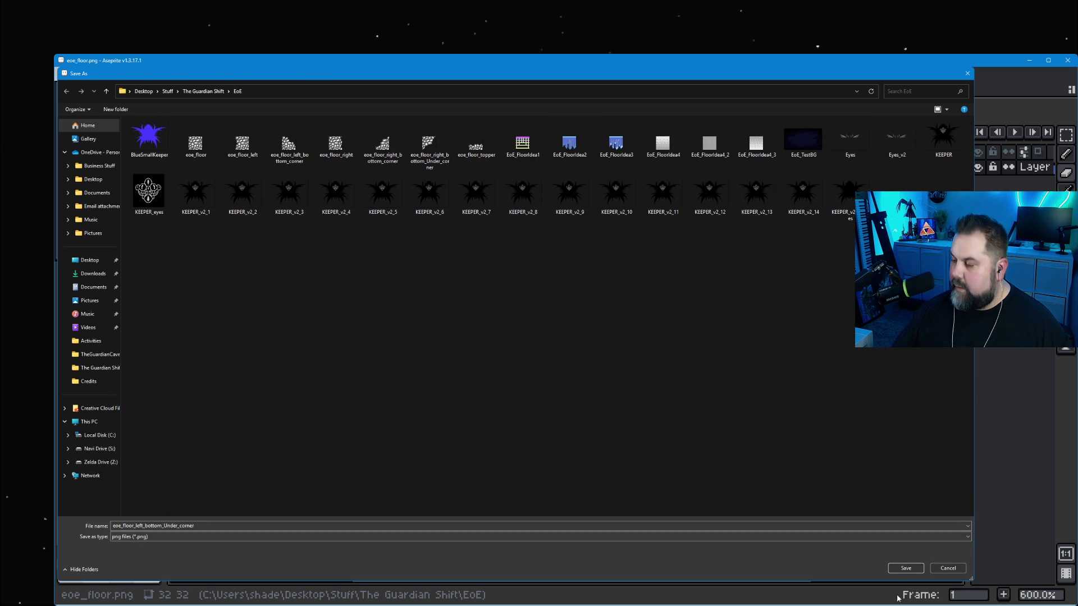
{"action": "left_click", "coordinate": [907, 569]}
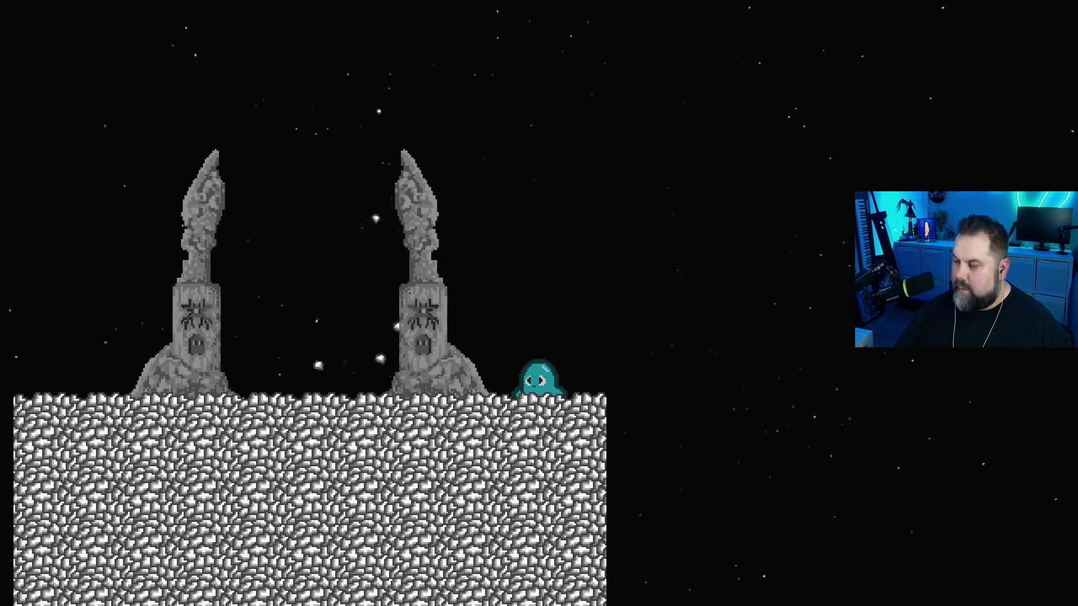
Walk the character left past the pillar, jump right over both pillars, then close the preview.
{"action": "key", "text": "Left"}
{"action": "key", "text": "space"}
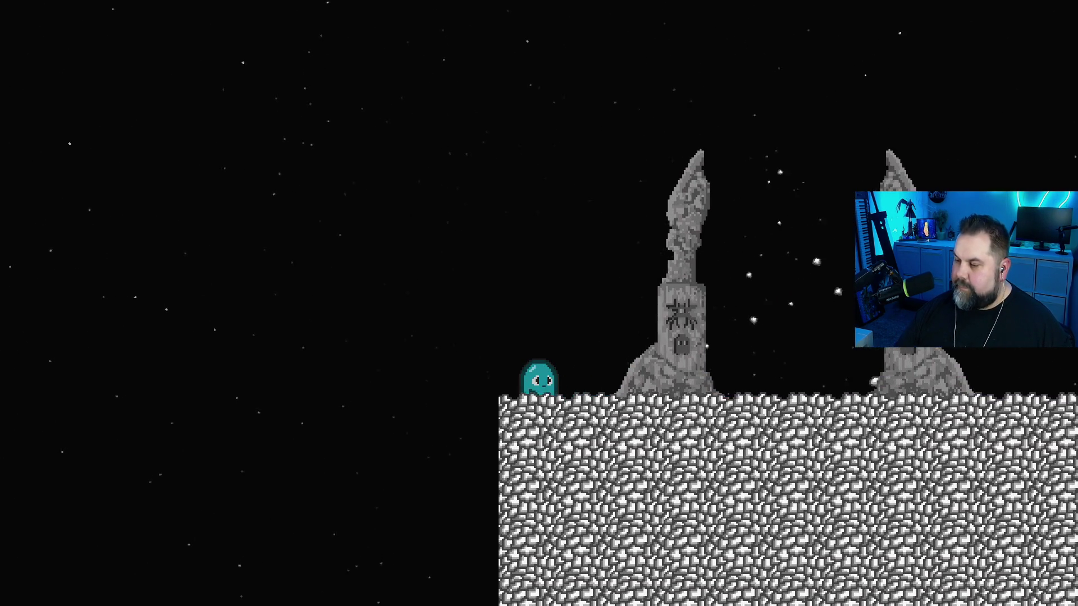
{"action": "key", "text": "Right"}
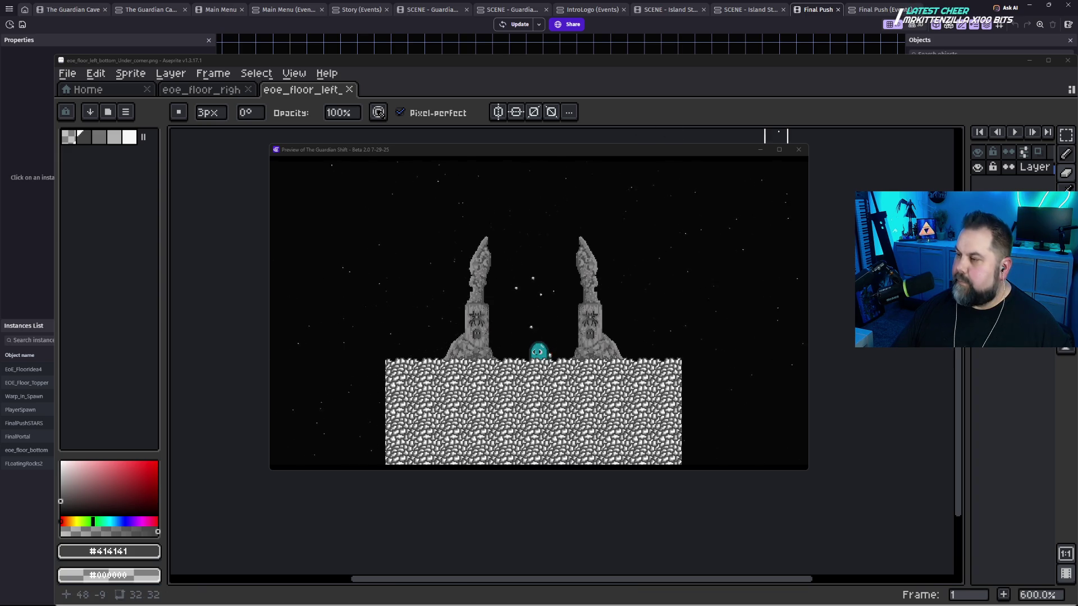
{"action": "left_click", "coordinate": [799, 150]}
Narrow the EoE_FloorIdea4 stone block from both sides to 192 wide.
{"action": "left_click", "coordinate": [800, 23]}
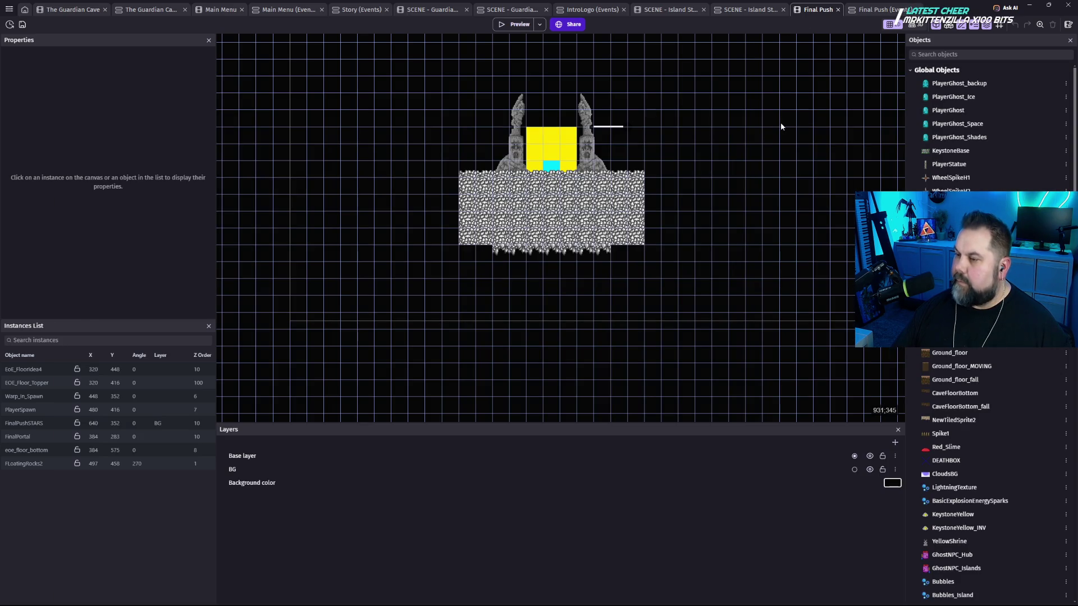
{"action": "scroll", "coordinate": [530, 200], "scroll_direction": "up", "scroll_amount": 5}
{"action": "scroll", "coordinate": [530, 199], "scroll_direction": "up", "scroll_amount": 2}
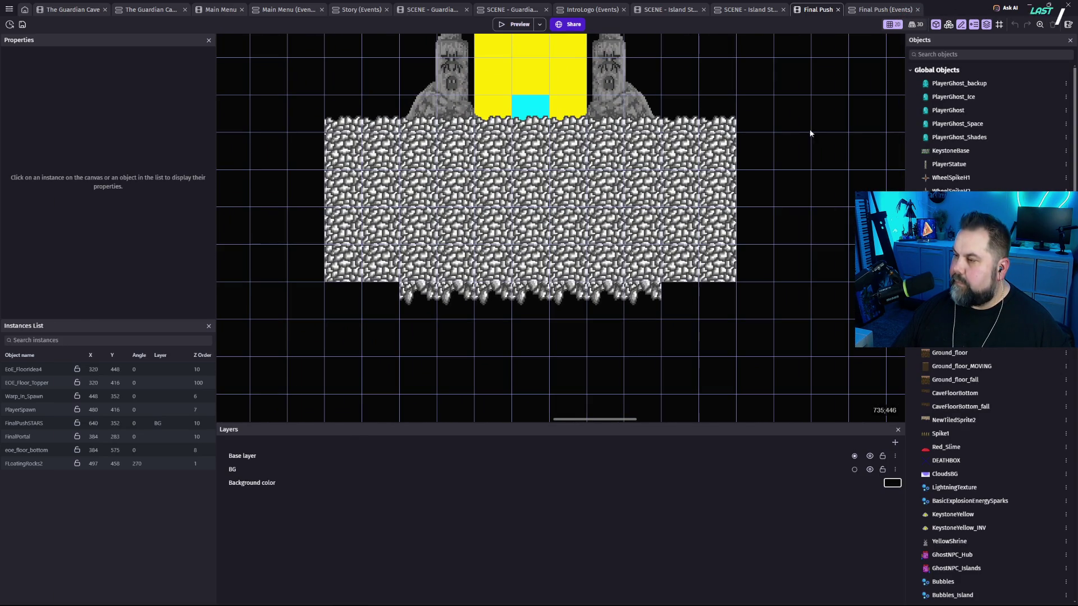
{"action": "left_click", "coordinate": [727, 162]}
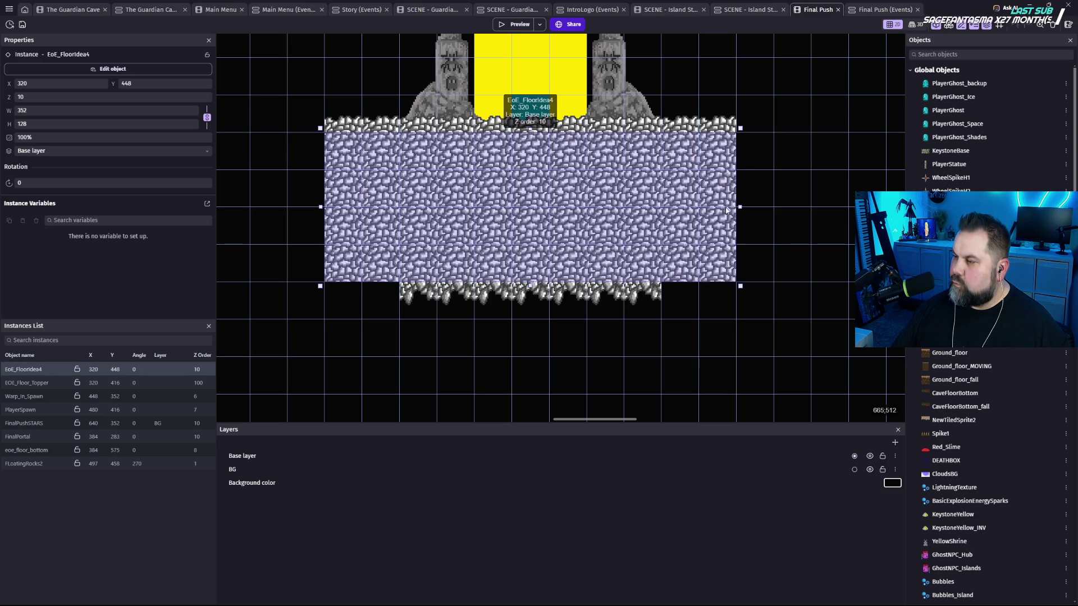
{"action": "left_click_drag", "start_coordinate": [737, 207], "coordinate": [703, 208]}
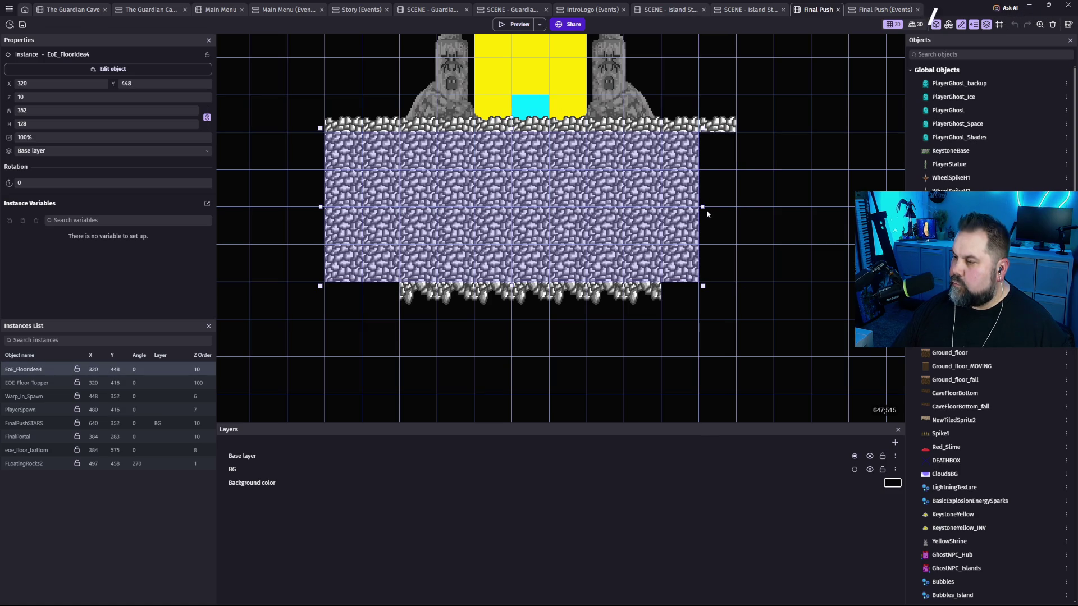
{"action": "left_click_drag", "start_coordinate": [702, 207], "coordinate": [665, 207]}
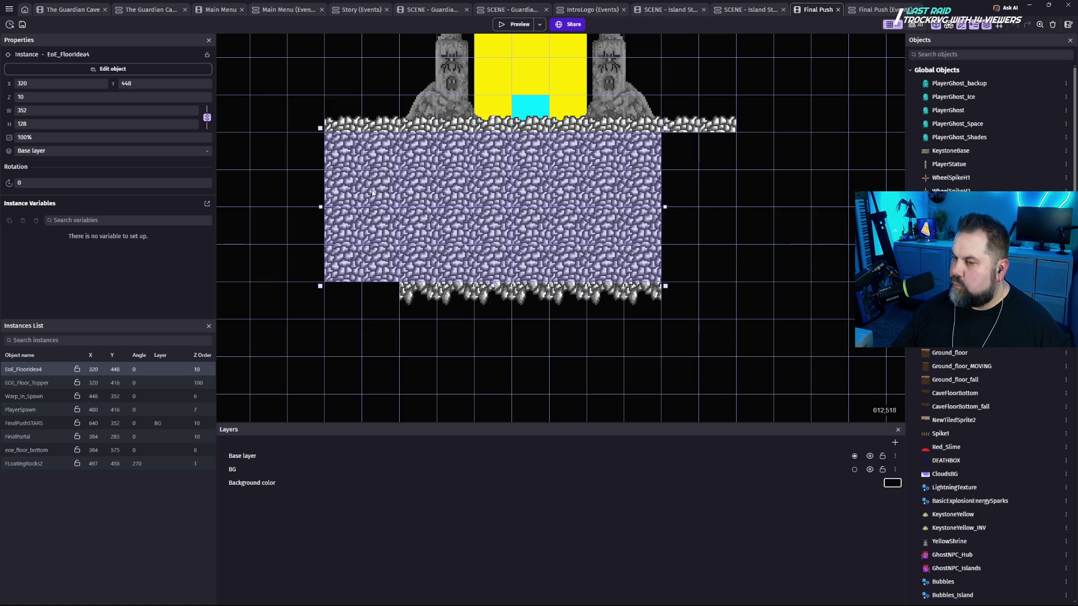
{"action": "left_click_drag", "start_coordinate": [320, 207], "coordinate": [423, 221]}
{"action": "left_click_drag", "start_coordinate": [665, 207], "coordinate": [597, 218]}
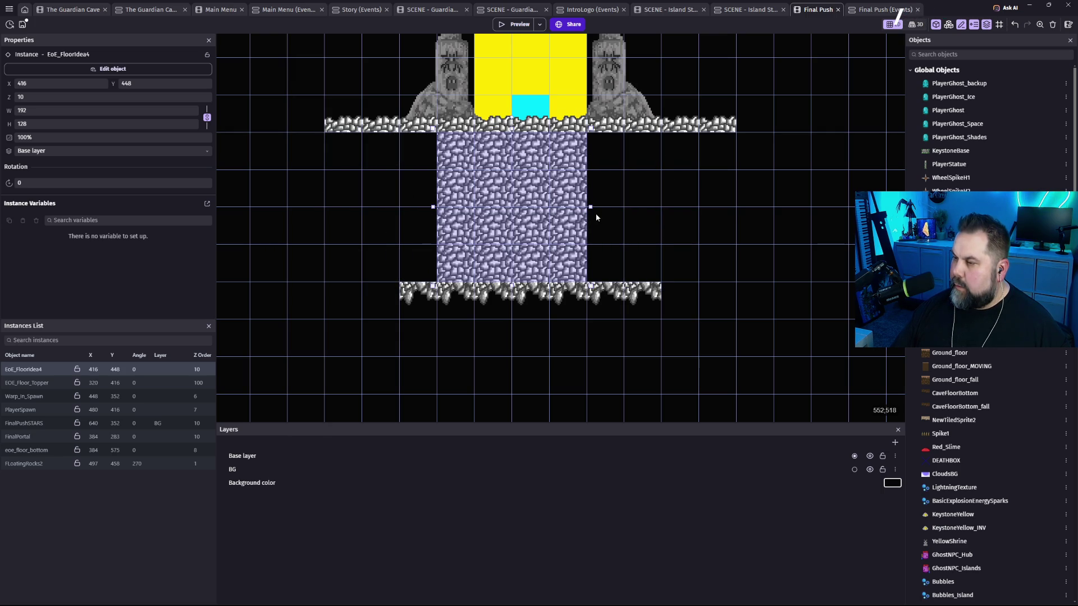
Narrow the eoe_floor_bottom strip and align both pieces at x 448, 96 wide.
{"action": "left_click", "coordinate": [640, 293]}
{"action": "left_click_drag", "start_coordinate": [664, 300], "coordinate": [592, 296]}
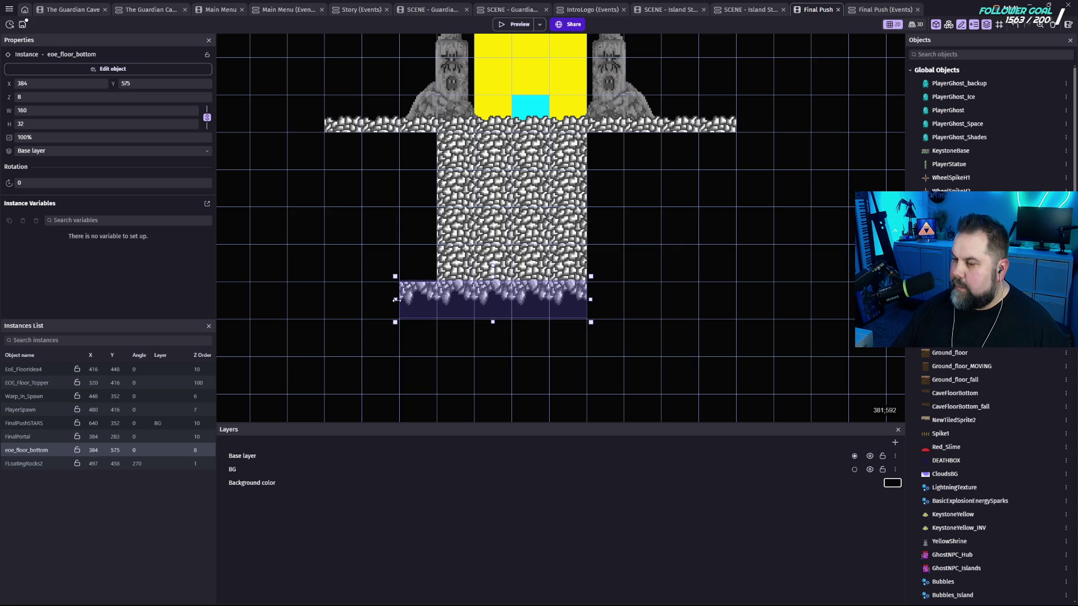
{"action": "left_click_drag", "start_coordinate": [396, 300], "coordinate": [433, 300]}
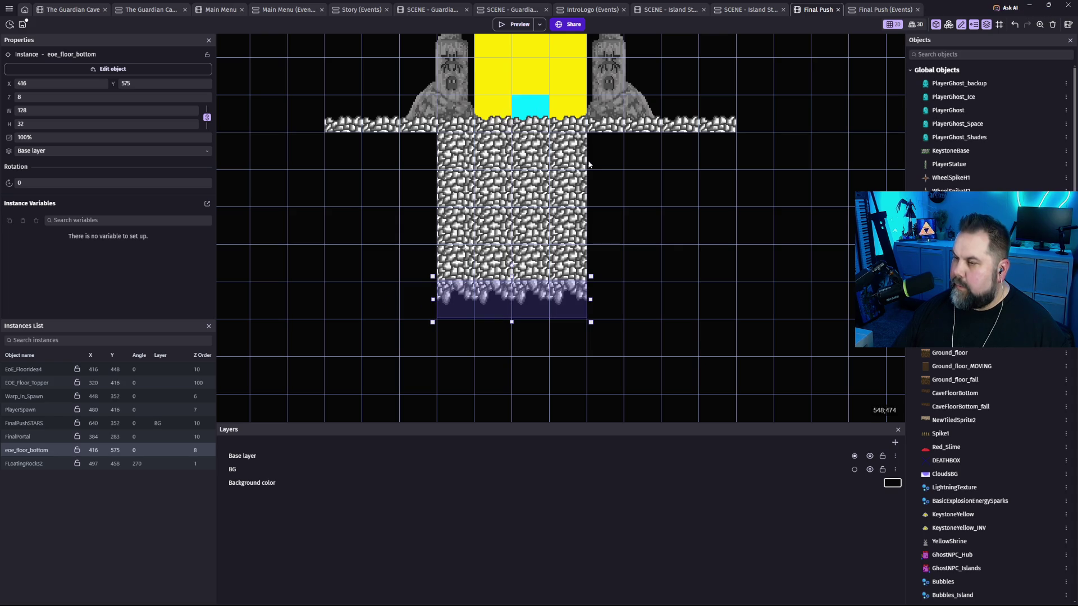
{"action": "left_click", "coordinate": [450, 214]}
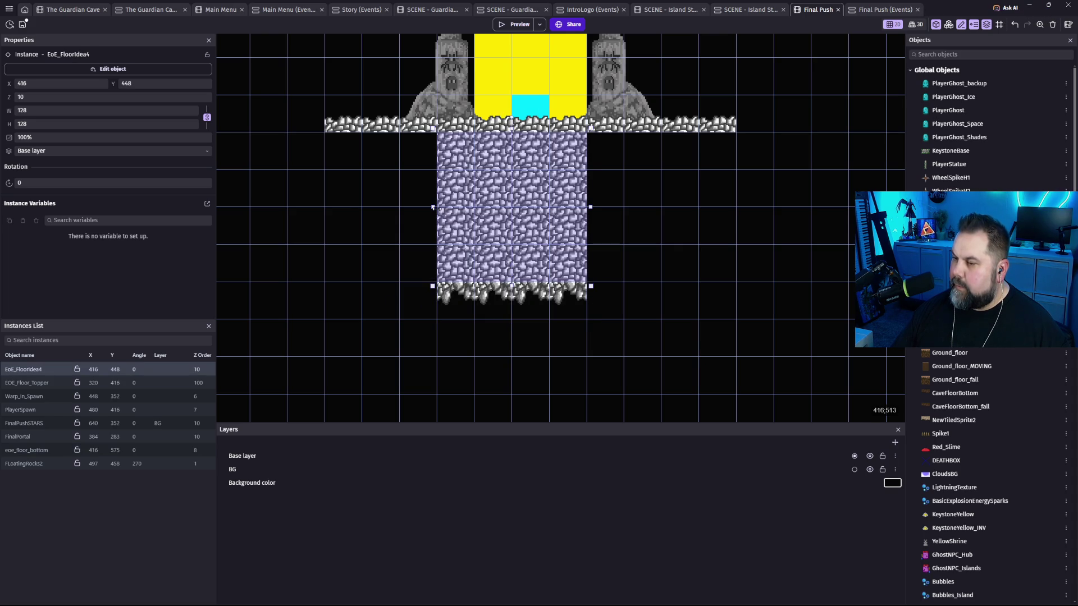
{"action": "left_click_drag", "start_coordinate": [434, 207], "coordinate": [471, 208]}
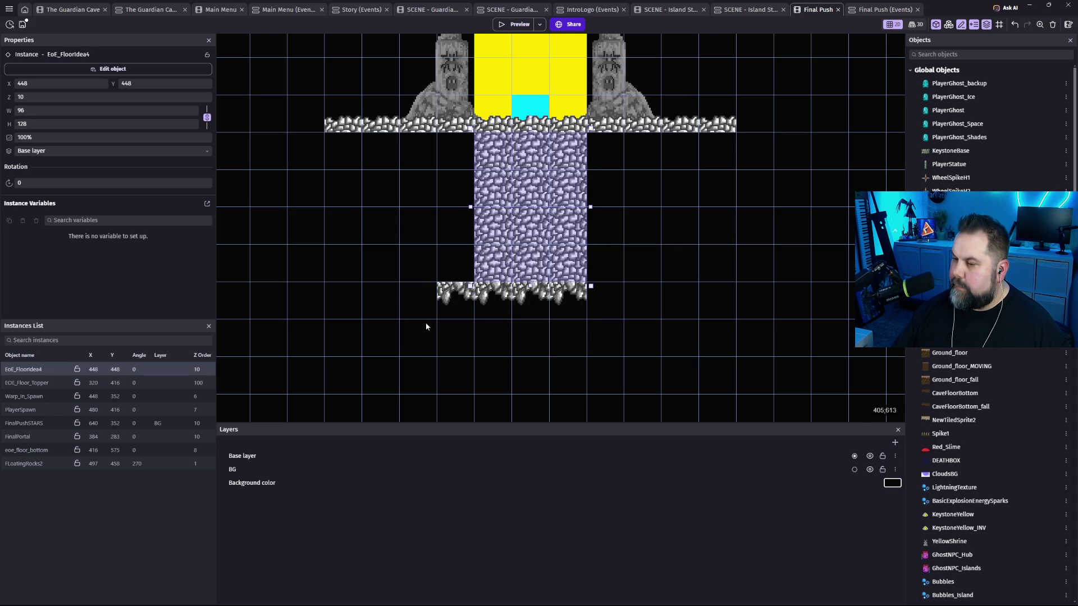
{"action": "left_click", "coordinate": [446, 300]}
{"action": "left_click_drag", "start_coordinate": [439, 303], "coordinate": [460, 303]}
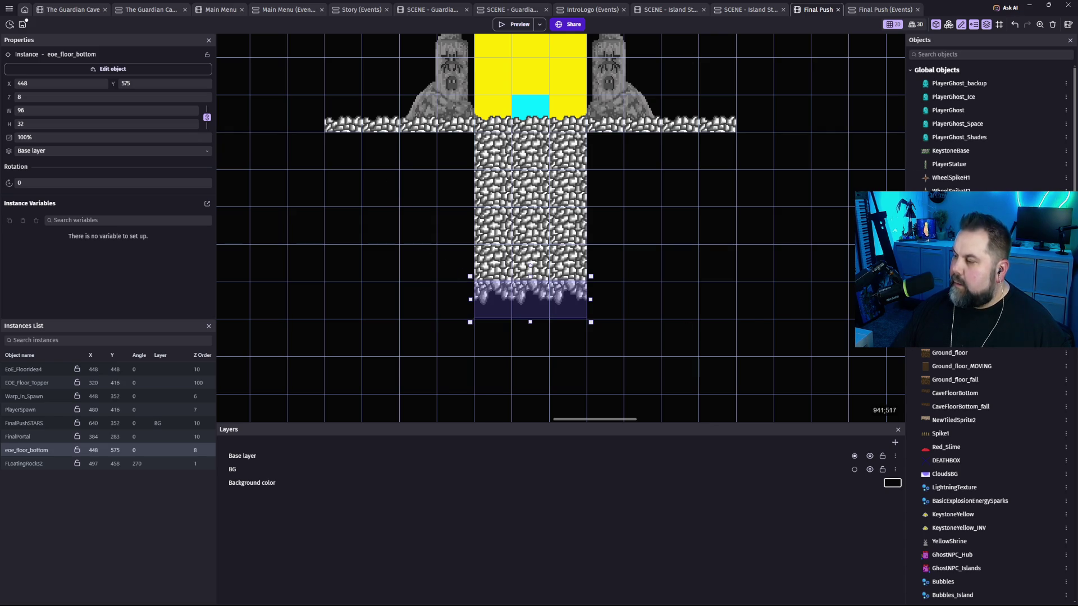
{"action": "scroll", "coordinate": [1006, 430], "scroll_direction": "down", "scroll_amount": 15}
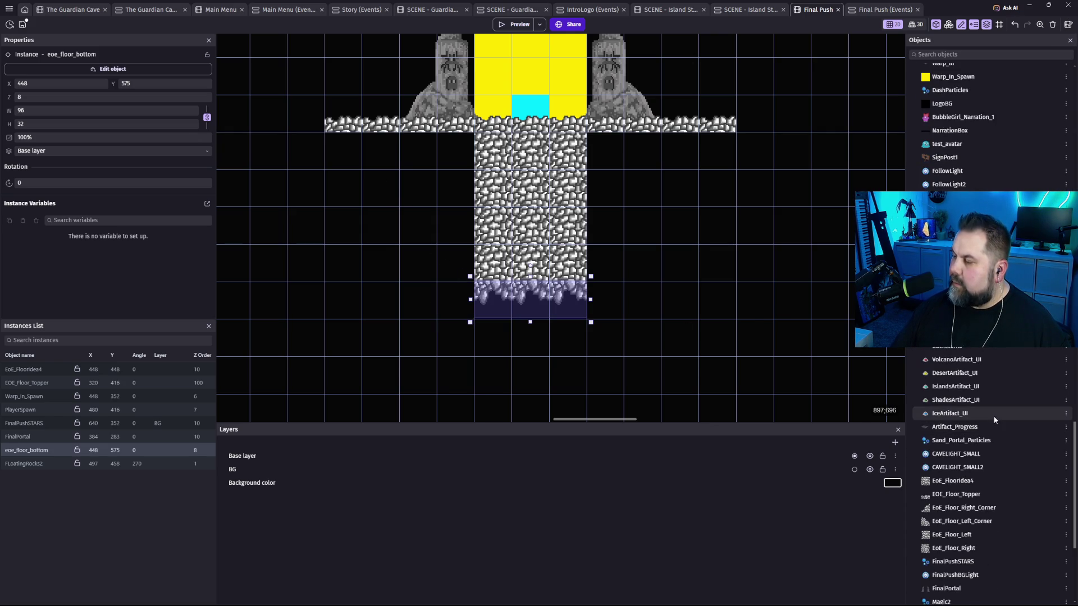
Add an empty sprite object, NewSprite3, to the scene objects and close its editor.
{"action": "scroll", "coordinate": [995, 420], "scroll_direction": "down", "scroll_amount": 3}
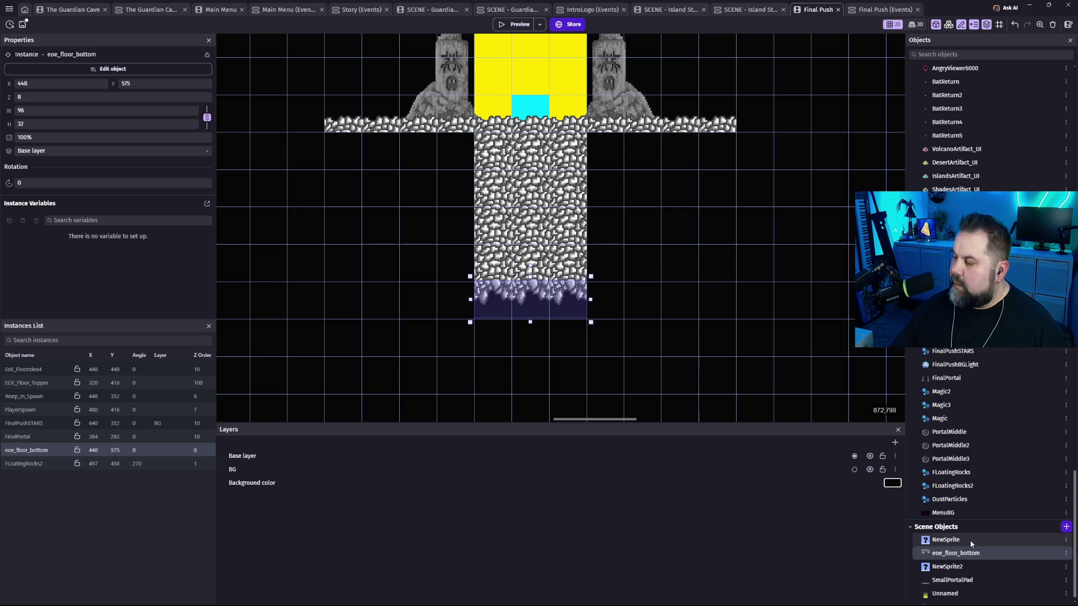
{"action": "left_click", "coordinate": [1066, 518]}
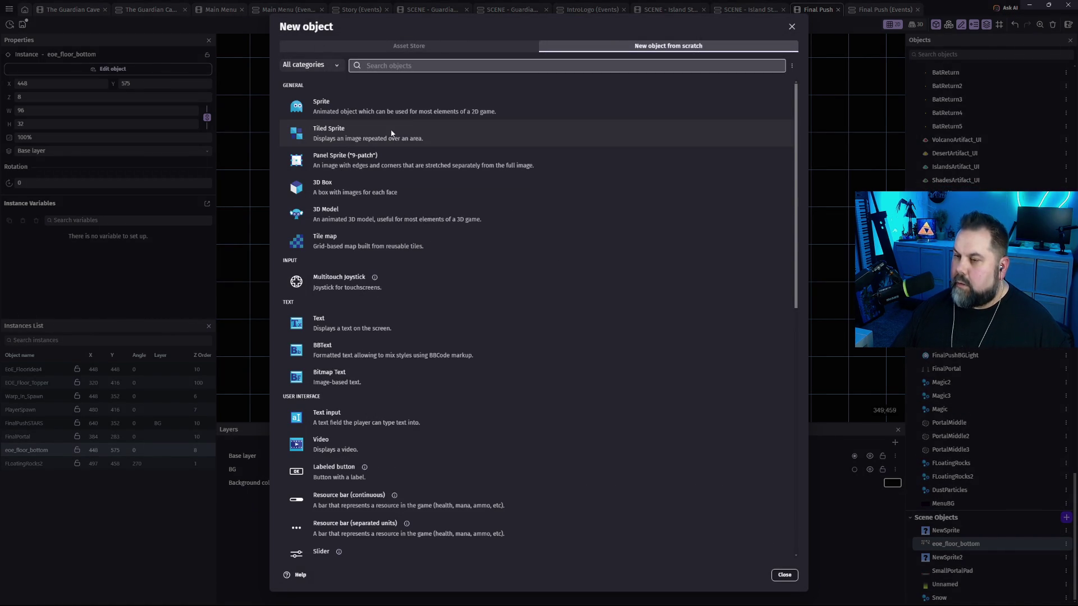
{"action": "left_click", "coordinate": [393, 106]}
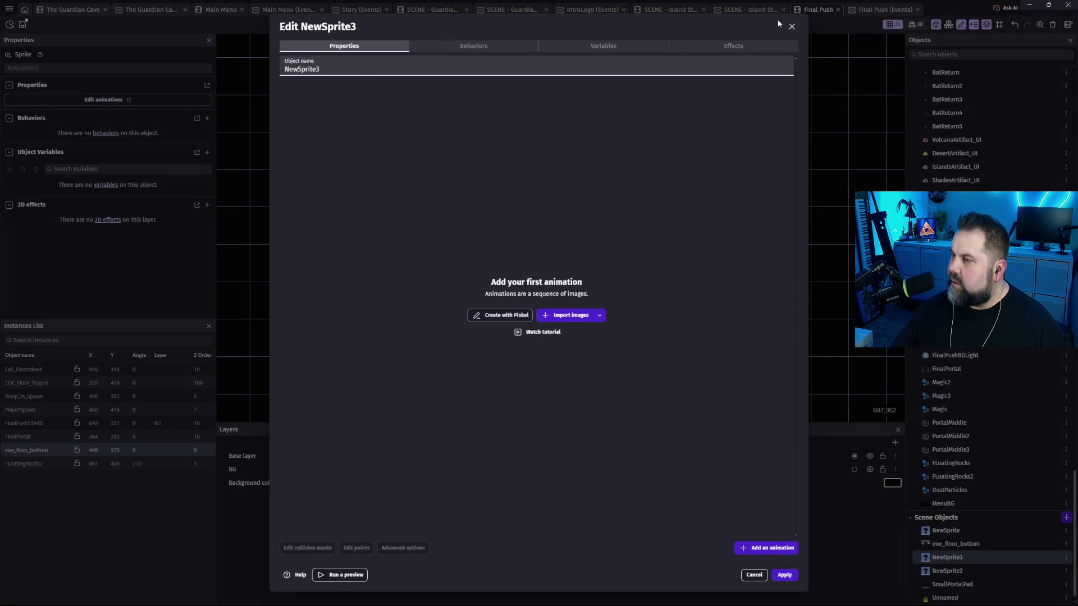
{"action": "left_click", "coordinate": [792, 26]}
Select NewSprite in the objects list and bring up the new object chooser again.
{"action": "scroll", "coordinate": [992, 434], "scroll_direction": "up", "scroll_amount": 10}
{"action": "scroll", "coordinate": [992, 434], "scroll_direction": "up", "scroll_amount": 10}
{"action": "scroll", "coordinate": [950, 436], "scroll_direction": "down", "scroll_amount": 10}
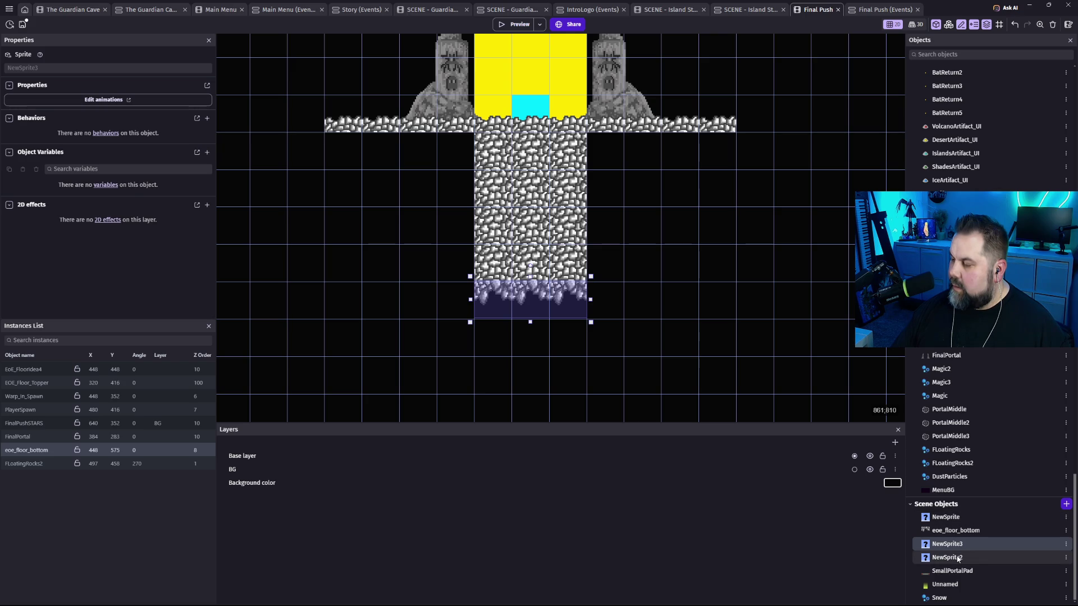
{"action": "left_click", "coordinate": [944, 521]}
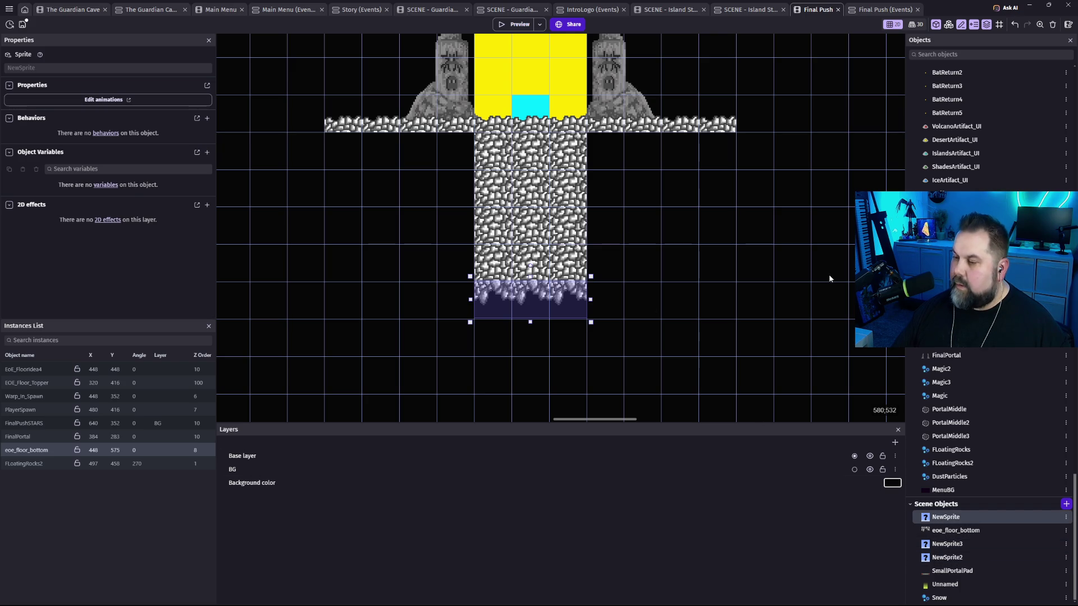
{"action": "left_click", "coordinate": [1066, 503]}
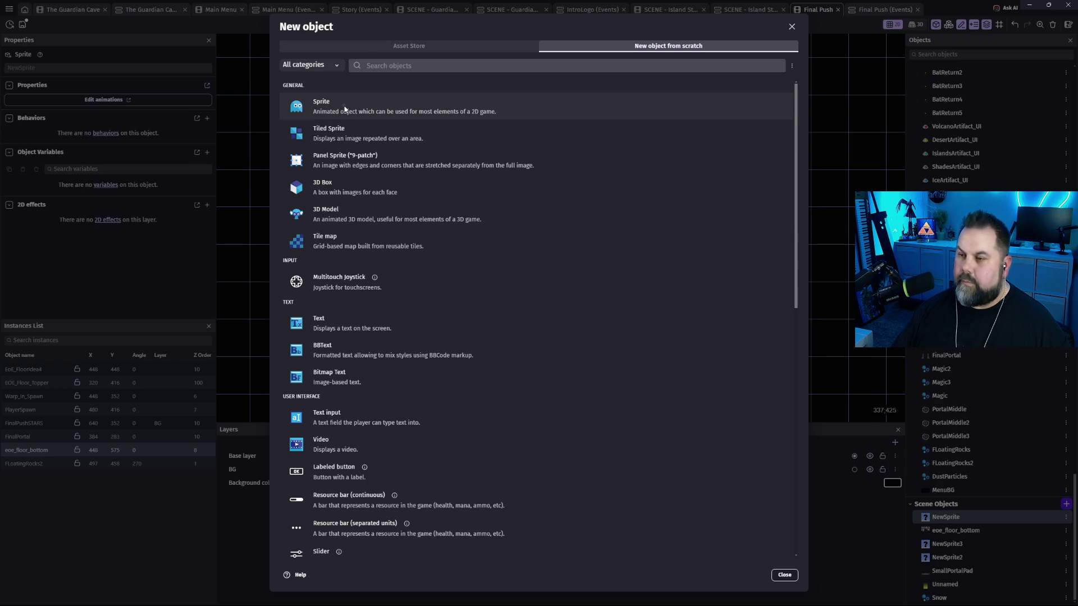
Create sprite eoe_floor_under_right using eoe_floor_right_bottom_Under_corner from Desktop > Stuff > The Guardian Shift > EoE.
{"action": "left_click", "coordinate": [354, 108]}
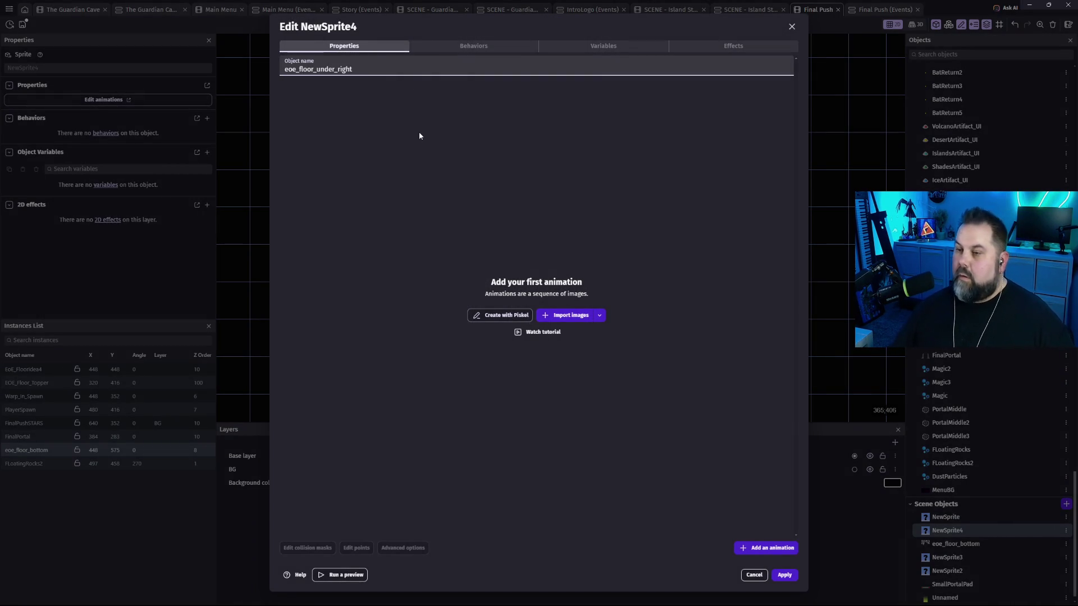
{"action": "left_click", "coordinate": [549, 316]}
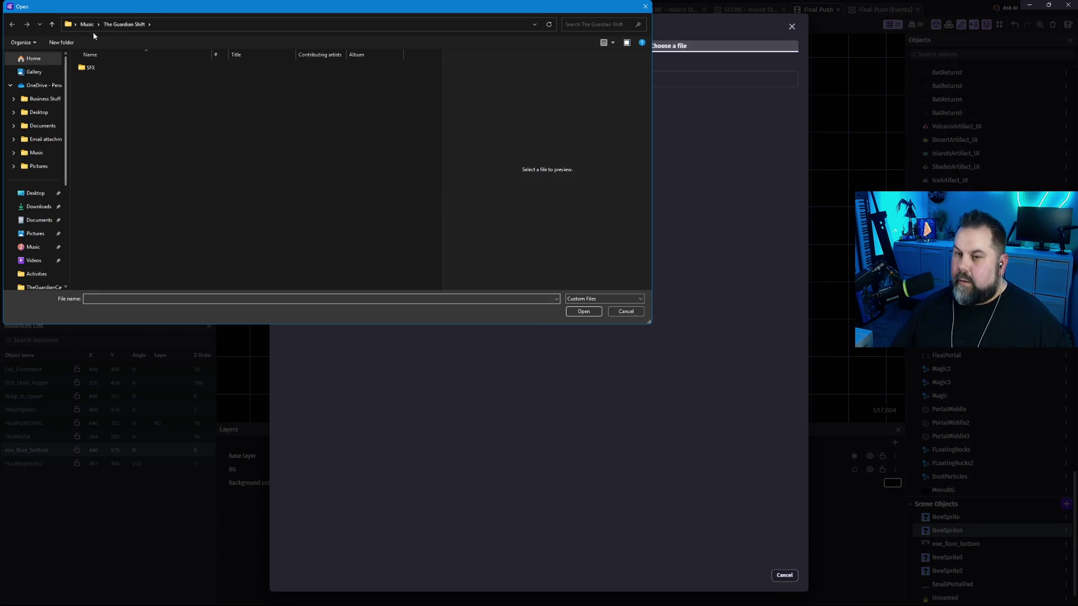
{"action": "left_click", "coordinate": [34, 194]}
{"action": "double_click", "coordinate": [235, 76]}
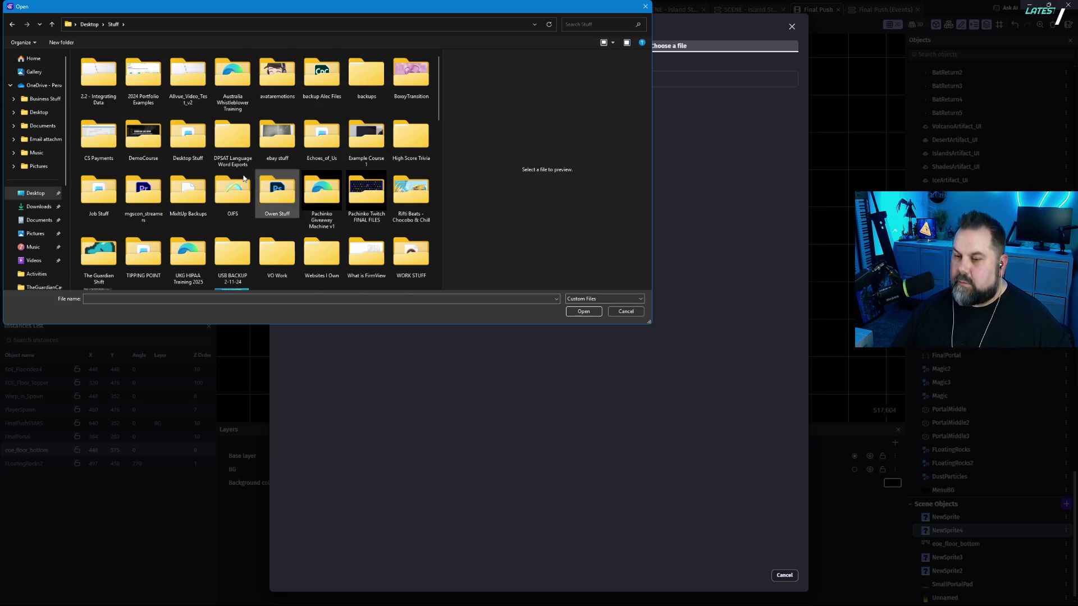
{"action": "double_click", "coordinate": [104, 240]}
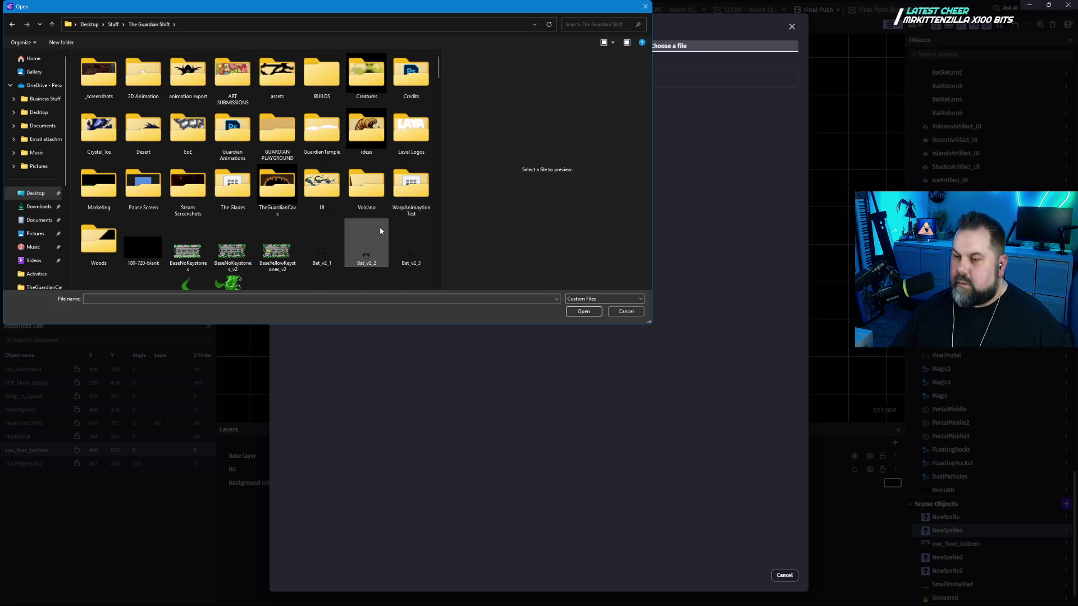
{"action": "left_click", "coordinate": [199, 128]}
{"action": "double_click", "coordinate": [199, 128]}
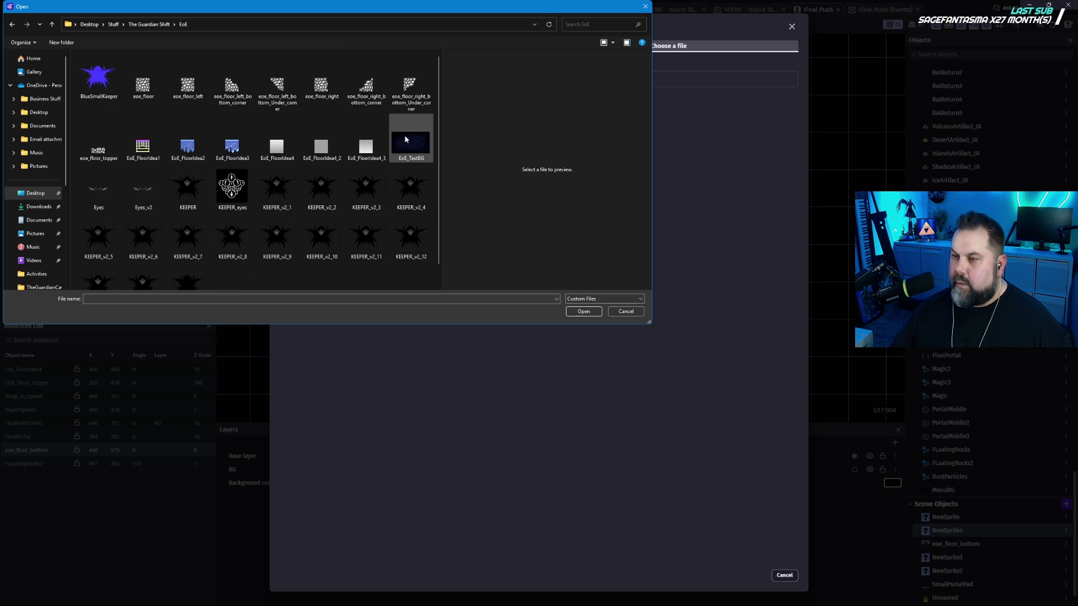
{"action": "left_click", "coordinate": [411, 87]}
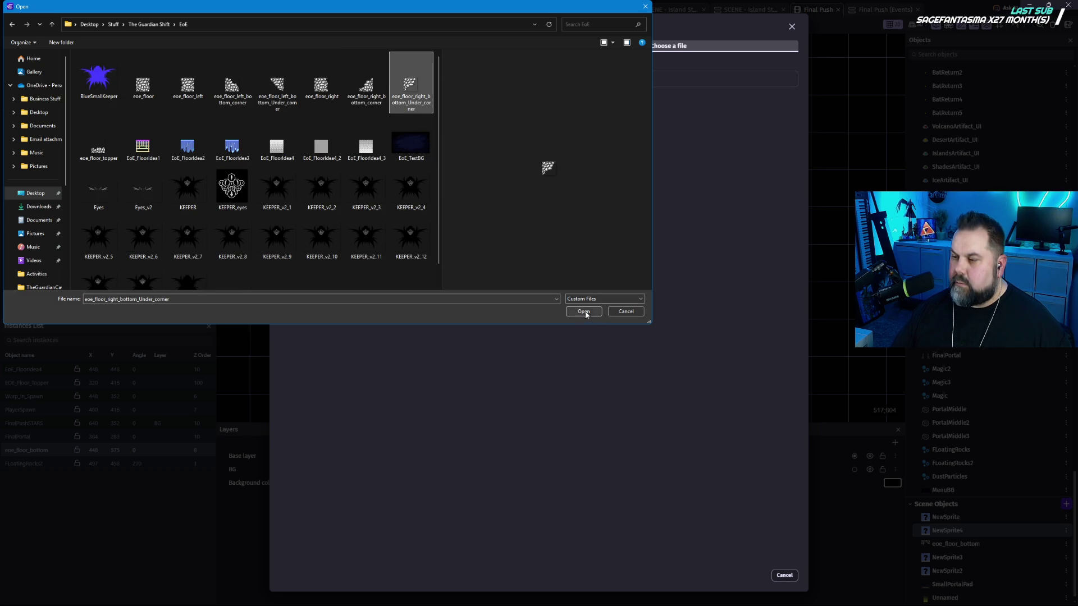
{"action": "left_click", "coordinate": [584, 311]}
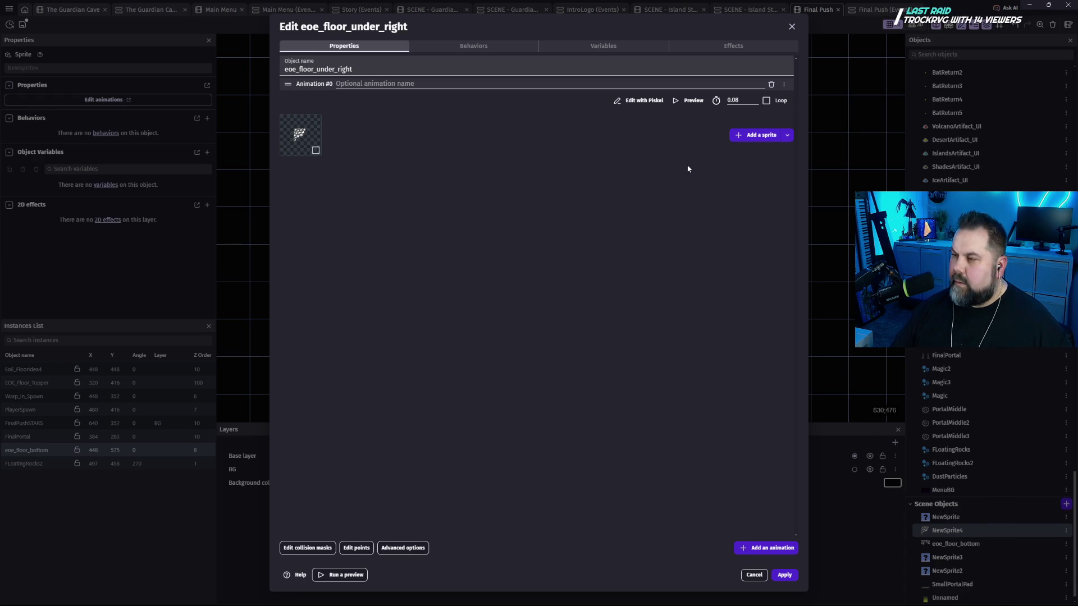
{"action": "left_click", "coordinate": [785, 575]}
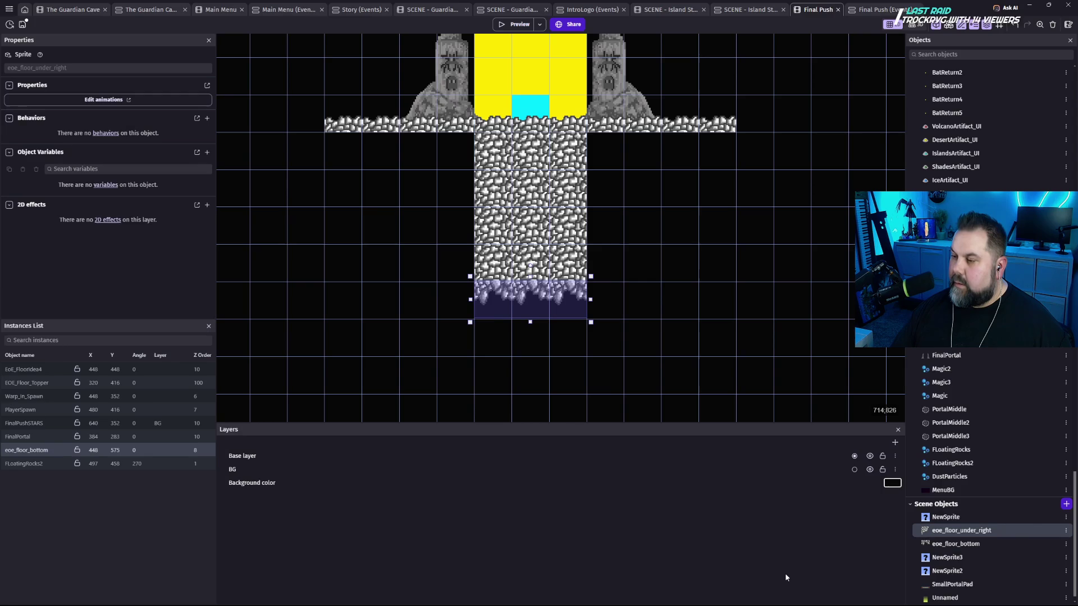
Step four eoe_floor_under_right tiles diagonally down-left and place an EoE_FloorIdea4 tile at 608,448.
{"action": "mouse_move", "coordinate": [848, 397]}
{"action": "left_mouse_down"}
{"action": "mouse_move", "coordinate": [747, 227]}
{"action": "mouse_move", "coordinate": [710, 188]}
{"action": "mouse_move", "coordinate": [711, 148]}
{"action": "left_mouse_up"}
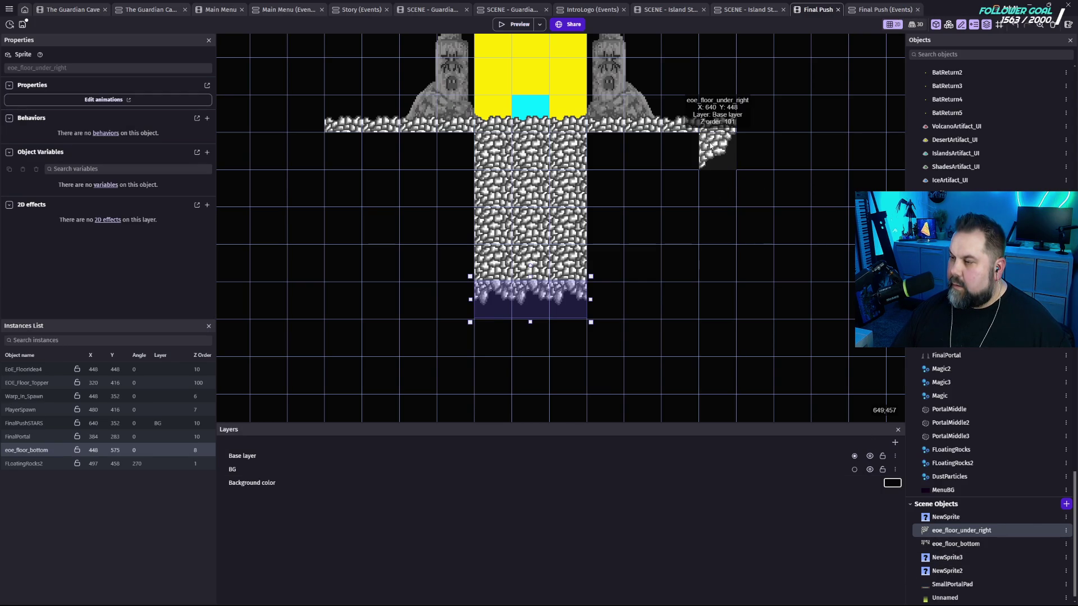
{"action": "left_click", "coordinate": [825, 227]}
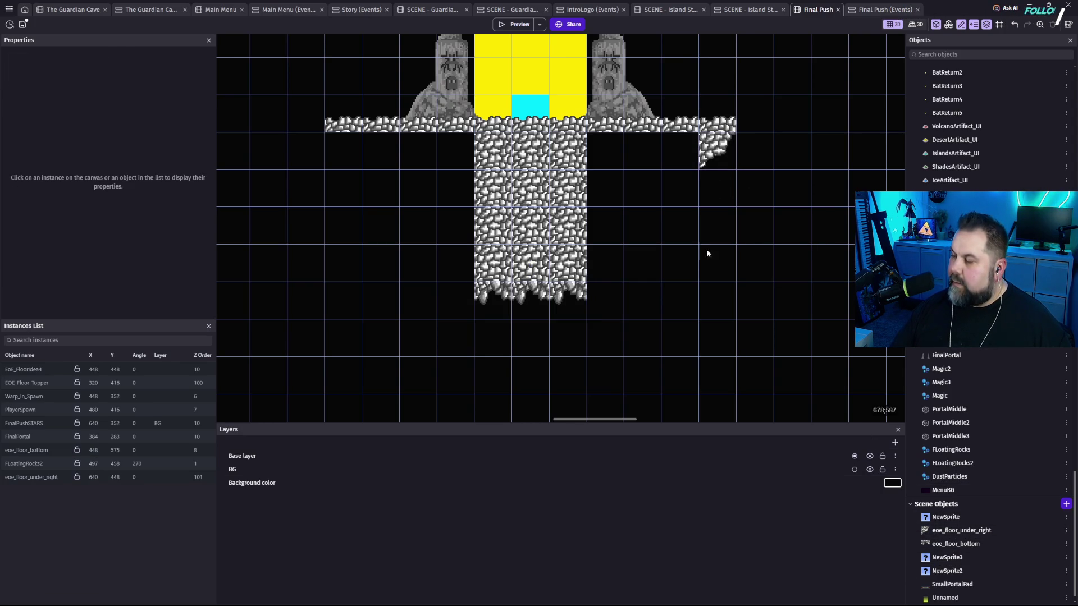
{"action": "left_click", "coordinate": [714, 149]}
{"action": "mouse_move", "coordinate": [715, 149]}
{"action": "left_mouse_down"}
{"action": "mouse_move", "coordinate": [684, 187]}
{"action": "mouse_move", "coordinate": [686, 224]}
{"action": "mouse_move", "coordinate": [647, 227]}
{"action": "mouse_move", "coordinate": [622, 259]}
{"action": "left_mouse_up"}
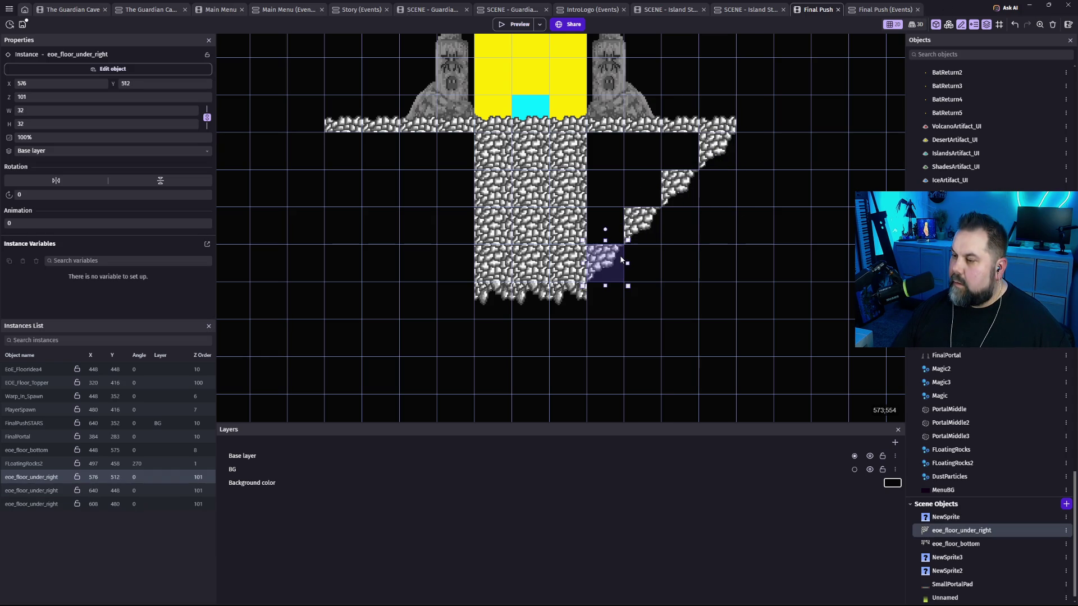
{"action": "left_click", "coordinate": [769, 287]}
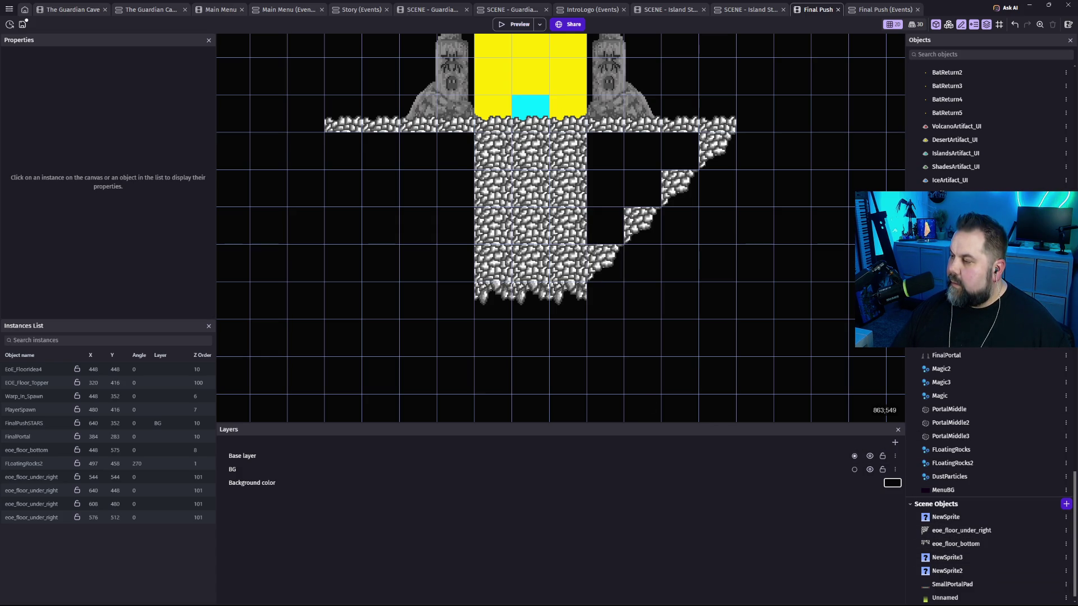
{"action": "left_click", "coordinate": [954, 281]}
{"action": "left_click", "coordinate": [682, 143]}
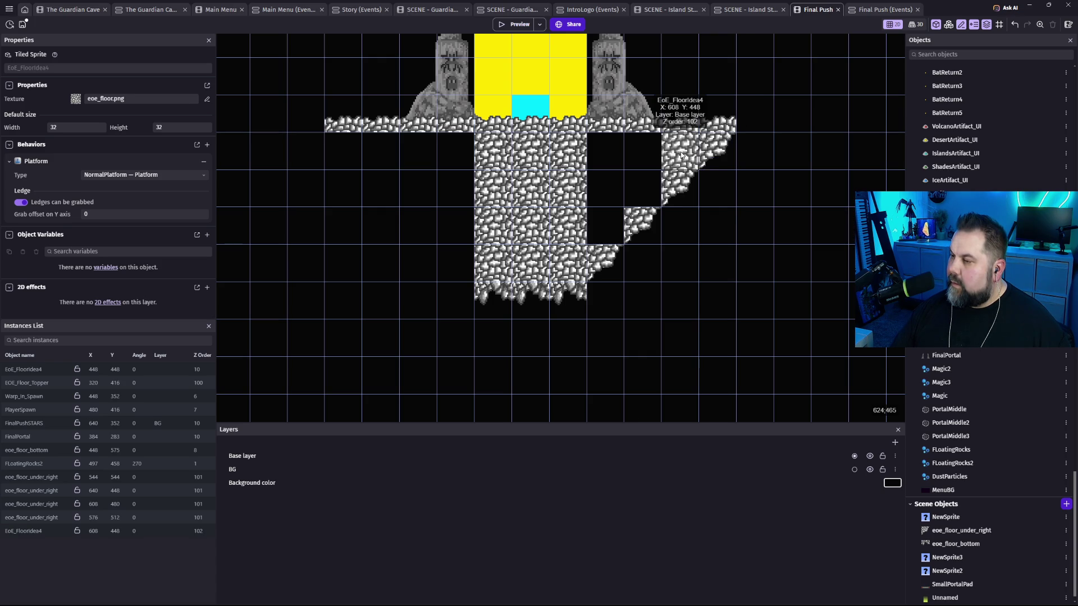
Widen the stone tile to 96 at x 544 and add stone tiles at 576,480 and 544,512.
{"action": "left_click", "coordinate": [681, 155]}
{"action": "left_click_drag", "start_coordinate": [656, 152], "coordinate": [587, 150]}
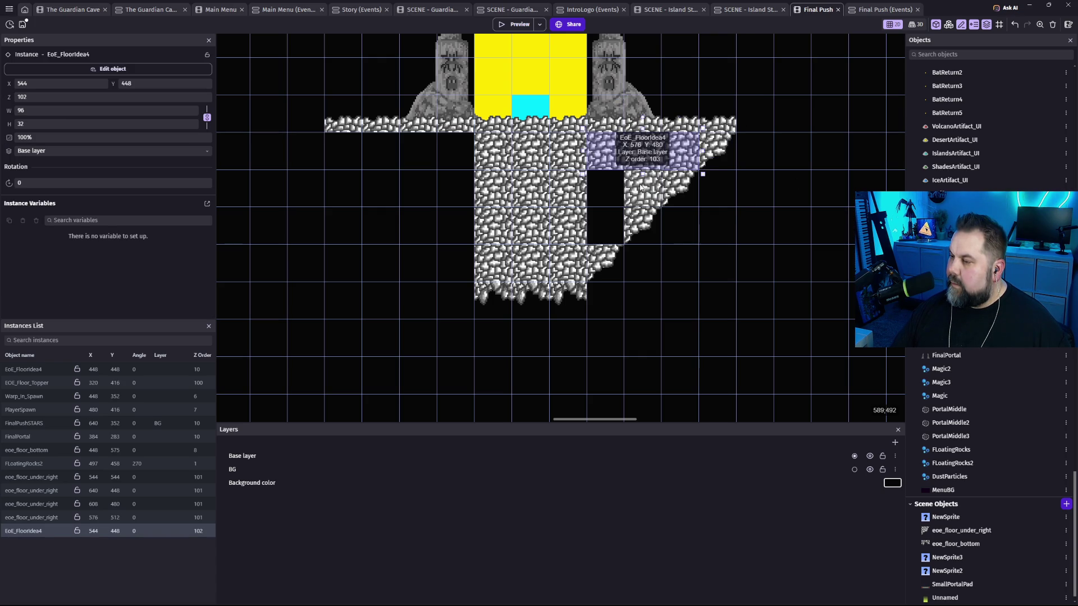
{"action": "left_click", "coordinate": [635, 195]}
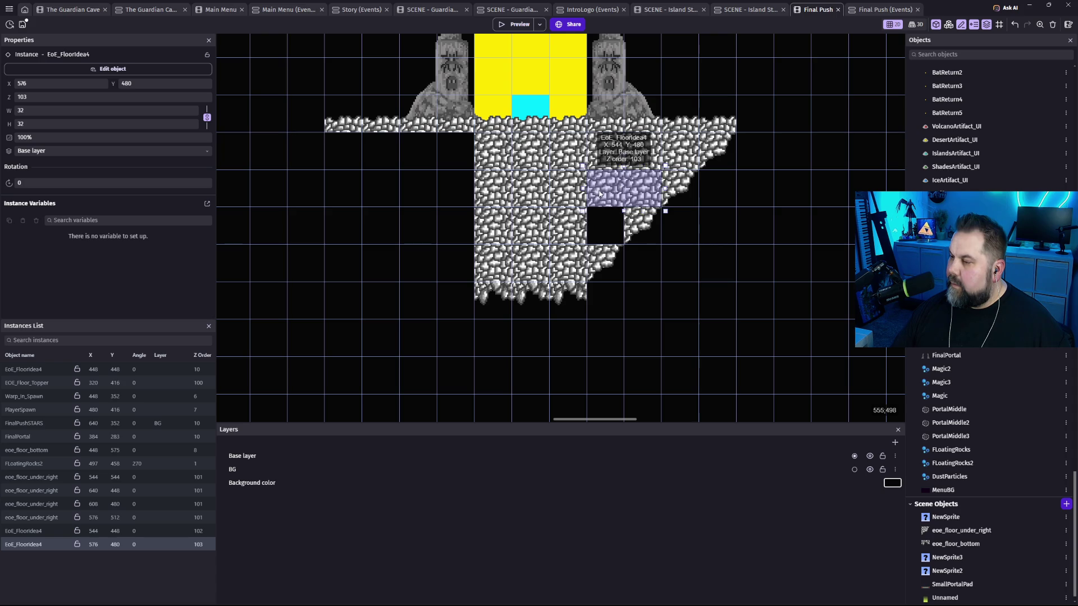
{"action": "left_click", "coordinate": [789, 211]}
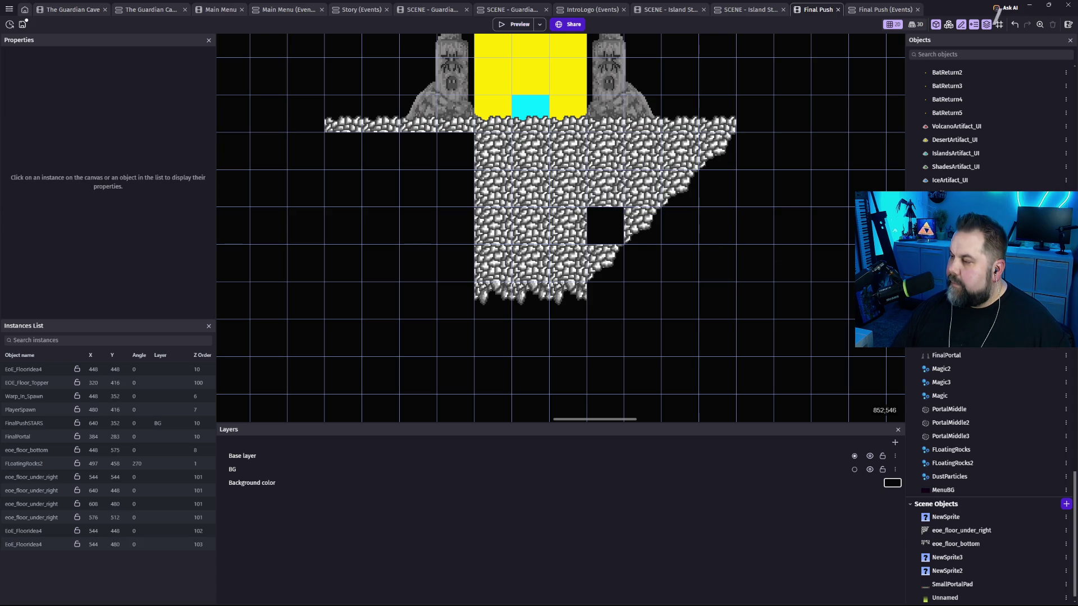
{"action": "left_click_drag", "start_coordinate": [640, 225], "coordinate": [603, 226]}
{"action": "left_click", "coordinate": [672, 286]}
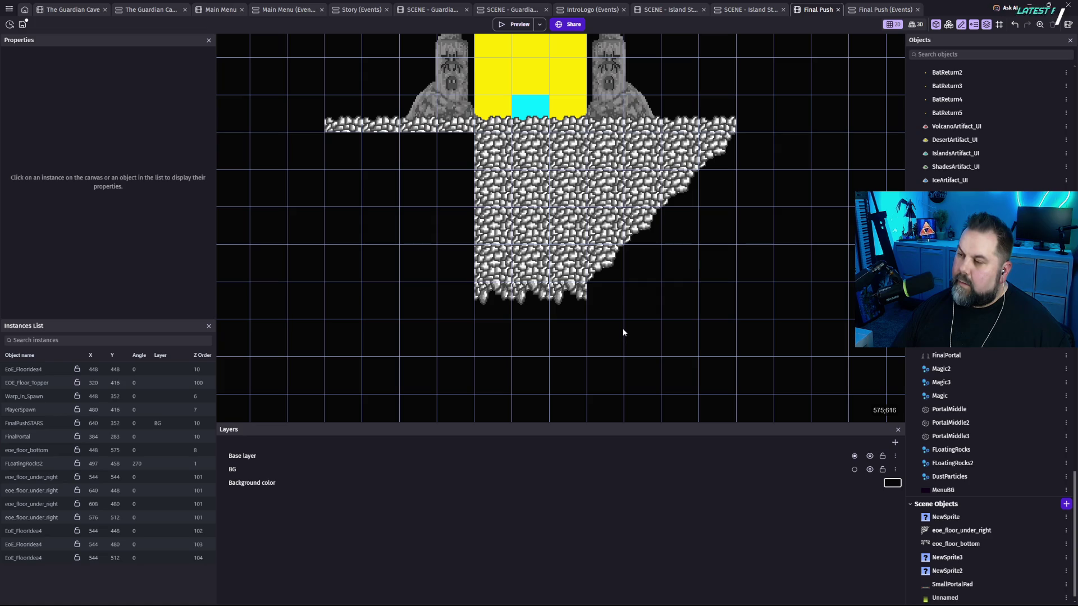
{"action": "mouse_move", "coordinate": [723, 220]}
{"action": "left_mouse_down"}
{"action": "mouse_move", "coordinate": [709, 314]}
{"action": "mouse_move", "coordinate": [695, 272]}
{"action": "left_mouse_up"}
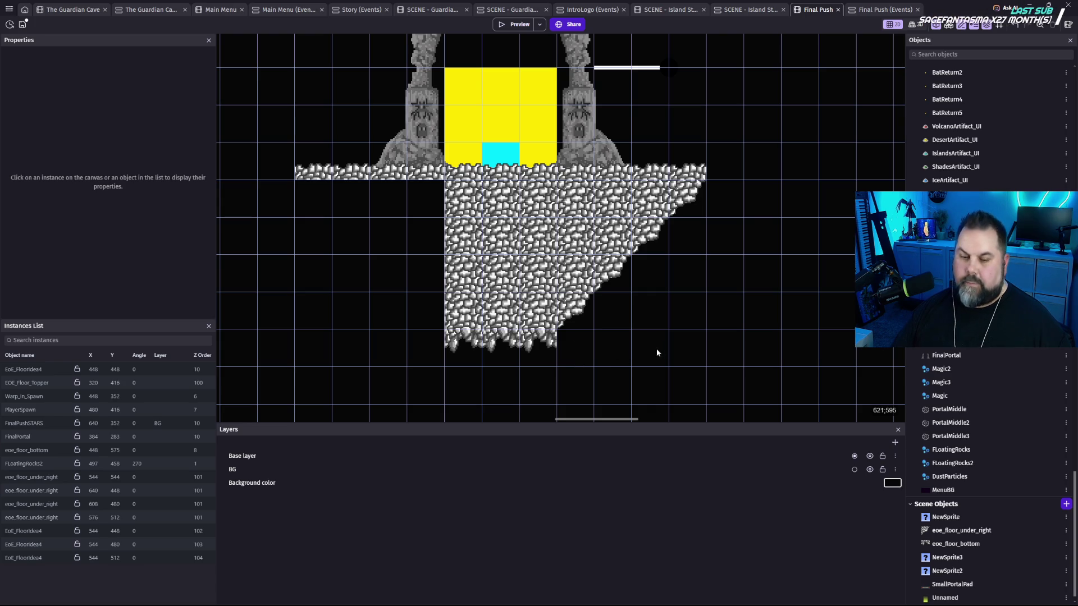
{"action": "left_click", "coordinate": [1067, 505]}
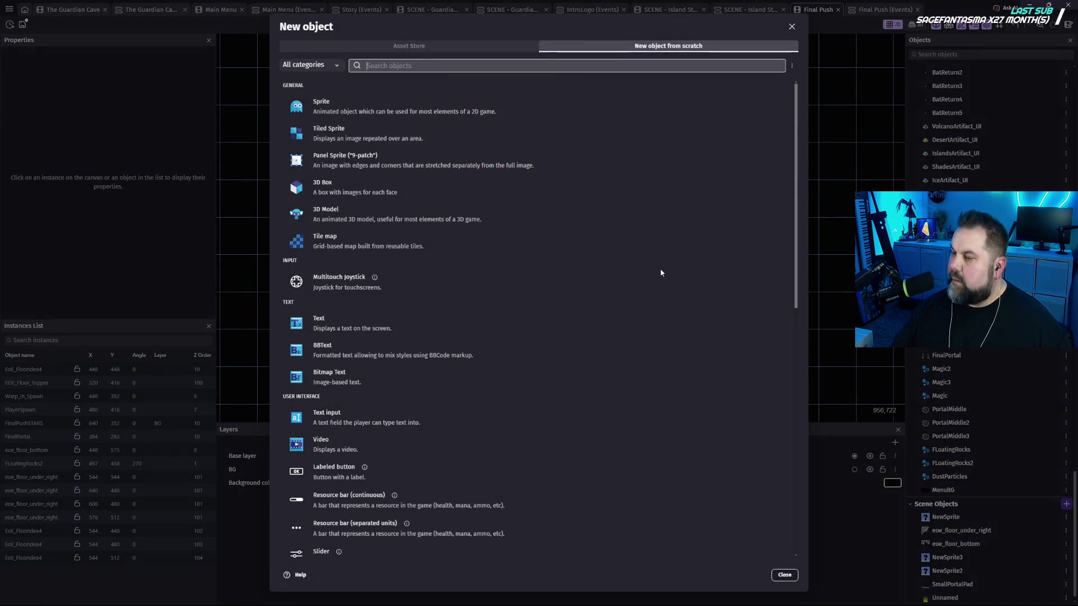
Create sprite eoe_floor_under_left with the eoe_floor_left_bottom_Under_corner image as its first frame.
{"action": "left_click", "coordinate": [312, 101]}
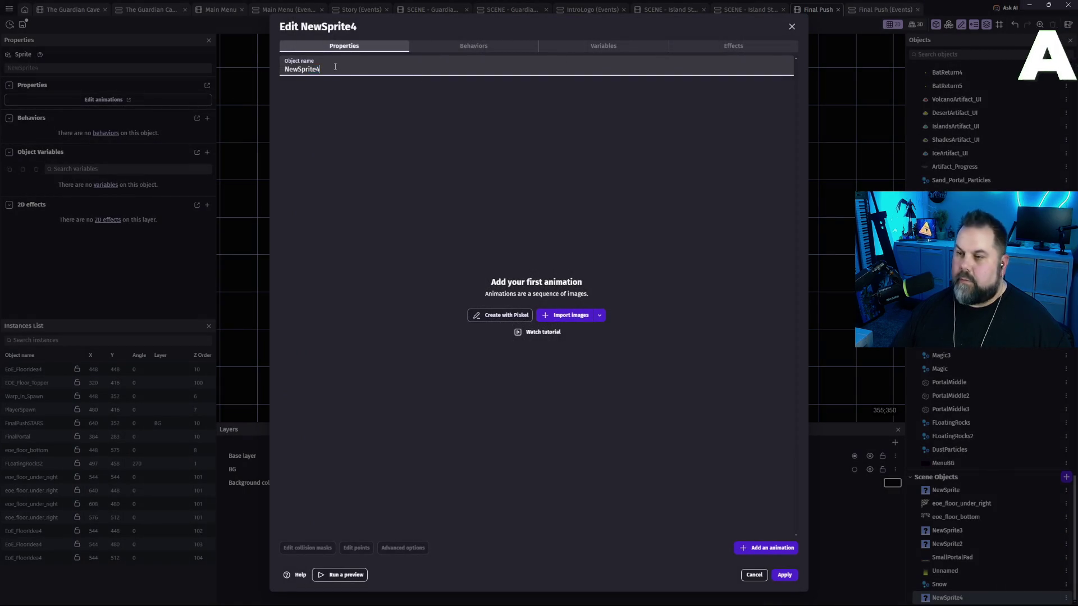
{"action": "type", "text": "eoe"}
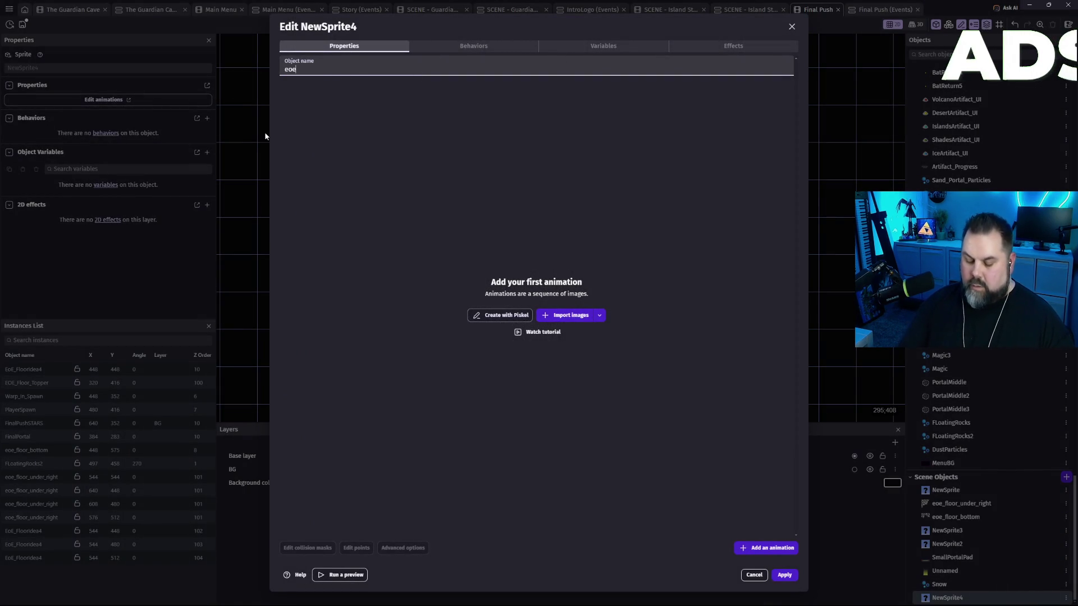
{"action": "type", "text": "_floor_"}
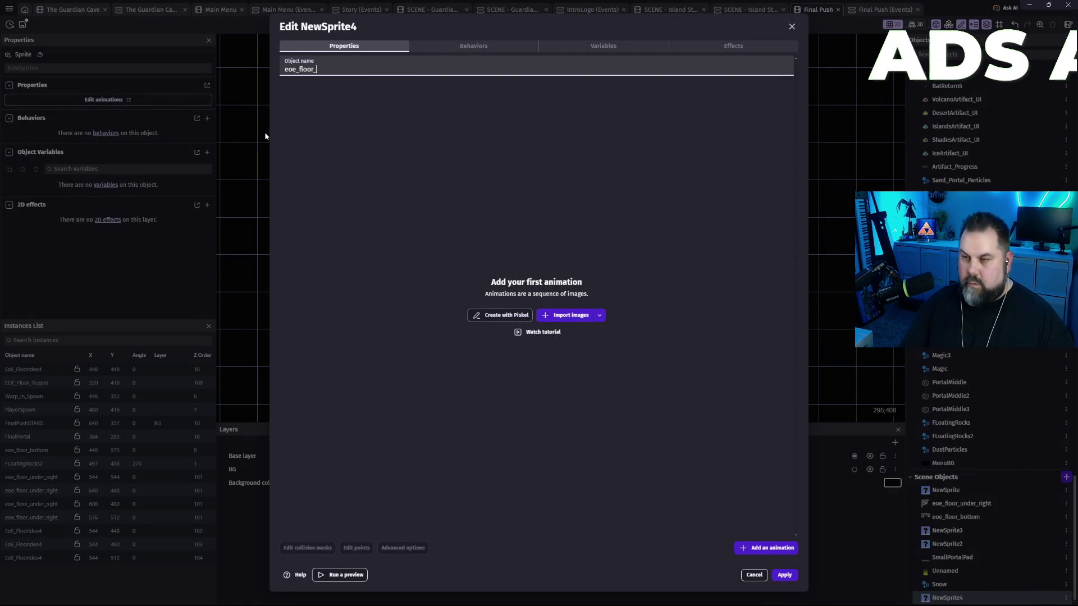
{"action": "type", "text": "under_r"}
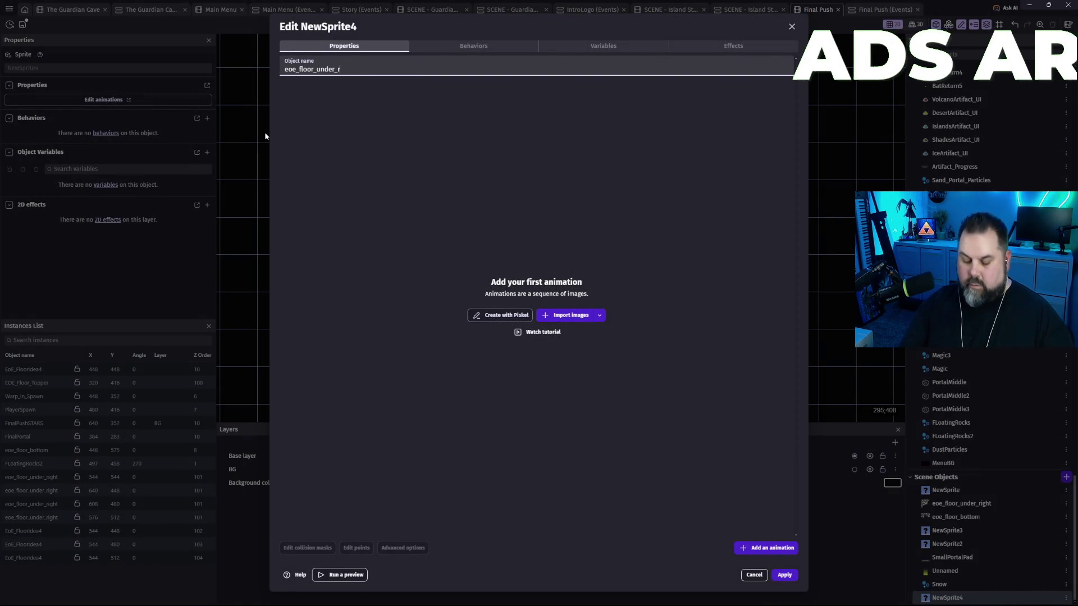
{"action": "type", "text": "ight"}
{"action": "left_click", "coordinate": [579, 316]}
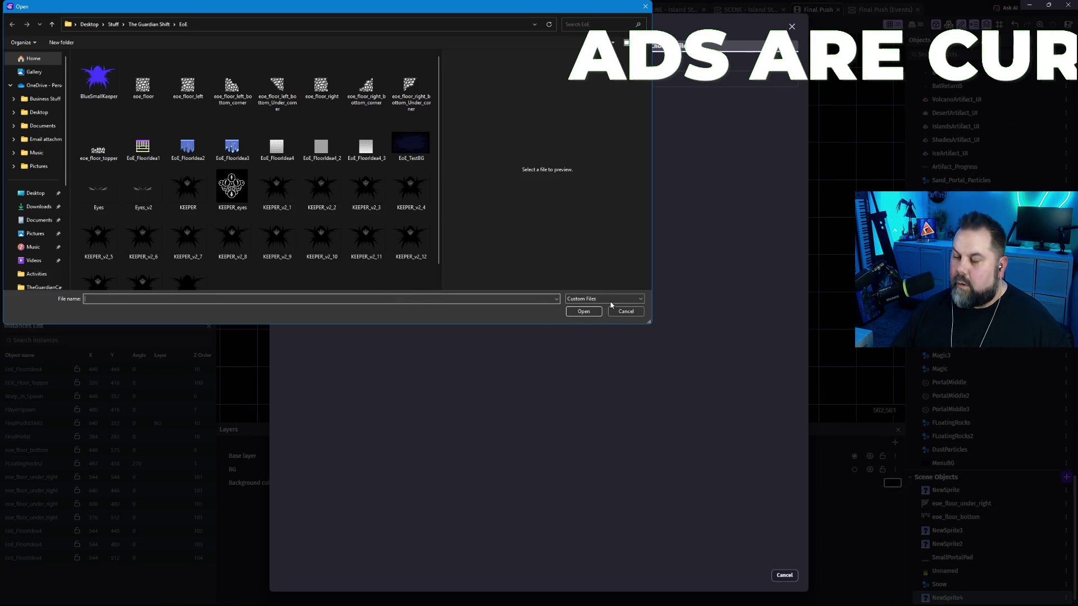
{"action": "left_click", "coordinate": [626, 312]}
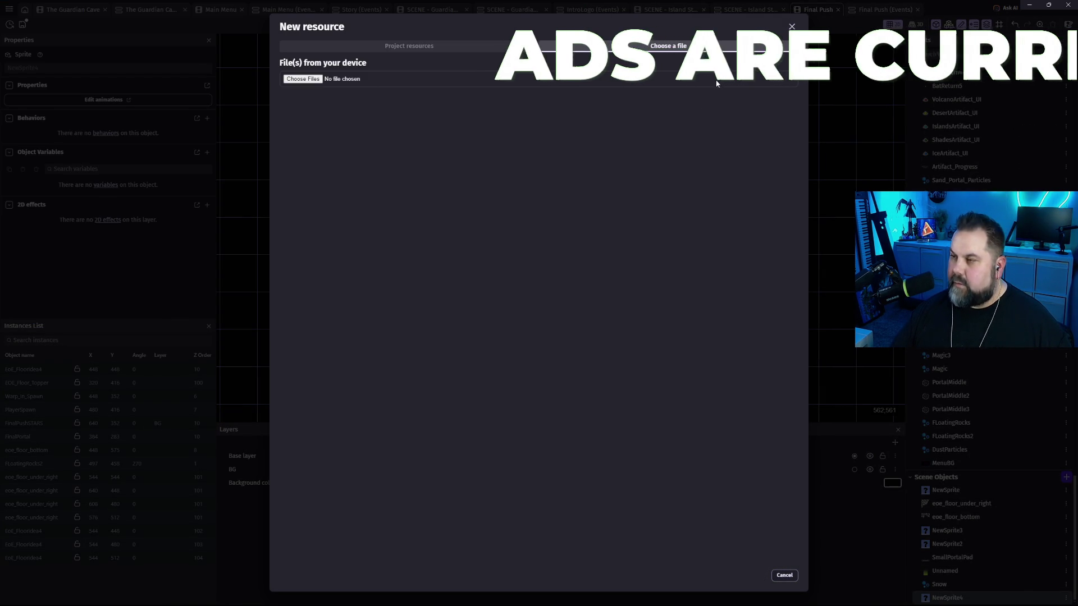
{"action": "key", "text": "Escape"}
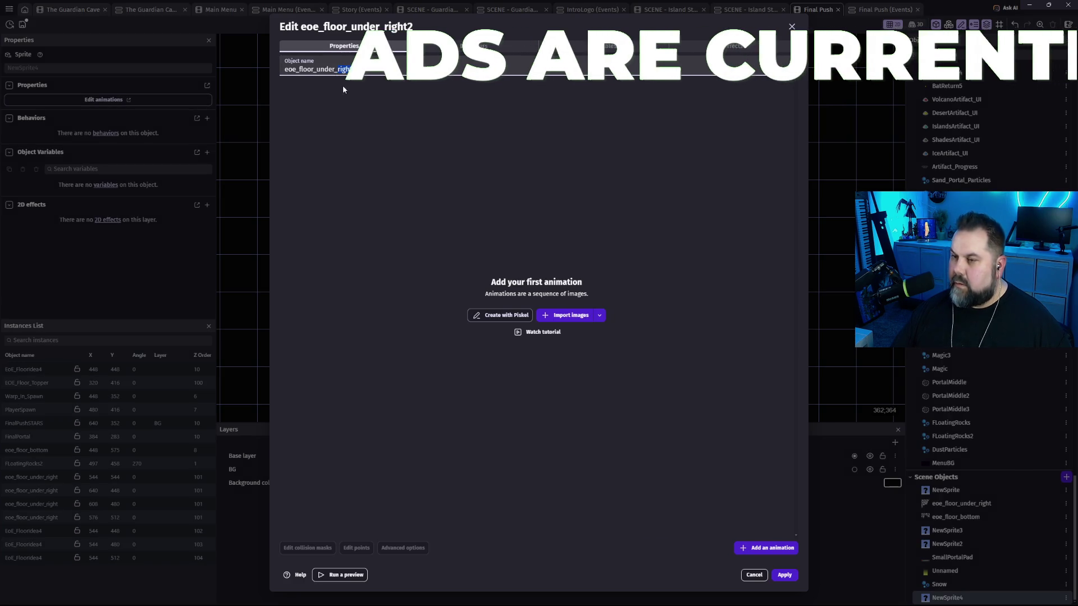
{"action": "key", "text": "BackSpace"}
{"action": "key", "text": "BackSpace"}
{"action": "key", "text": "BackSpace"}
{"action": "type", "text": "left"}
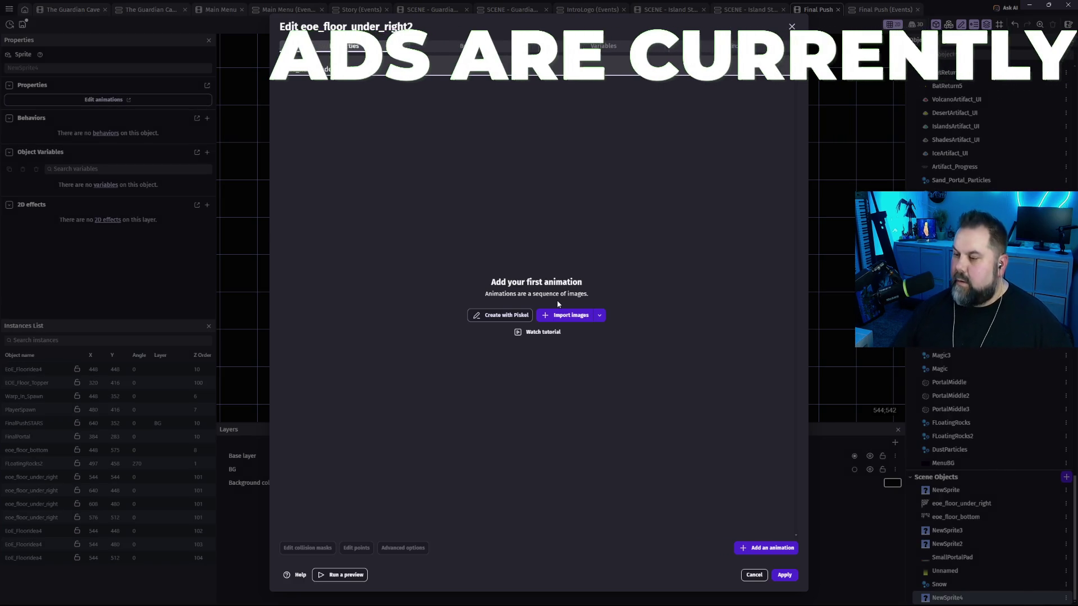
{"action": "left_click", "coordinate": [562, 316]}
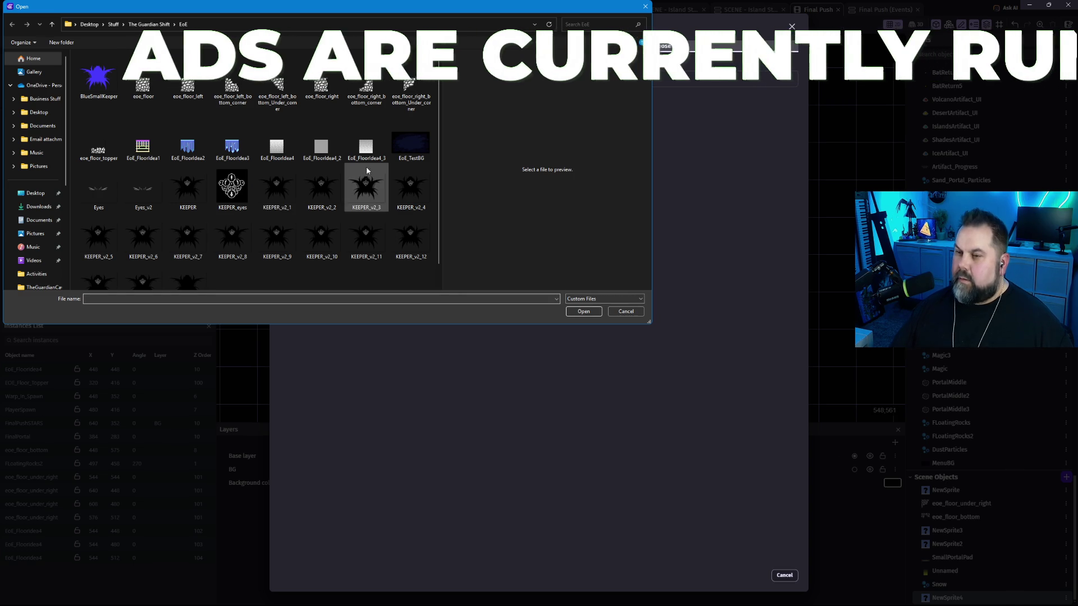
{"action": "left_click", "coordinate": [278, 93]}
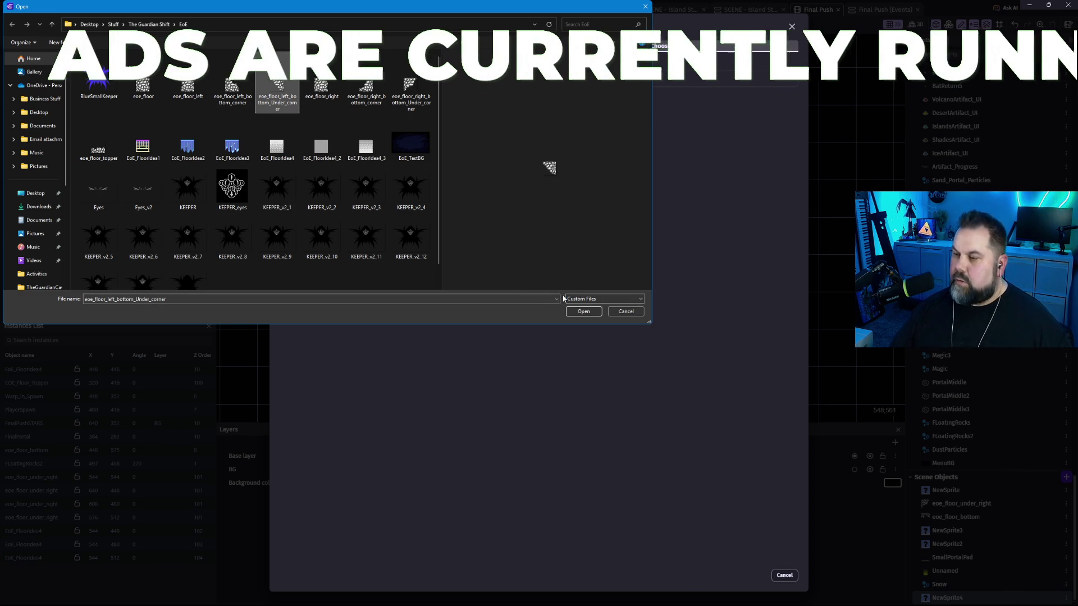
{"action": "left_click", "coordinate": [585, 315]}
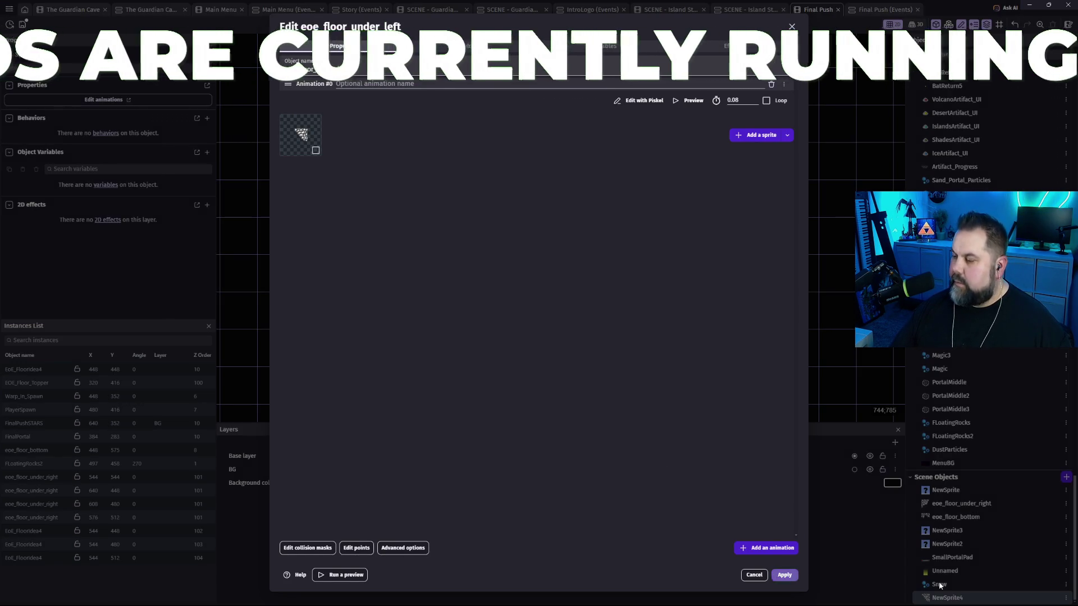
{"action": "left_click", "coordinate": [784, 575]}
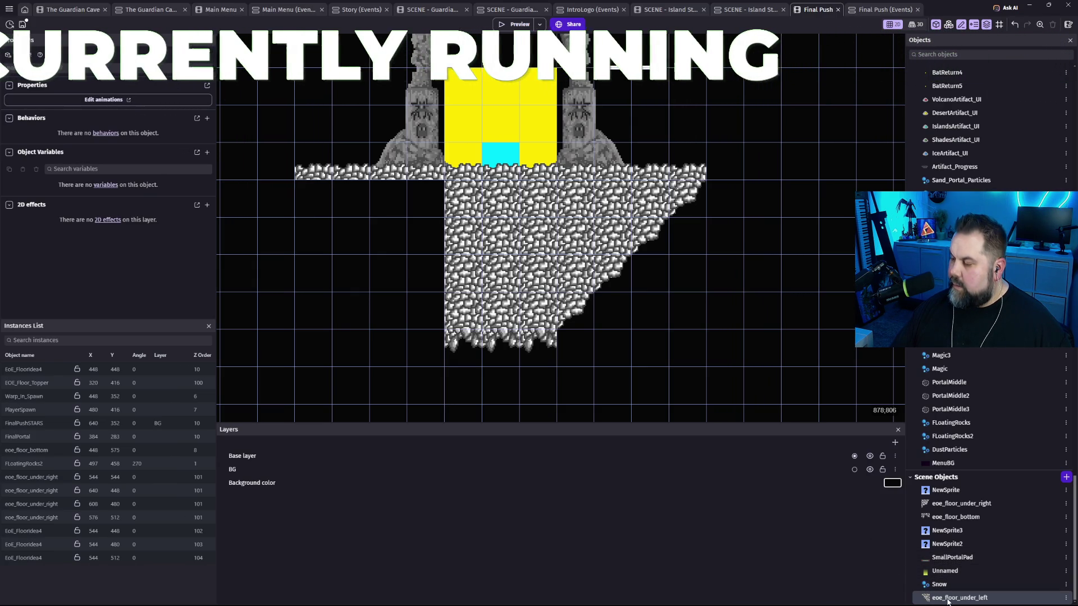
Place three eoe_floor_under_left tiles stepping diagonally down the floor's left edge.
{"action": "left_click_drag", "start_coordinate": [948, 598], "coordinate": [299, 194]}
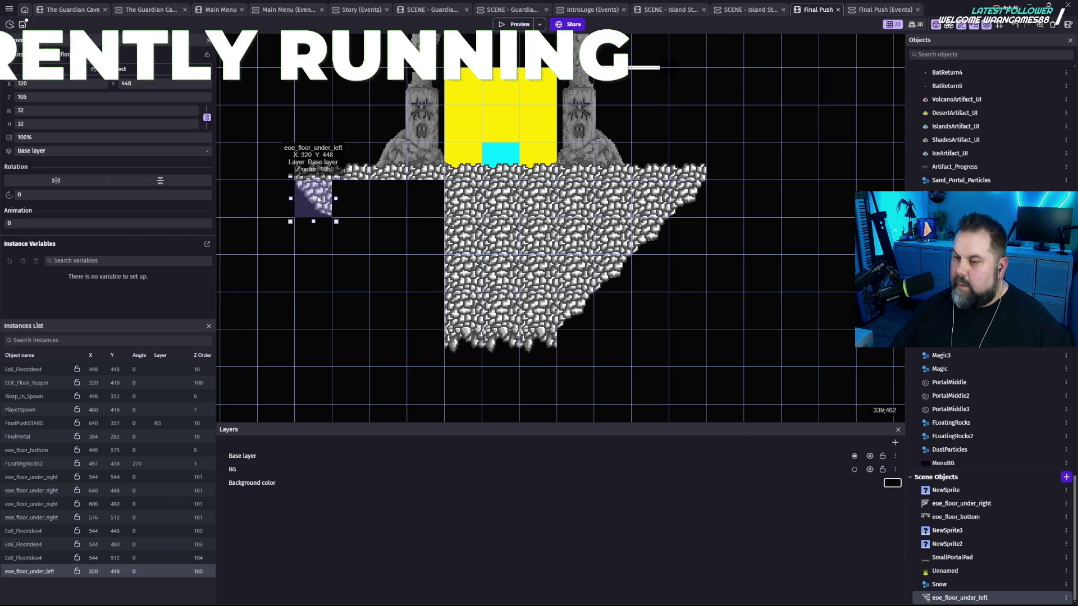
{"action": "left_click_drag", "start_coordinate": [318, 205], "coordinate": [425, 314]}
{"action": "left_click", "coordinate": [680, 385]}
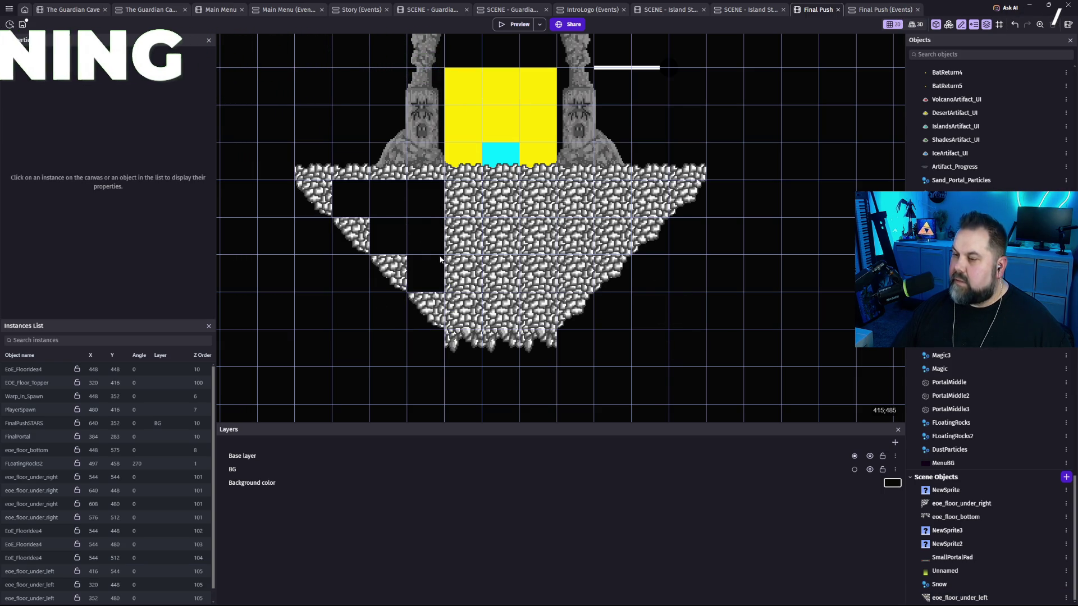
{"action": "scroll", "coordinate": [532, 270], "scroll_direction": "left", "scroll_amount": 3}
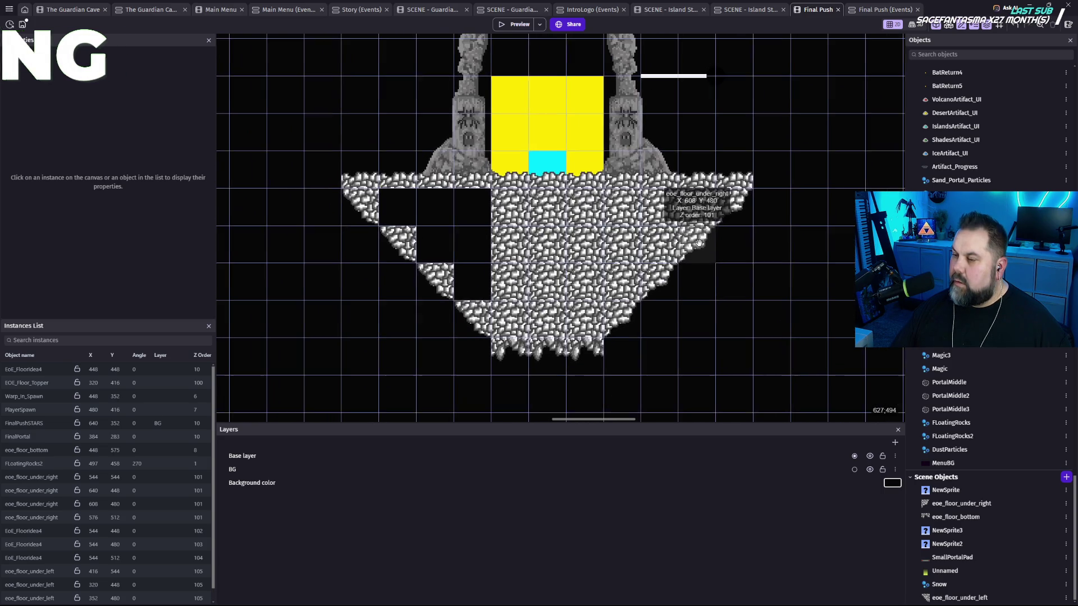
Shift the three EoE_FloorIdea4 filler tiles left to close the gaps, then preview the island.
{"action": "left_click", "coordinate": [506, 212]}
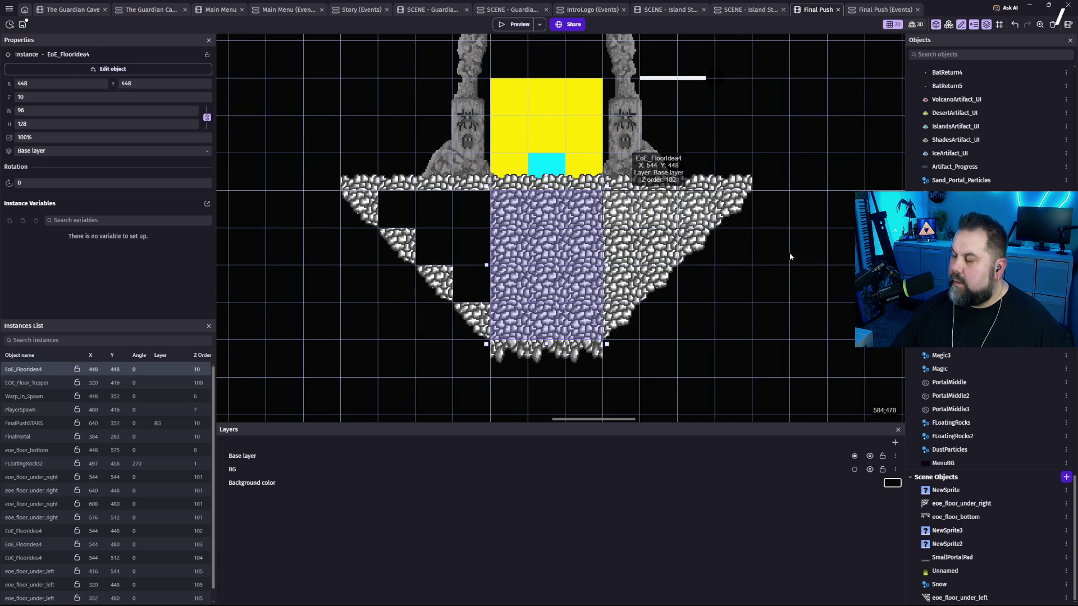
{"action": "left_click", "coordinate": [661, 210]}
{"action": "left_click_drag", "start_coordinate": [587, 206], "coordinate": [431, 205]}
{"action": "left_click", "coordinate": [630, 247]}
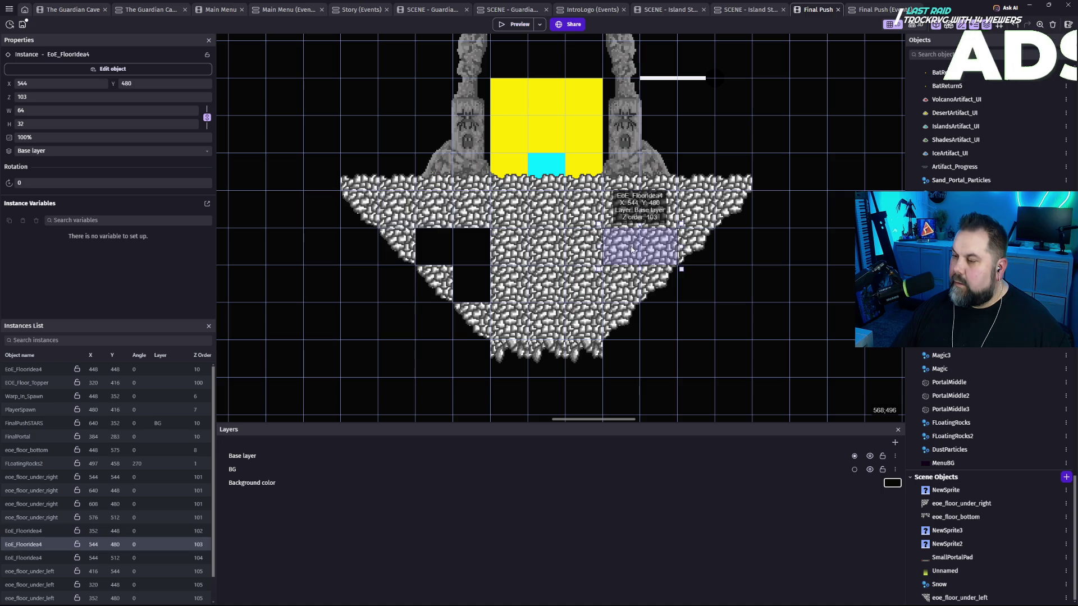
{"action": "left_click_drag", "start_coordinate": [630, 247], "coordinate": [470, 242]}
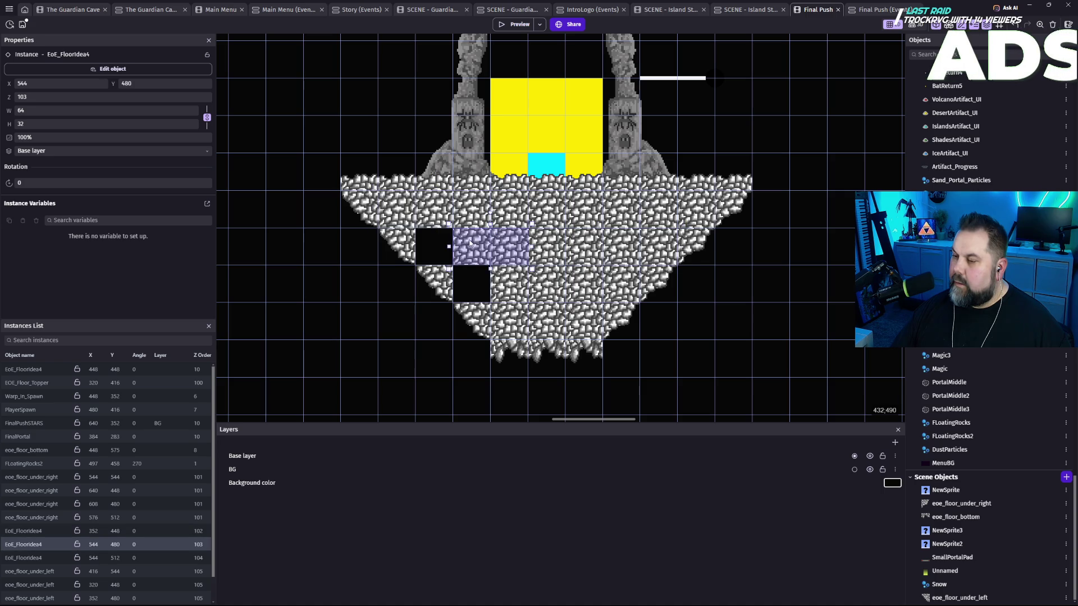
{"action": "left_click", "coordinate": [621, 289]}
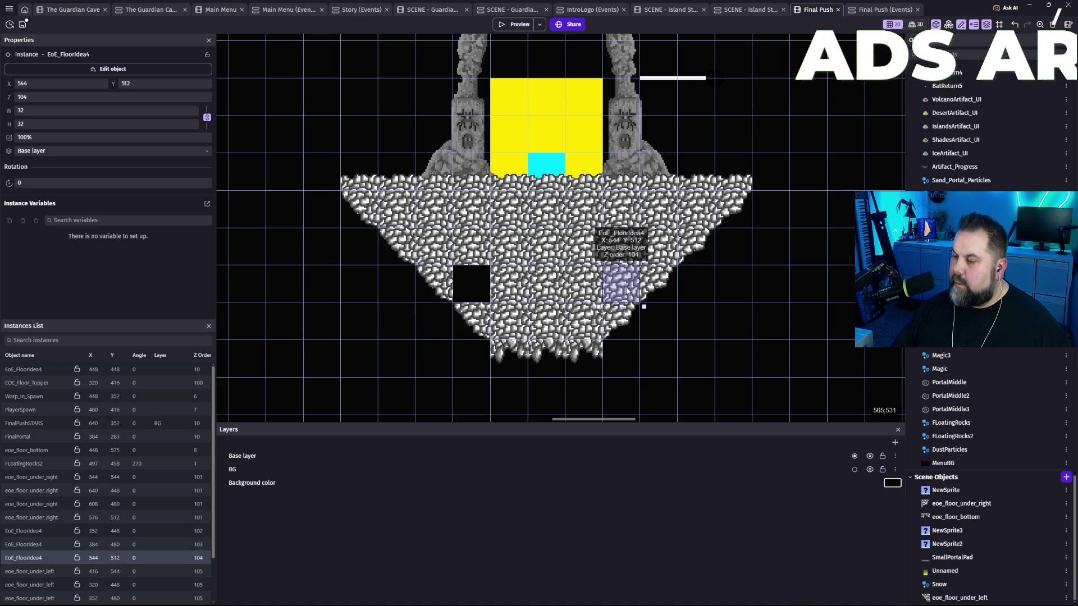
{"action": "left_click_drag", "start_coordinate": [627, 290], "coordinate": [516, 285]}
{"action": "left_click", "coordinate": [750, 288]}
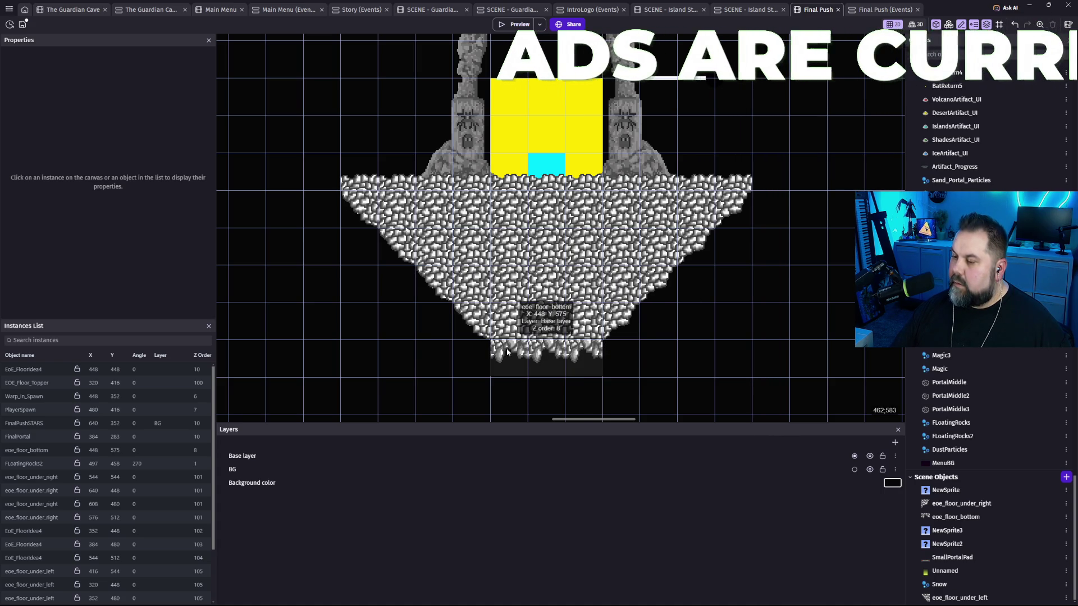
{"action": "scroll", "coordinate": [669, 321], "scroll_direction": "down", "scroll_amount": 3}
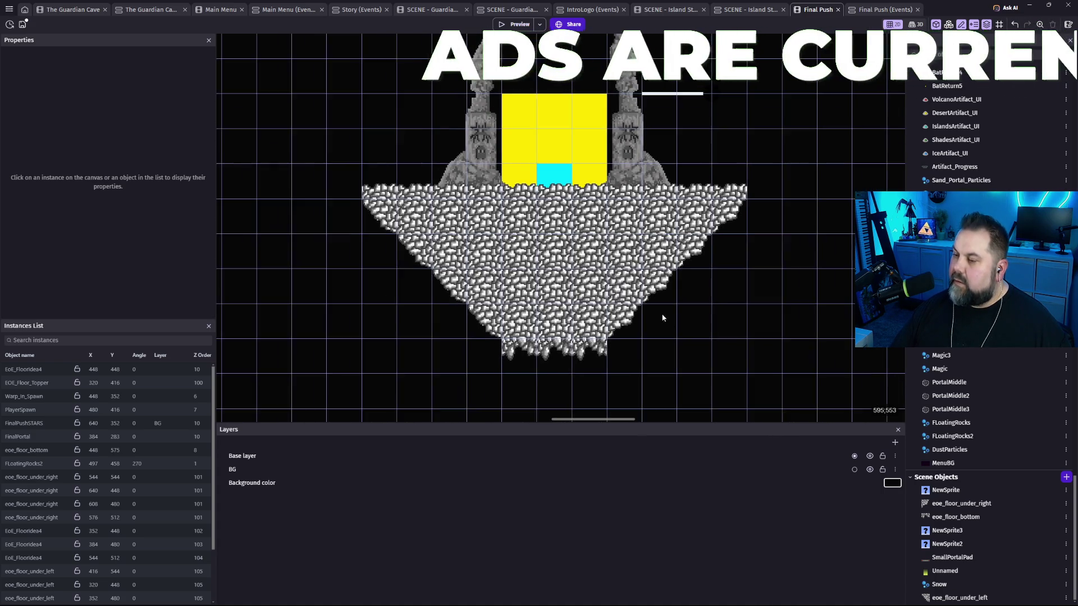
{"action": "mouse_move", "coordinate": [722, 272]}
{"action": "left_mouse_down"}
{"action": "mouse_move", "coordinate": [676, 275]}
{"action": "mouse_move", "coordinate": [687, 268]}
{"action": "left_mouse_up"}
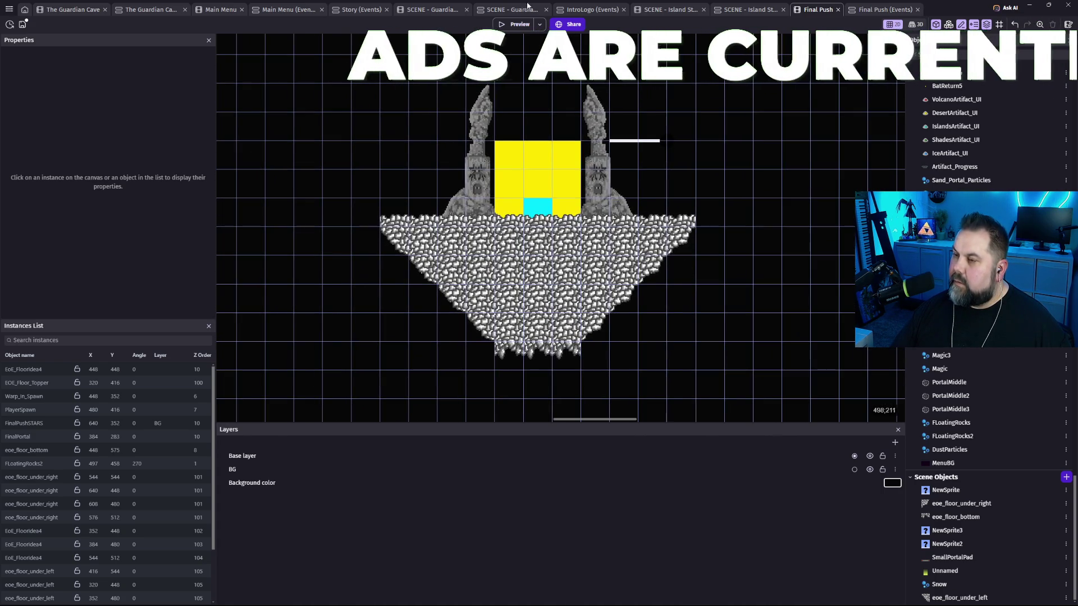
{"action": "left_click", "coordinate": [510, 26]}
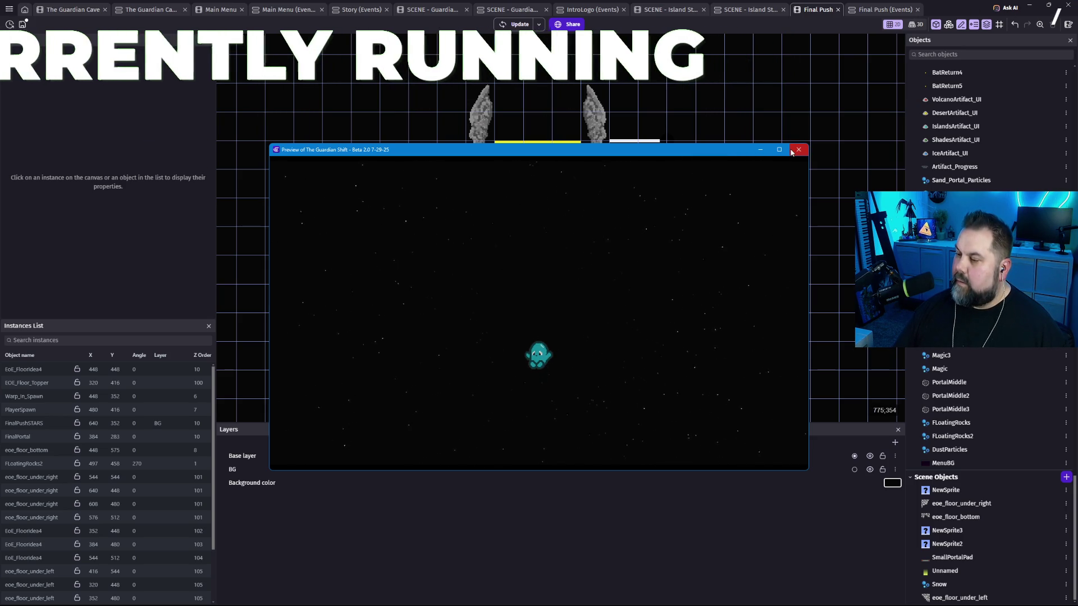
{"action": "left_click", "coordinate": [798, 150]}
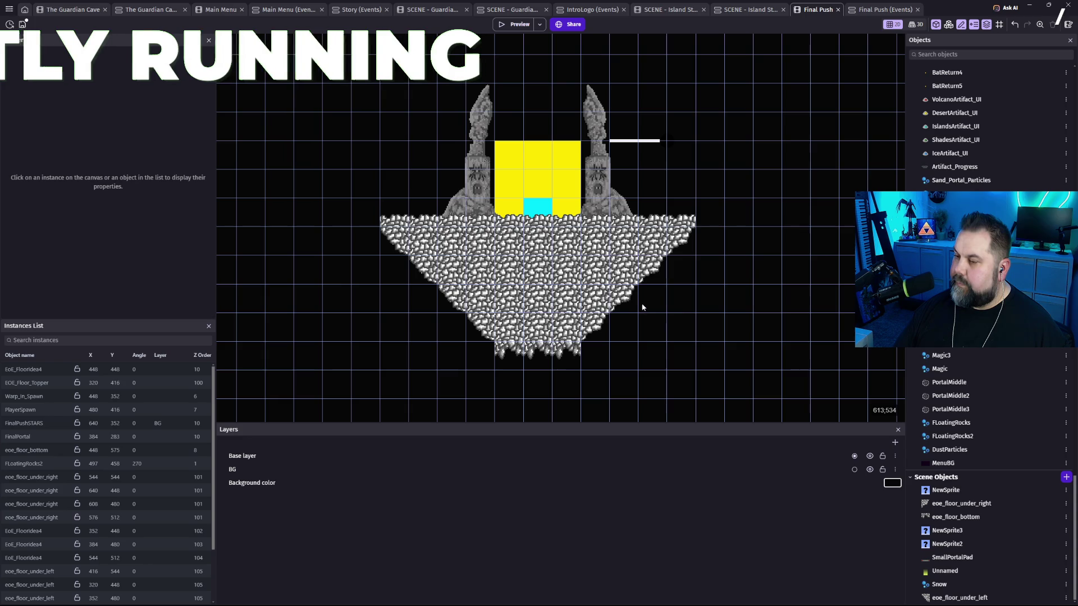
{"action": "scroll", "coordinate": [644, 307], "scroll_direction": "up", "scroll_amount": 1}
Move an under-right roof corner tile up to 320,128.
{"action": "scroll", "coordinate": [644, 309], "scroll_direction": "down", "scroll_amount": 2}
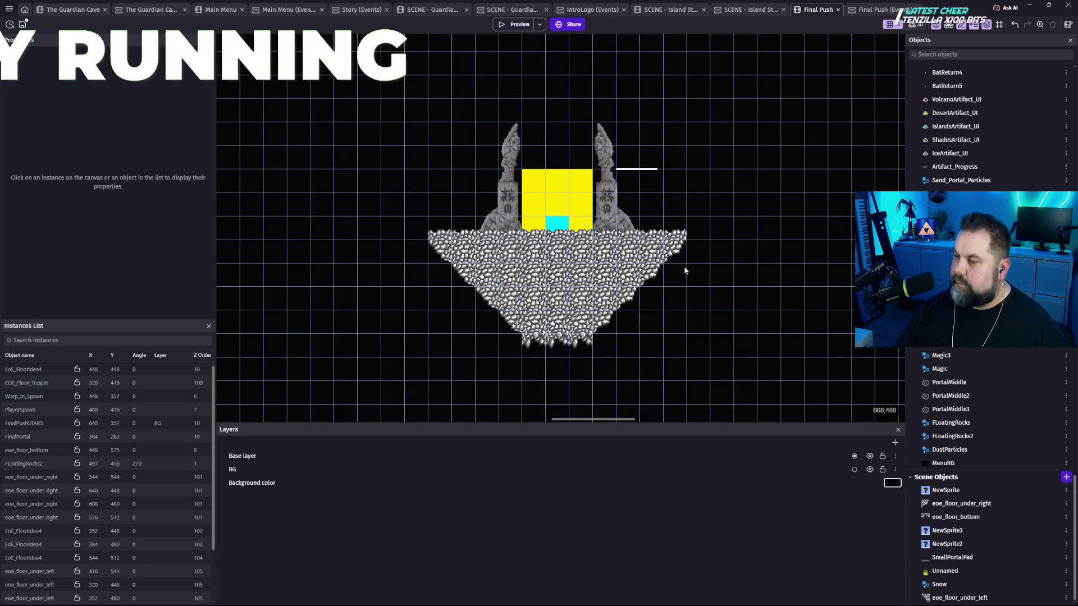
{"action": "mouse_move", "coordinate": [702, 238]}
{"action": "left_mouse_down"}
{"action": "mouse_move", "coordinate": [705, 272]}
{"action": "mouse_move", "coordinate": [685, 296]}
{"action": "mouse_move", "coordinate": [682, 265]}
{"action": "mouse_move", "coordinate": [678, 275]}
{"action": "mouse_move", "coordinate": [734, 268]}
{"action": "mouse_move", "coordinate": [727, 279]}
{"action": "left_mouse_up"}
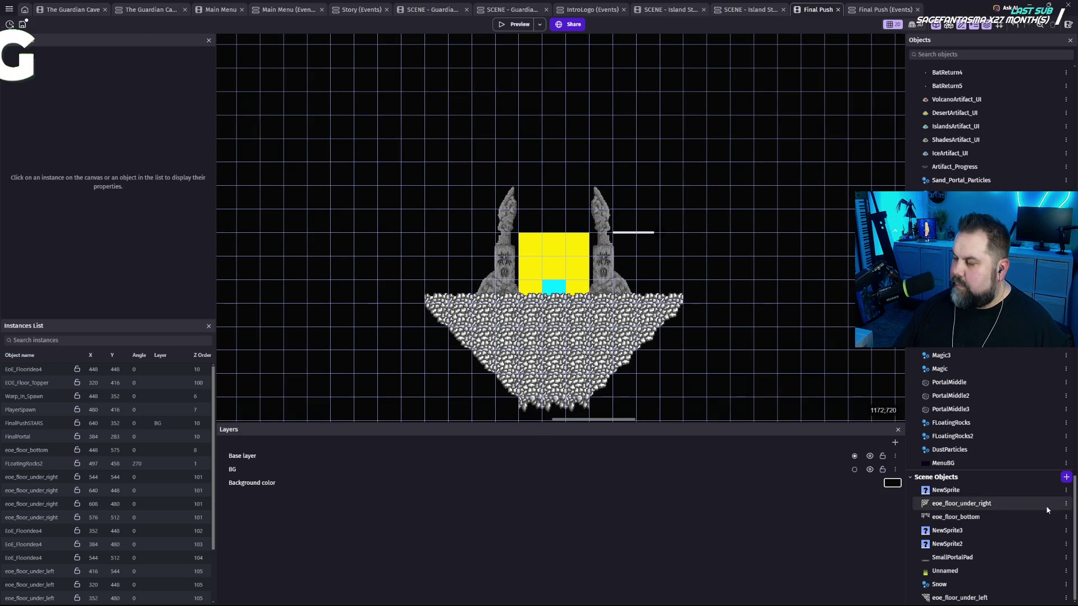
{"action": "left_click", "coordinate": [648, 339]}
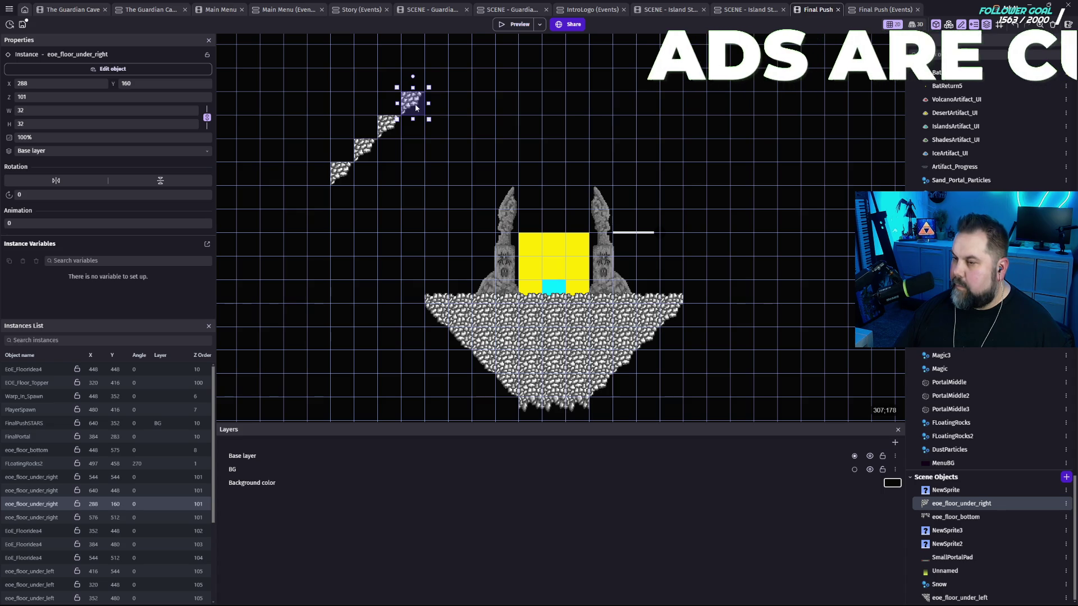
{"action": "left_click_drag", "start_coordinate": [436, 91], "coordinate": [436, 89]}
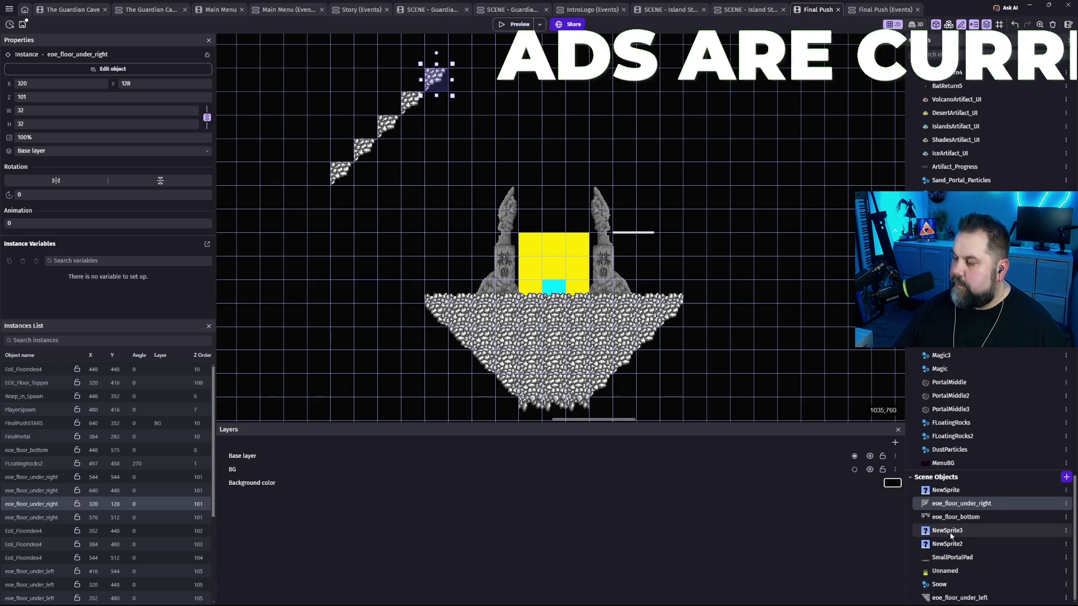
Place an eoe_floor_under_left tile at 704,192 on the roof's right slope.
{"action": "left_click", "coordinate": [927, 598]}
{"action": "mouse_move", "coordinate": [927, 599]}
{"action": "left_mouse_down"}
{"action": "mouse_move", "coordinate": [653, 233]}
{"action": "mouse_move", "coordinate": [640, 84]}
{"action": "mouse_move", "coordinate": [526, 77]}
{"action": "mouse_move", "coordinate": [678, 82]}
{"action": "left_mouse_up"}
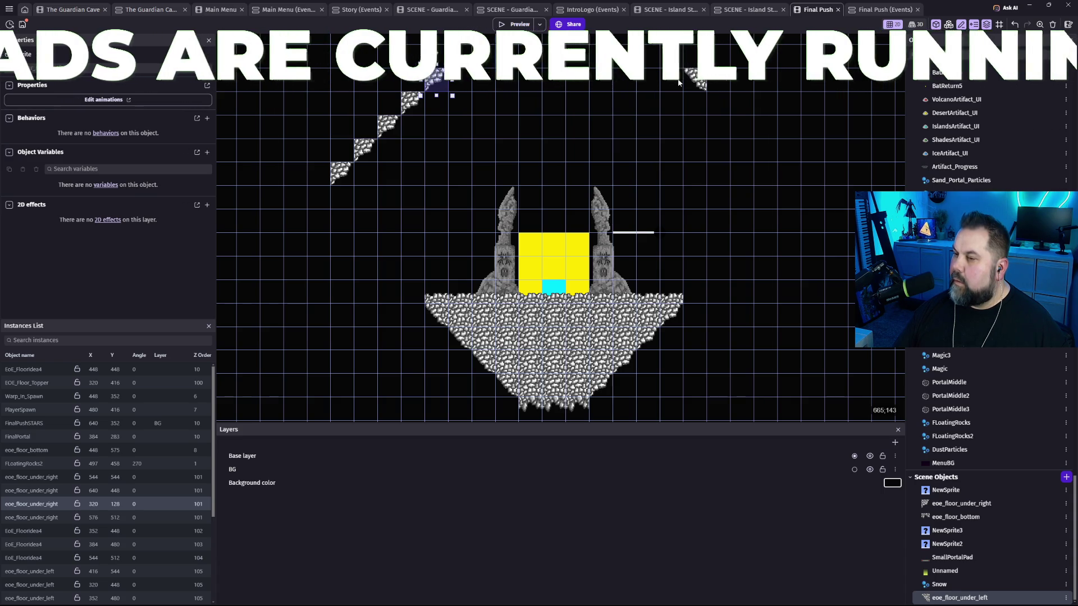
{"action": "left_click", "coordinate": [677, 85]}
{"action": "left_click_drag", "start_coordinate": [676, 85], "coordinate": [782, 194]}
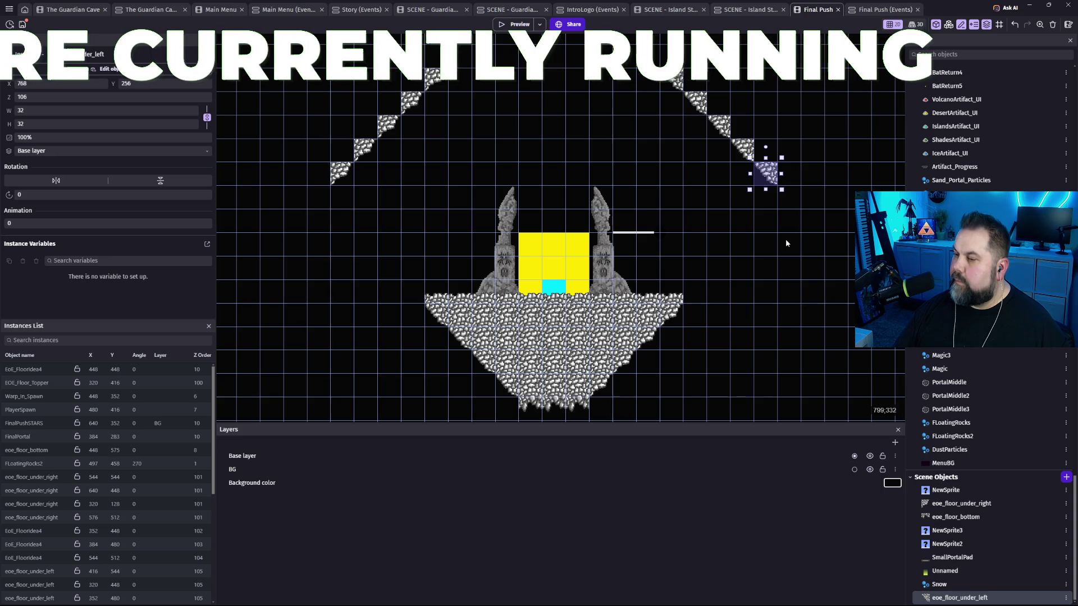
{"action": "left_click", "coordinate": [794, 278]}
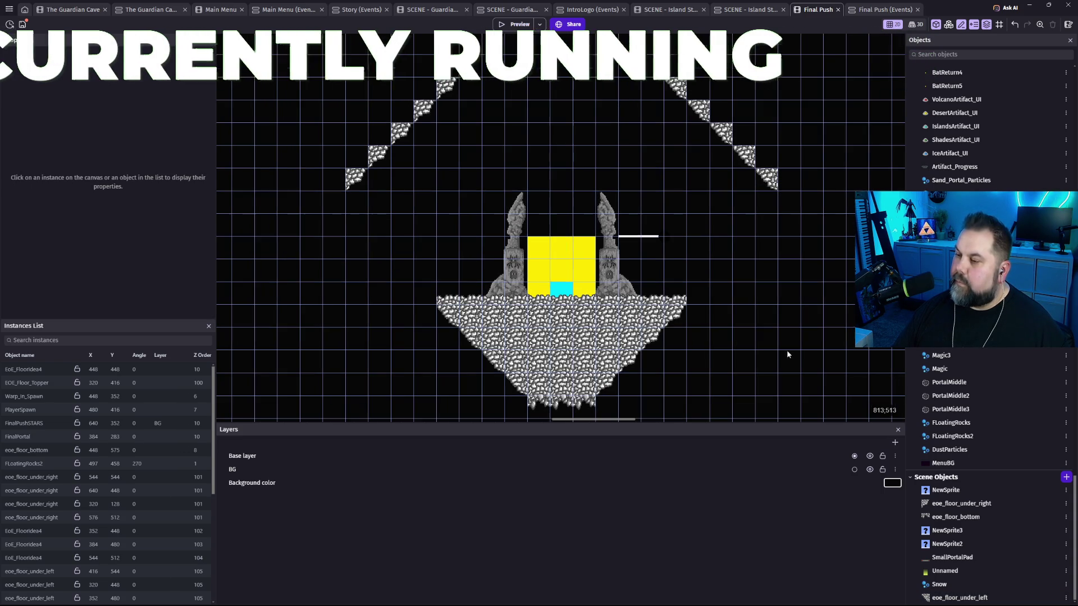
{"action": "mouse_move", "coordinate": [787, 355]}
{"action": "left_mouse_down"}
{"action": "mouse_move", "coordinate": [751, 229]}
{"action": "mouse_move", "coordinate": [738, 289]}
{"action": "left_mouse_up"}
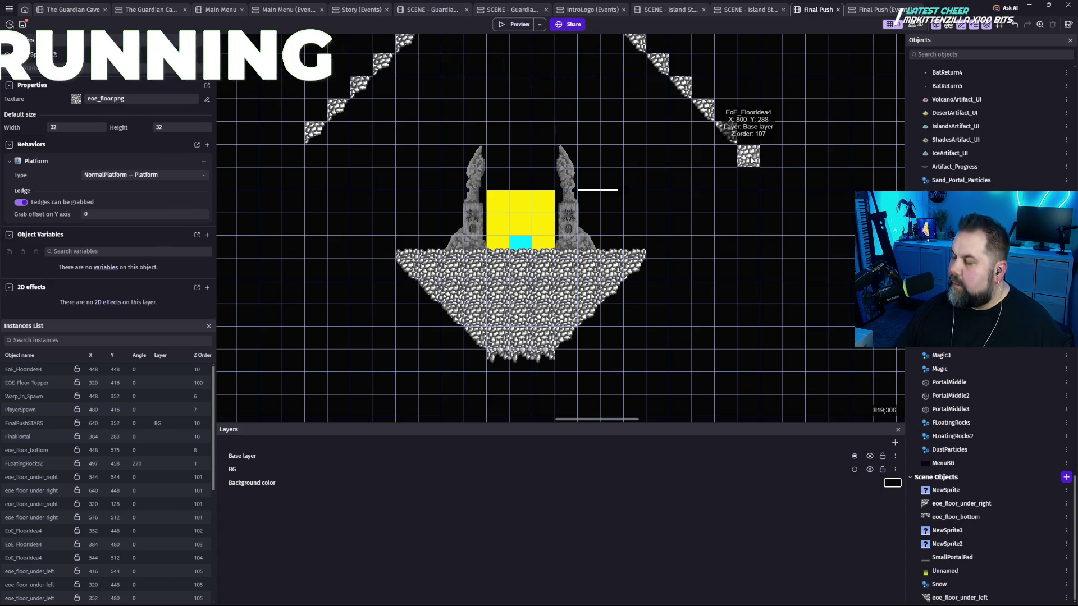
Delete the floor tile below the right roof slope.
{"action": "left_click", "coordinate": [751, 161]}
{"action": "left_click_drag", "start_coordinate": [750, 172], "coordinate": [758, 356]}
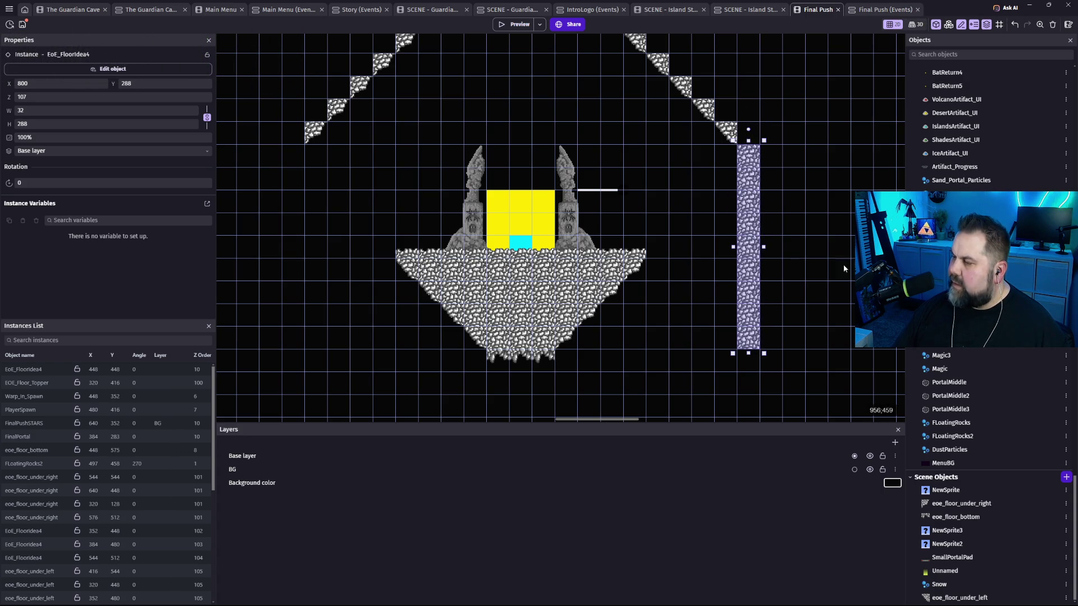
{"action": "key", "text": "Delete"}
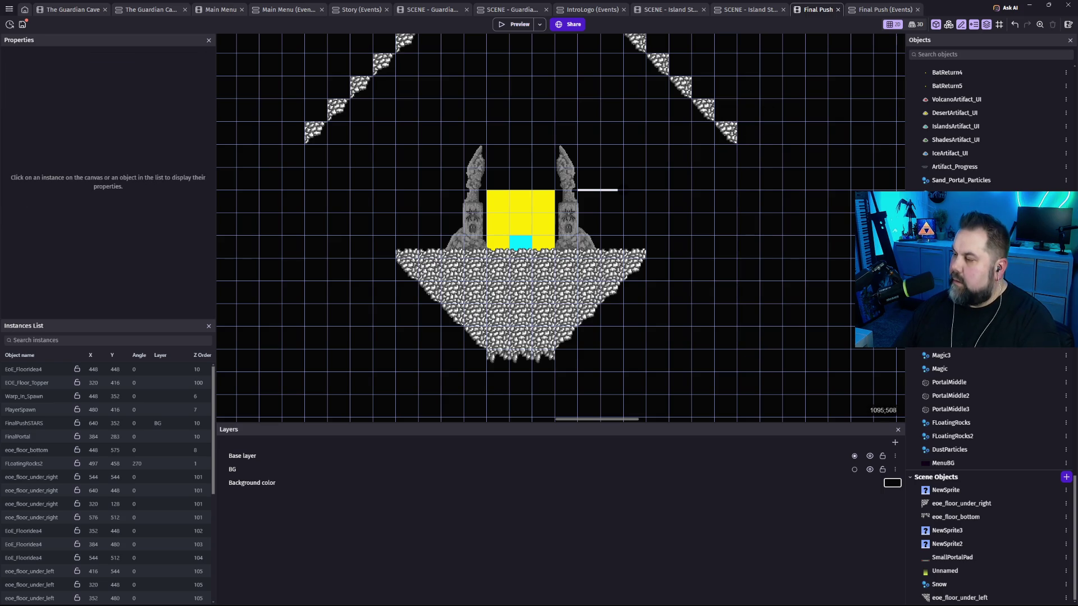
Place an EoE_Floor_Left tile at 800, 288 and stretch it into a 224-tall right pillar.
{"action": "left_click_drag", "start_coordinate": [955, 270], "coordinate": [749, 159]}
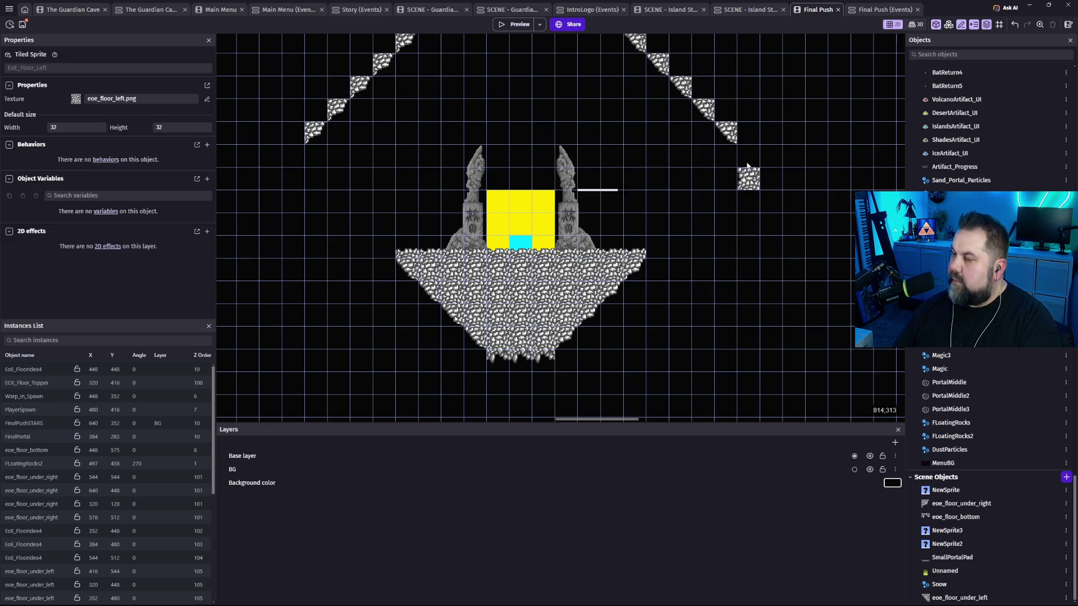
{"action": "left_click", "coordinate": [749, 161]}
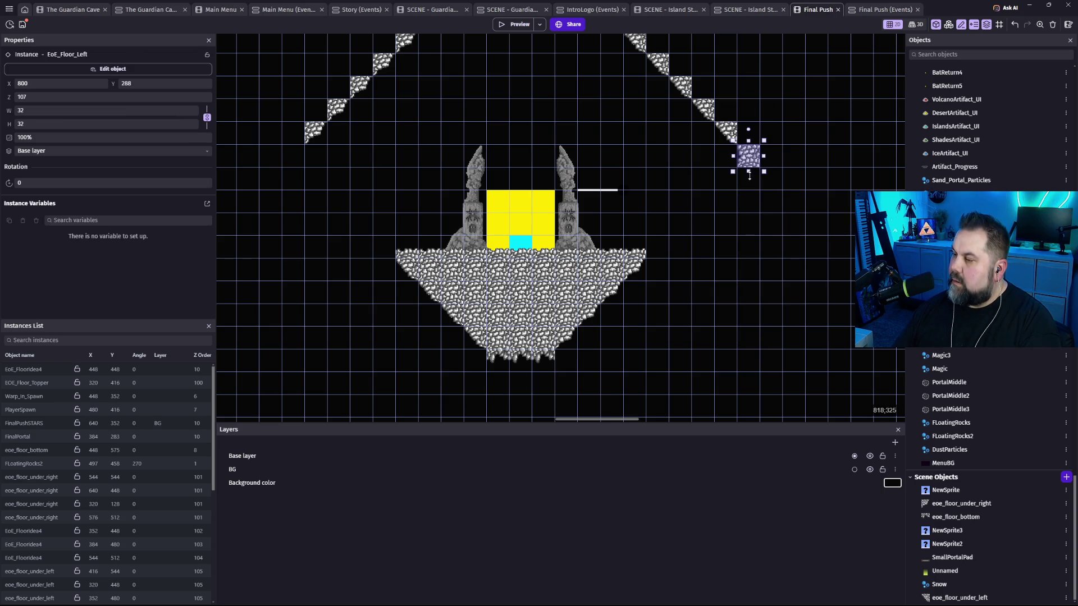
{"action": "left_click_drag", "start_coordinate": [749, 172], "coordinate": [751, 278]}
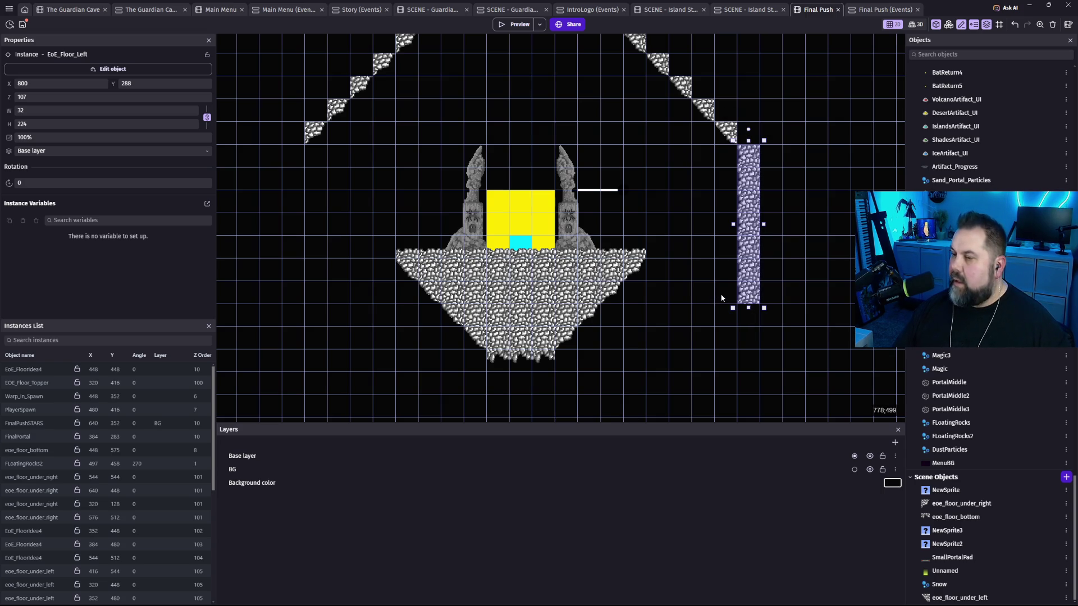
{"action": "scroll", "coordinate": [686, 289], "scroll_direction": "left", "scroll_amount": 3}
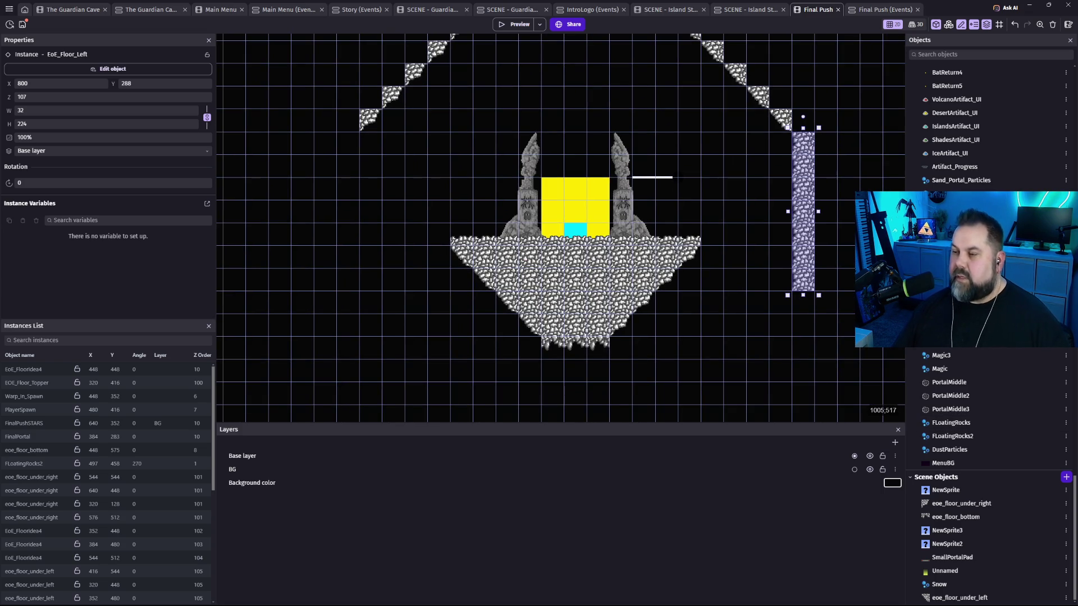
{"action": "left_click_drag", "start_coordinate": [782, 238], "coordinate": [772, 280]}
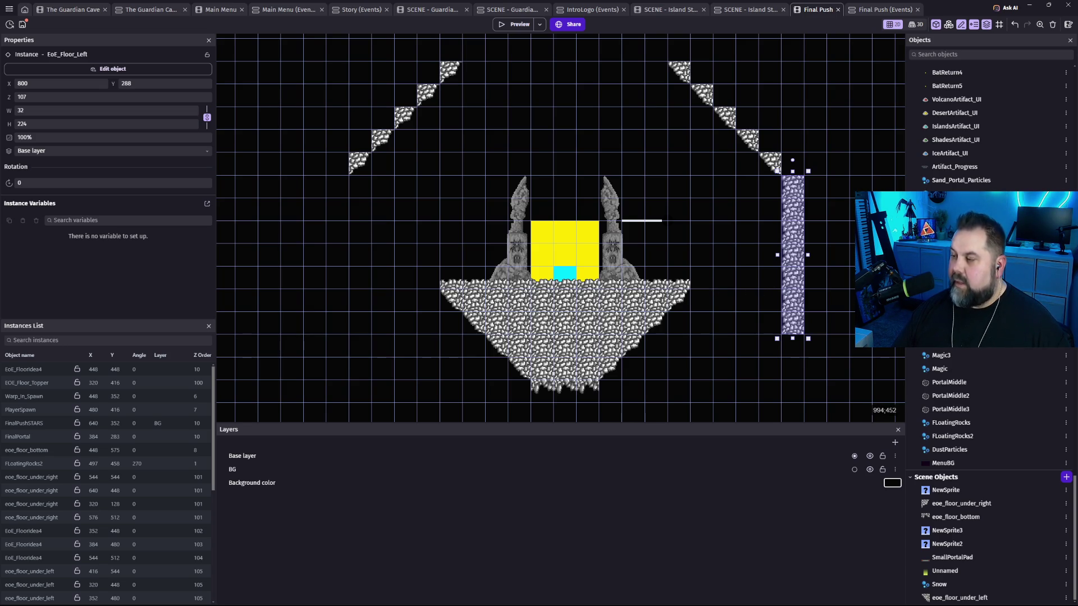
{"action": "left_click", "coordinate": [954, 288]}
Place an EoE_Floor_Right tile under the left roof end and stretch it to match the right pillar.
{"action": "mouse_move", "coordinate": [955, 288]}
{"action": "left_mouse_down"}
{"action": "mouse_move", "coordinate": [384, 222]}
{"action": "mouse_move", "coordinate": [341, 205]}
{"action": "left_mouse_up"}
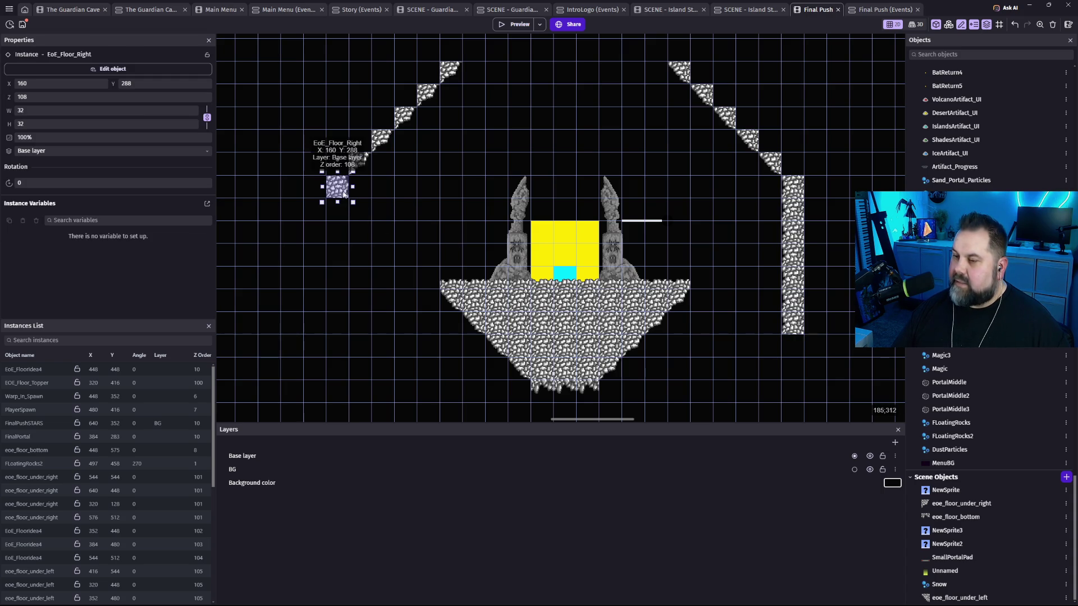
{"action": "left_click_drag", "start_coordinate": [322, 203], "coordinate": [323, 347]}
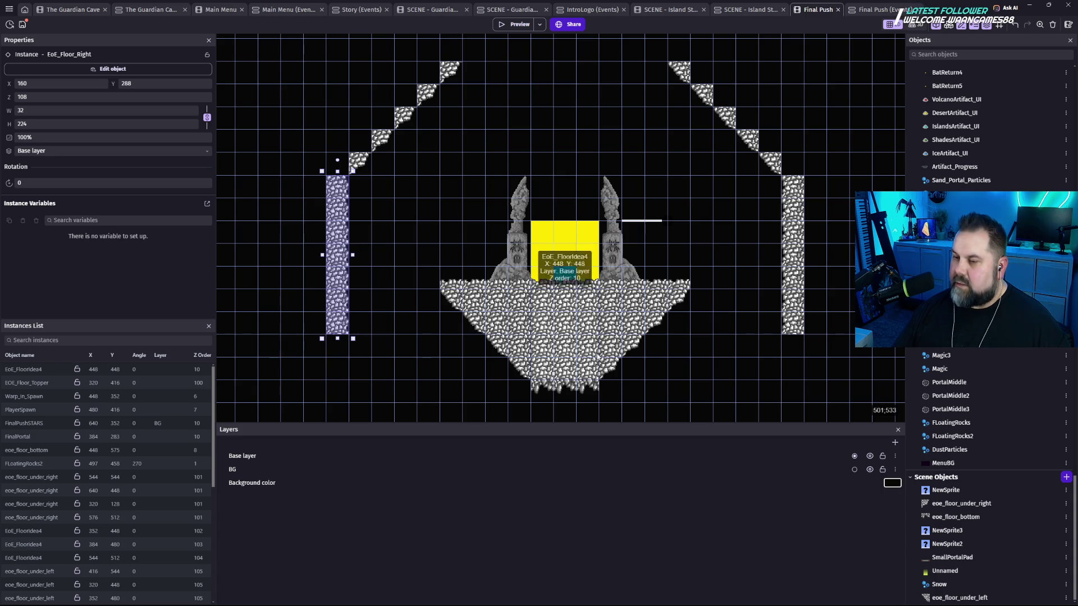
{"action": "left_click", "coordinate": [856, 325]}
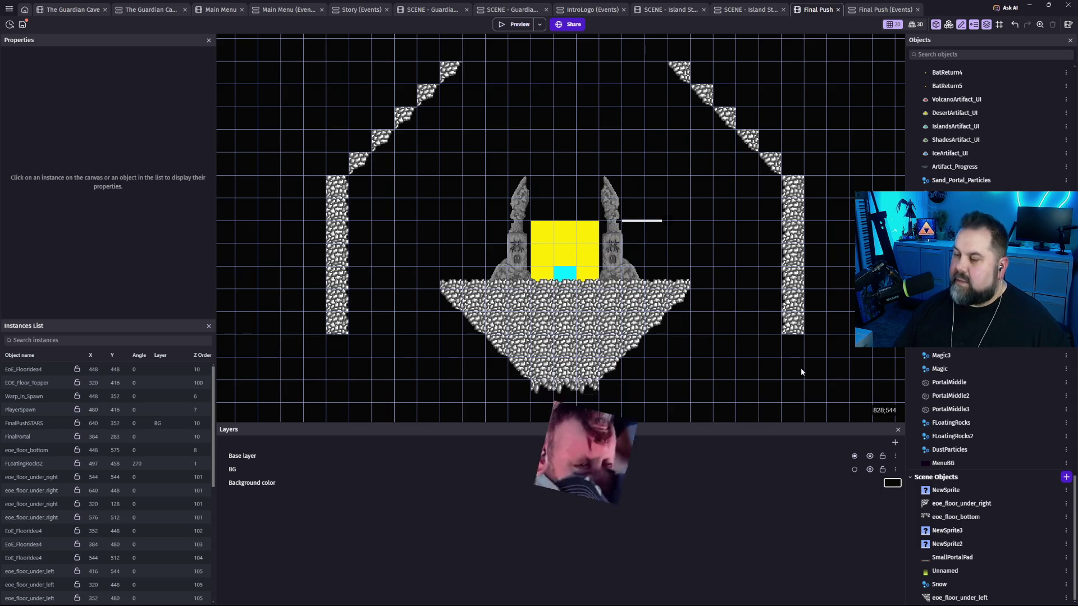
{"action": "mouse_move", "coordinate": [709, 357]}
{"action": "left_mouse_down"}
{"action": "mouse_move", "coordinate": [717, 298]}
{"action": "mouse_move", "coordinate": [731, 373]}
{"action": "mouse_move", "coordinate": [717, 241]}
{"action": "mouse_move", "coordinate": [696, 311]}
{"action": "left_mouse_up"}
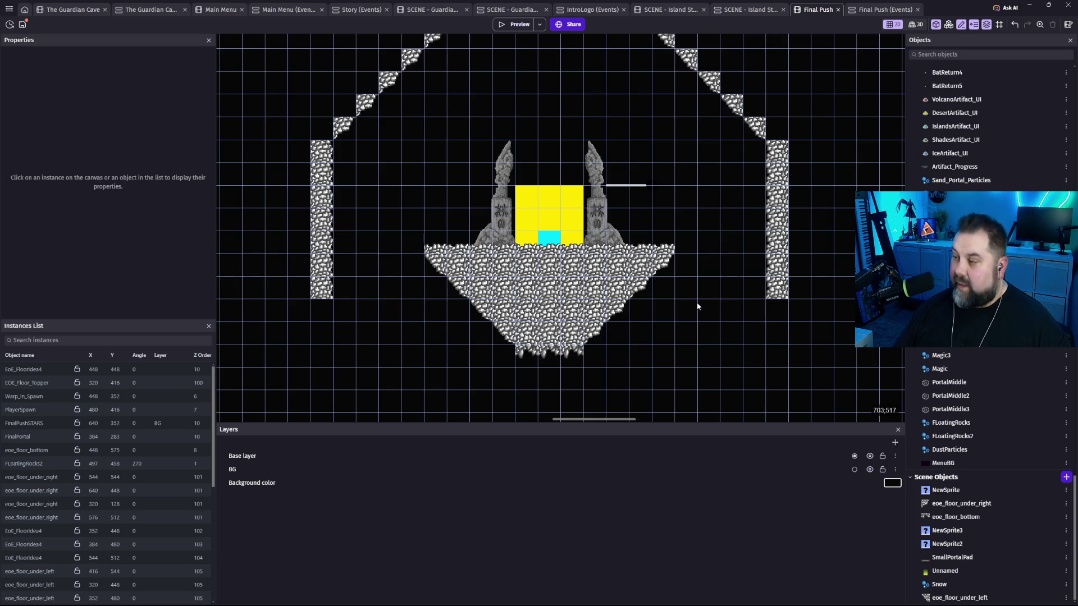
{"action": "scroll", "coordinate": [734, 305], "scroll_direction": "down", "scroll_amount": 3}
{"action": "scroll", "coordinate": [734, 306], "scroll_direction": "left", "scroll_amount": 3}
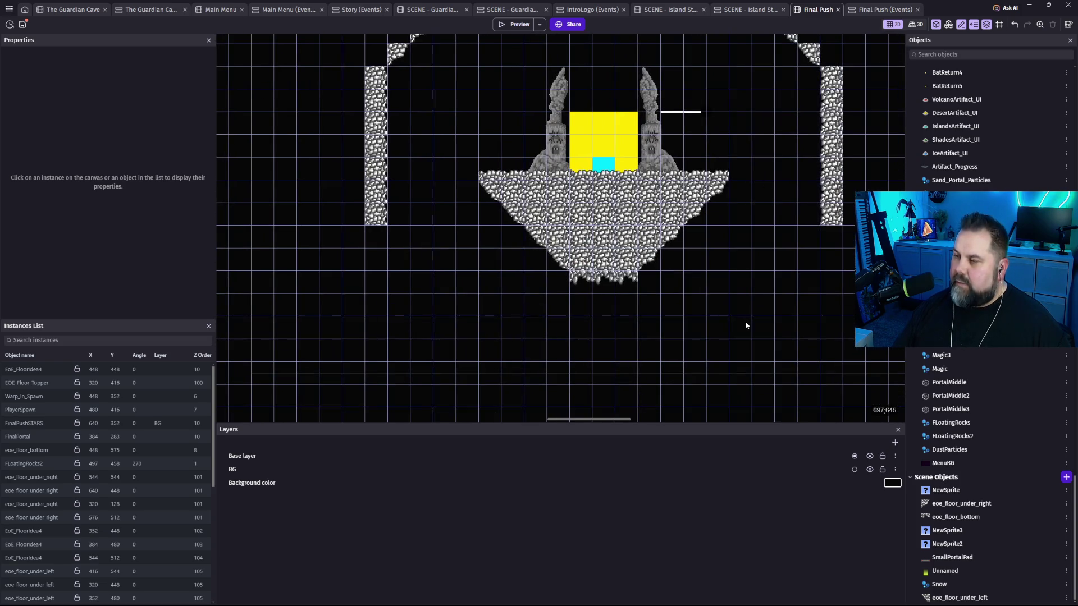
Add an eoe_floor_under_right tile at 608, 128 and an eoe_floor_under_left tile beside it.
{"action": "scroll", "coordinate": [740, 303], "scroll_direction": "down", "scroll_amount": 4}
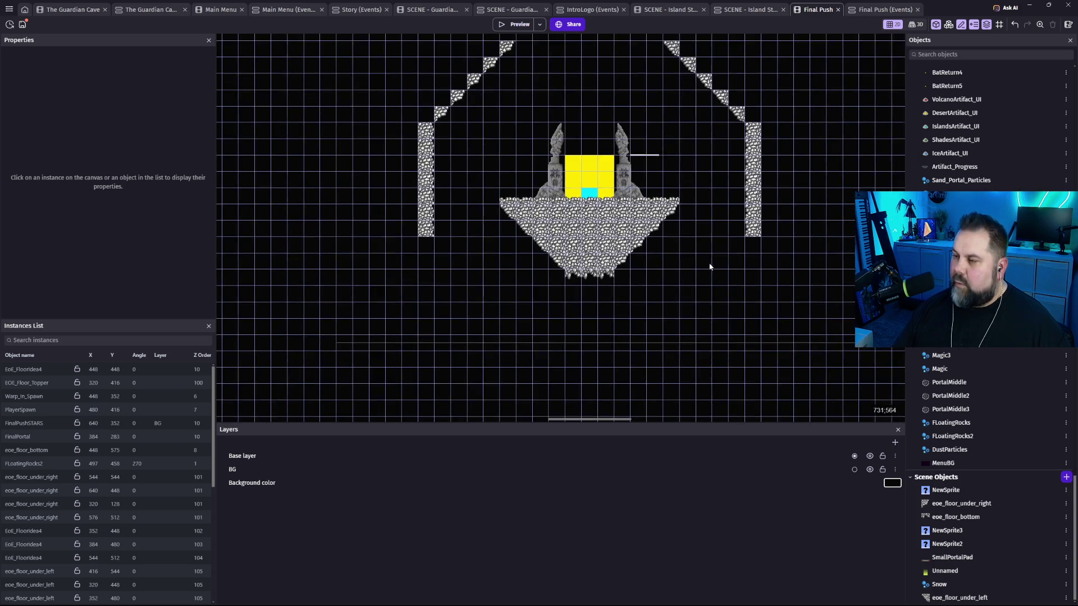
{"action": "mouse_move", "coordinate": [707, 272]}
{"action": "left_mouse_down"}
{"action": "mouse_move", "coordinate": [570, 322]}
{"action": "mouse_move", "coordinate": [696, 337]}
{"action": "mouse_move", "coordinate": [690, 344]}
{"action": "mouse_move", "coordinate": [698, 320]}
{"action": "mouse_move", "coordinate": [666, 349]}
{"action": "left_mouse_up"}
{"action": "scroll", "coordinate": [561, 196], "scroll_direction": "up", "scroll_amount": 5}
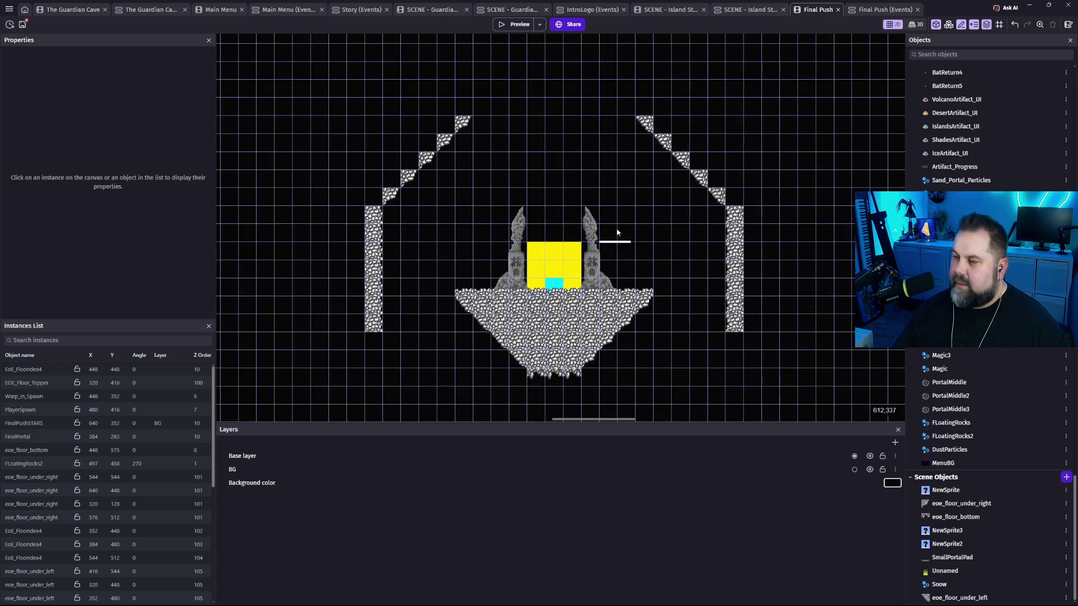
{"action": "left_click_drag", "start_coordinate": [530, 156], "coordinate": [590, 216]}
{"action": "scroll", "coordinate": [595, 216], "scroll_direction": "up", "scroll_amount": 5}
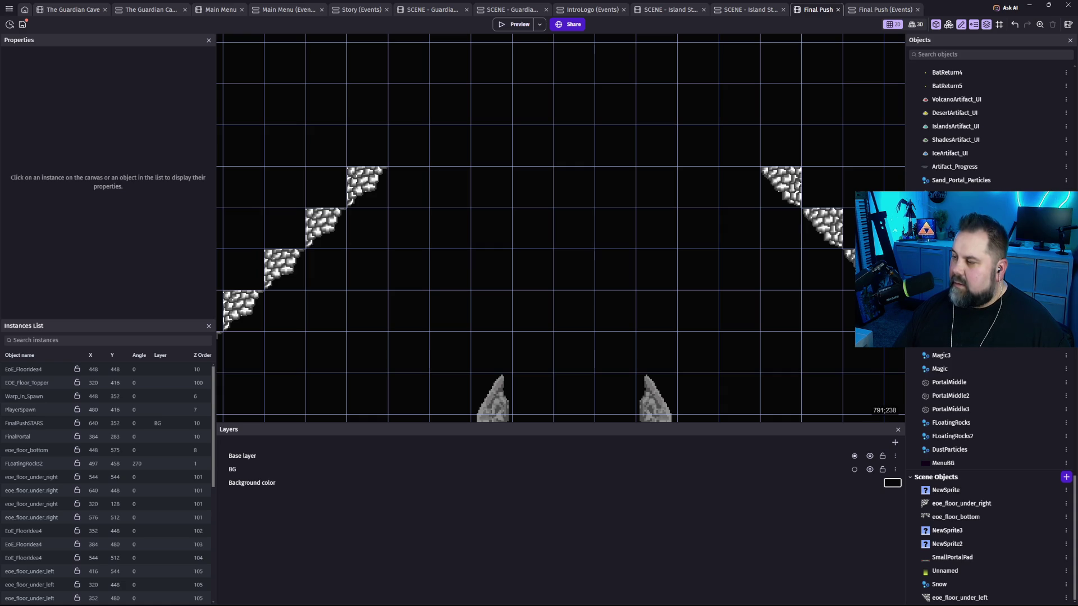
{"action": "mouse_move", "coordinate": [934, 512]}
{"action": "left_mouse_down"}
{"action": "mouse_move", "coordinate": [743, 183]}
{"action": "mouse_move", "coordinate": [724, 179]}
{"action": "left_mouse_up"}
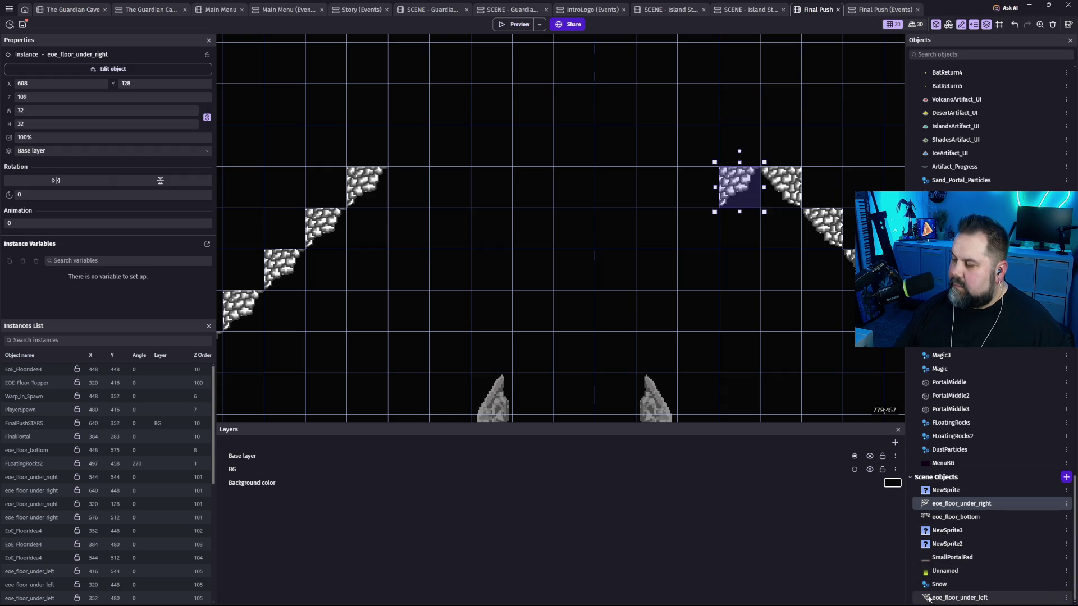
{"action": "left_click_drag", "start_coordinate": [960, 598], "coordinate": [689, 174]}
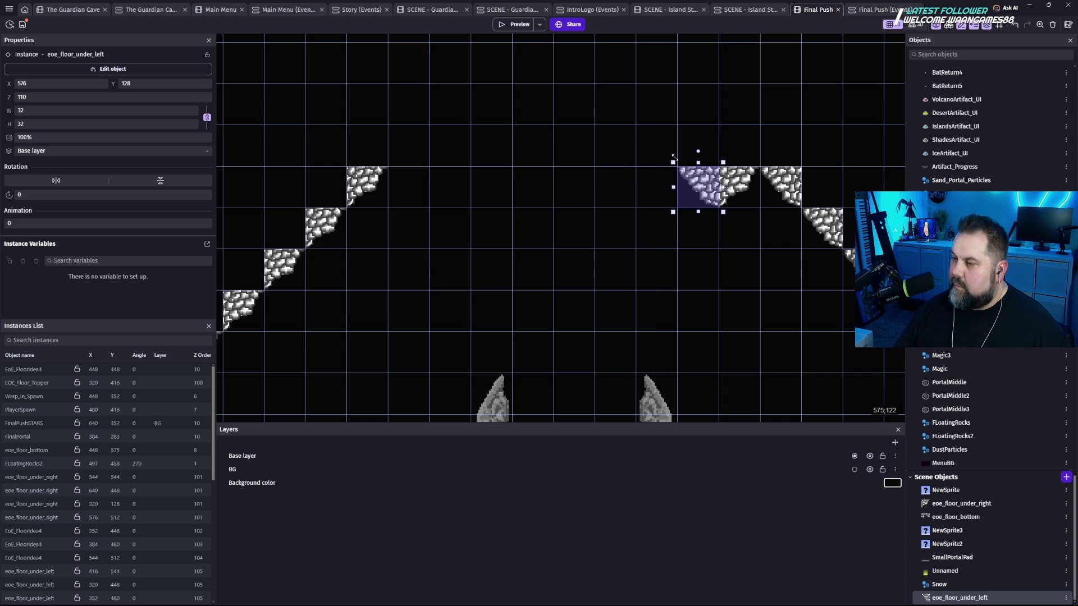
Add another eoe_floor_under_right tile at 512, 96 and shift the left-slope tiles toward the peak.
{"action": "left_click_drag", "start_coordinate": [678, 163], "coordinate": [637, 121]}
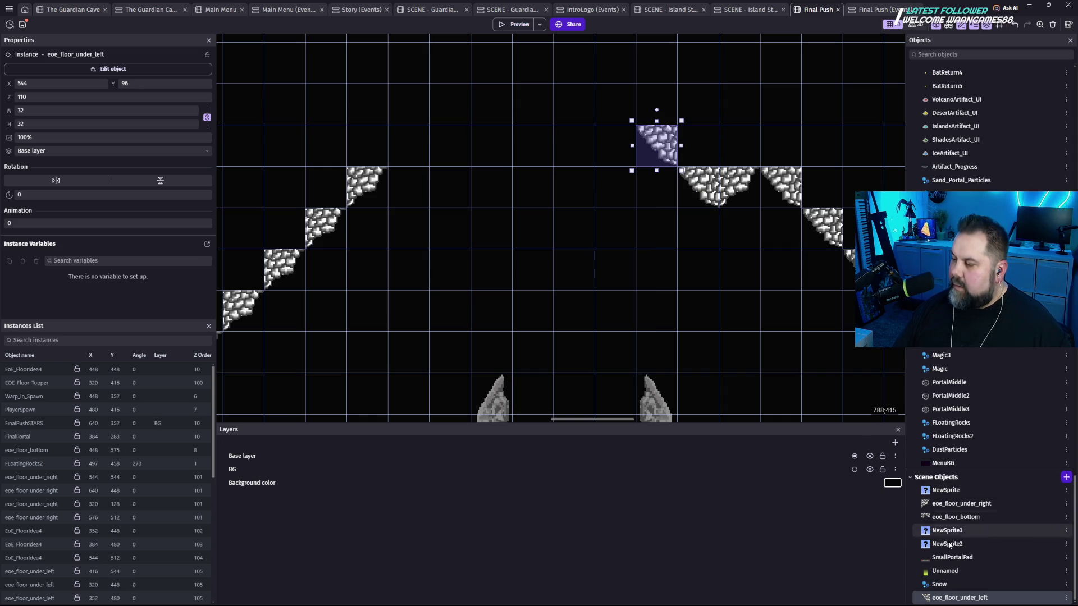
{"action": "left_click", "coordinate": [926, 508]}
{"action": "mouse_move", "coordinate": [927, 510]}
{"action": "left_mouse_down"}
{"action": "mouse_move", "coordinate": [863, 393]}
{"action": "mouse_move", "coordinate": [611, 147]}
{"action": "mouse_move", "coordinate": [607, 159]}
{"action": "left_mouse_up"}
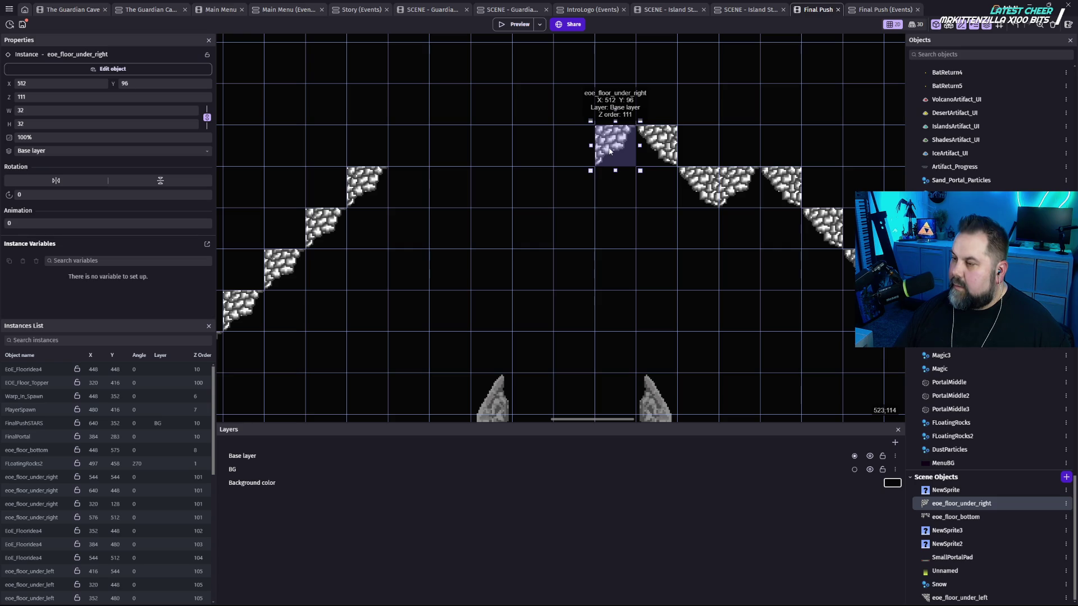
{"action": "mouse_move", "coordinate": [658, 142]}
{"action": "left_mouse_down"}
{"action": "mouse_move", "coordinate": [587, 140]}
{"action": "mouse_move", "coordinate": [532, 102]}
{"action": "left_mouse_up"}
{"action": "scroll", "coordinate": [610, 197], "scroll_direction": "down", "scroll_amount": 3}
{"action": "scroll", "coordinate": [602, 211], "scroll_direction": "down", "scroll_amount": 2}
{"action": "scroll", "coordinate": [540, 162], "scroll_direction": "up", "scroll_amount": 1}
{"action": "scroll", "coordinate": [540, 163], "scroll_direction": "up", "scroll_amount": 1}
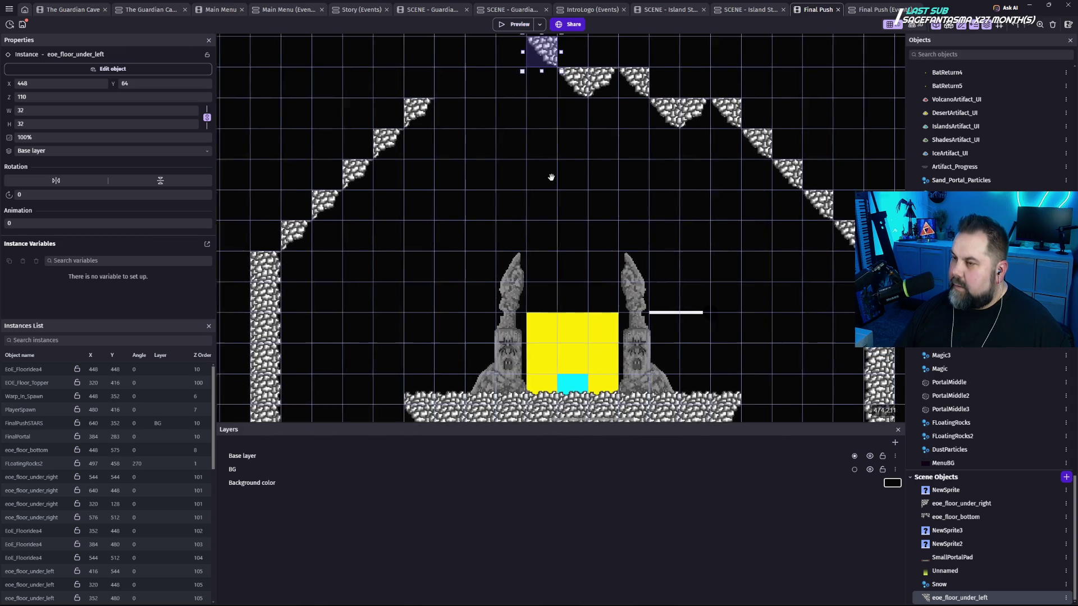
{"action": "mouse_move", "coordinate": [422, 128]}
{"action": "left_mouse_down"}
{"action": "mouse_move", "coordinate": [454, 120]}
{"action": "mouse_move", "coordinate": [516, 67]}
{"action": "mouse_move", "coordinate": [489, 105]}
{"action": "left_mouse_up"}
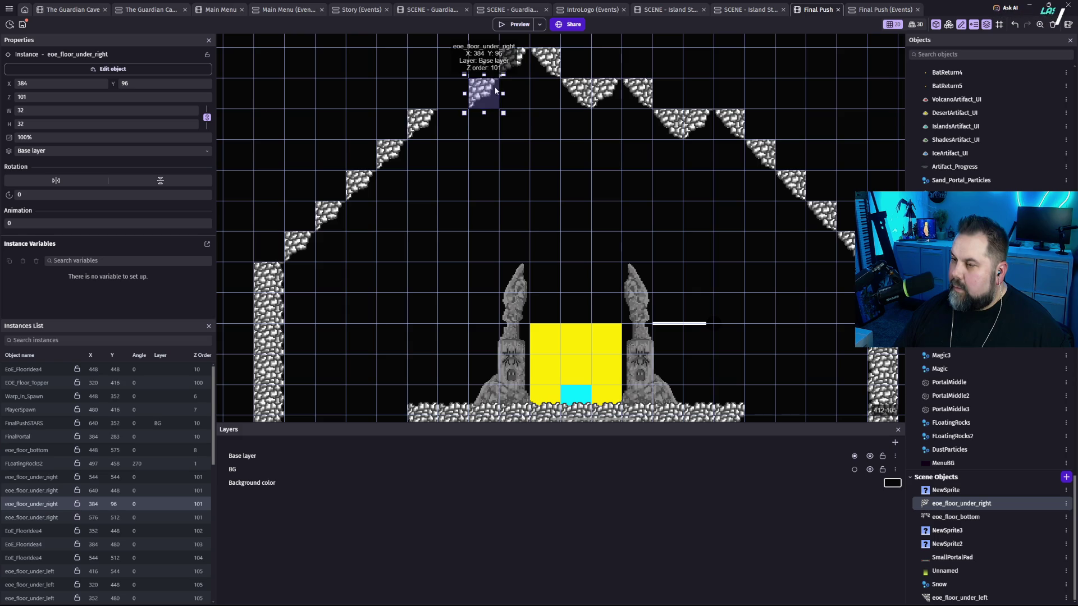
{"action": "left_click_drag", "start_coordinate": [496, 102], "coordinate": [465, 134]}
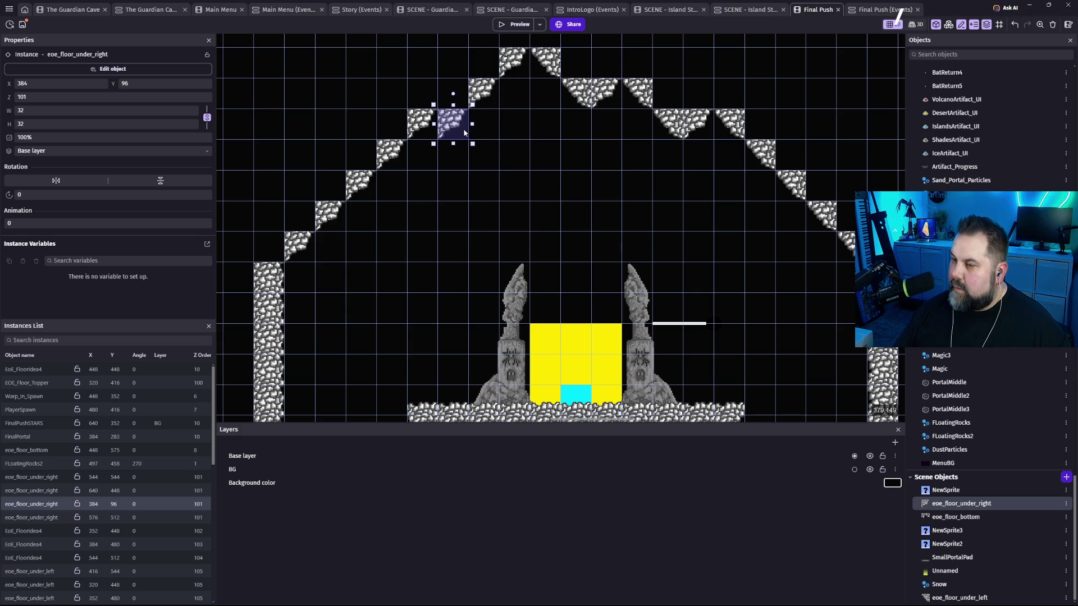
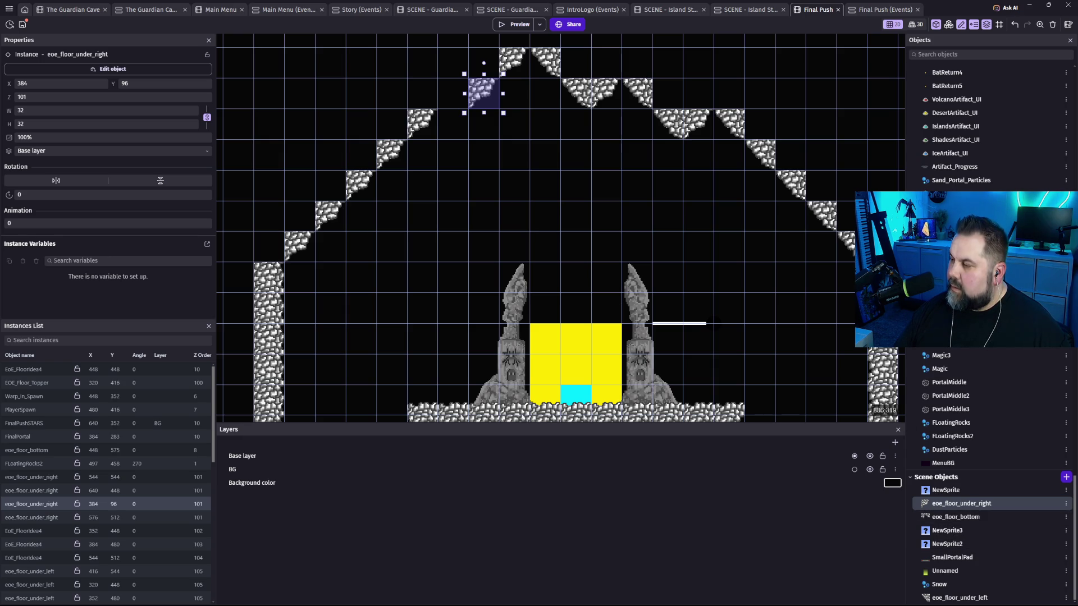
Place an EoE_FloorIdea4 rock tile on the upper-left roof step.
{"action": "left_click", "coordinate": [932, 236]}
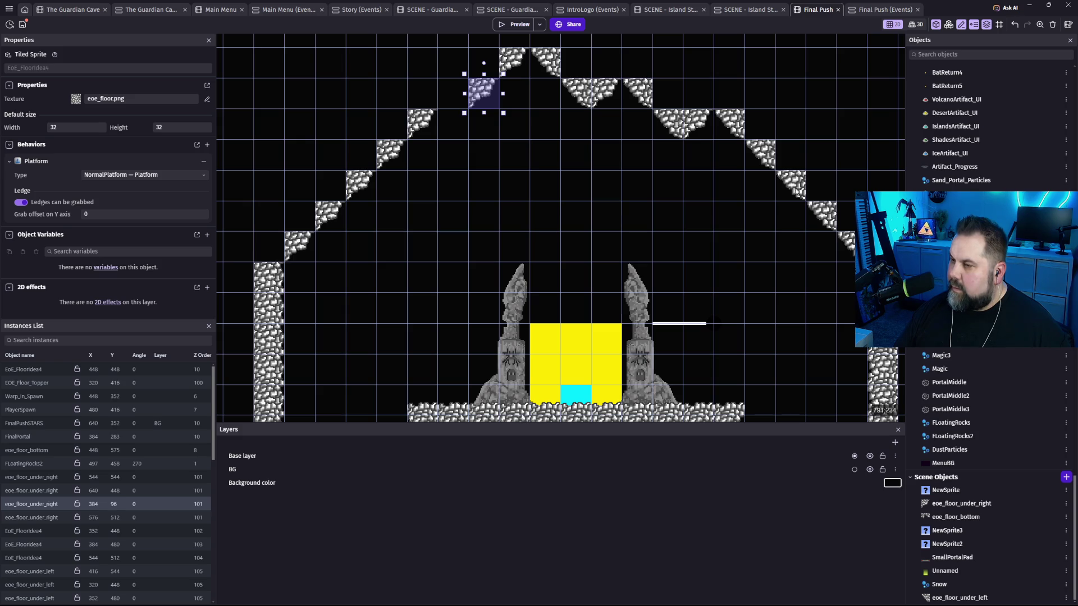
{"action": "left_click", "coordinate": [449, 93]}
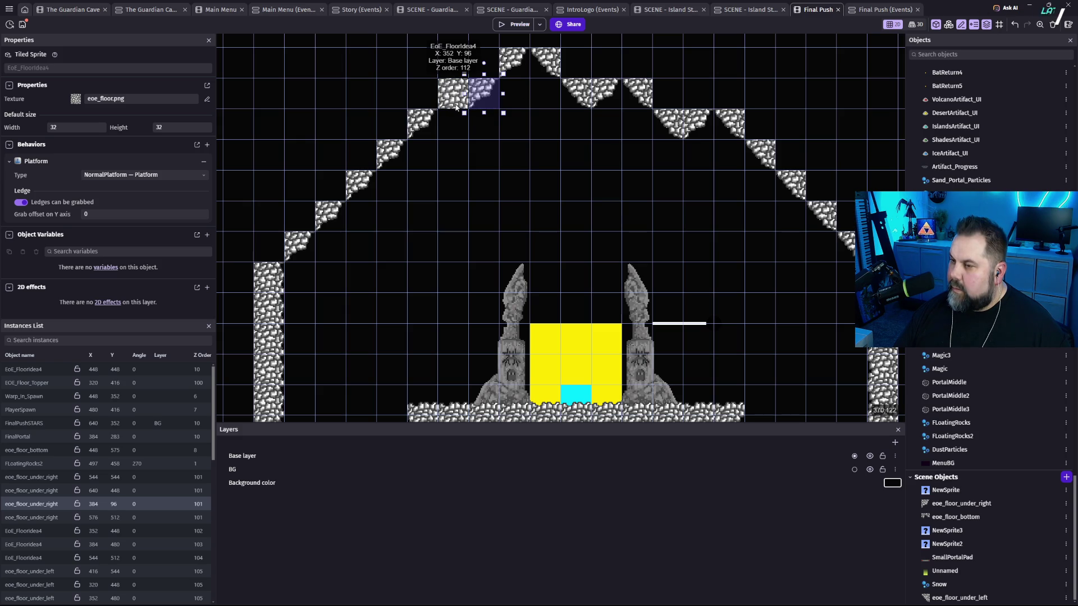
{"action": "left_click", "coordinate": [438, 102]}
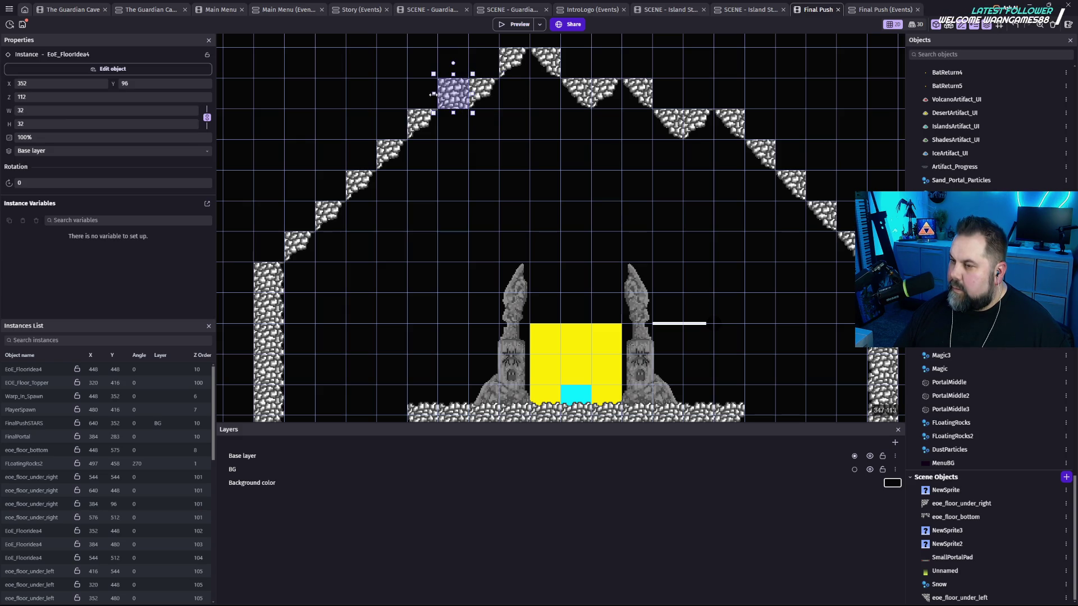
{"action": "left_click", "coordinate": [459, 149]}
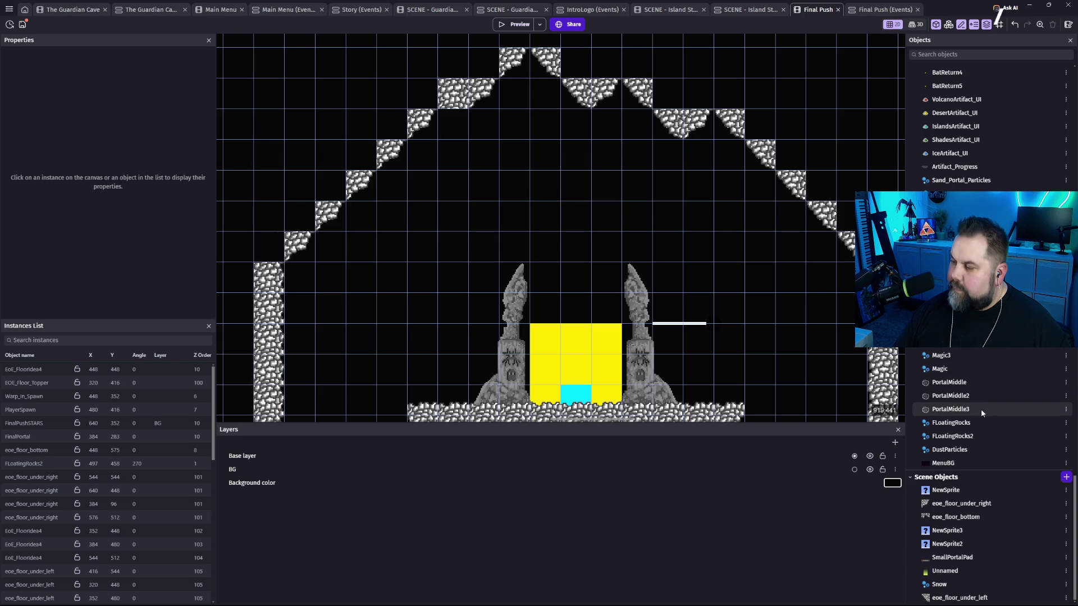
Add an eoe_floor_bottom hanging rock piece, widen it to 64 and set its Z order to 5.
{"action": "mouse_move", "coordinate": [955, 518]}
{"action": "left_mouse_down"}
{"action": "mouse_move", "coordinate": [466, 157]}
{"action": "mouse_move", "coordinate": [448, 120]}
{"action": "mouse_move", "coordinate": [461, 125]}
{"action": "mouse_move", "coordinate": [436, 123]}
{"action": "mouse_move", "coordinate": [451, 120]}
{"action": "left_mouse_up"}
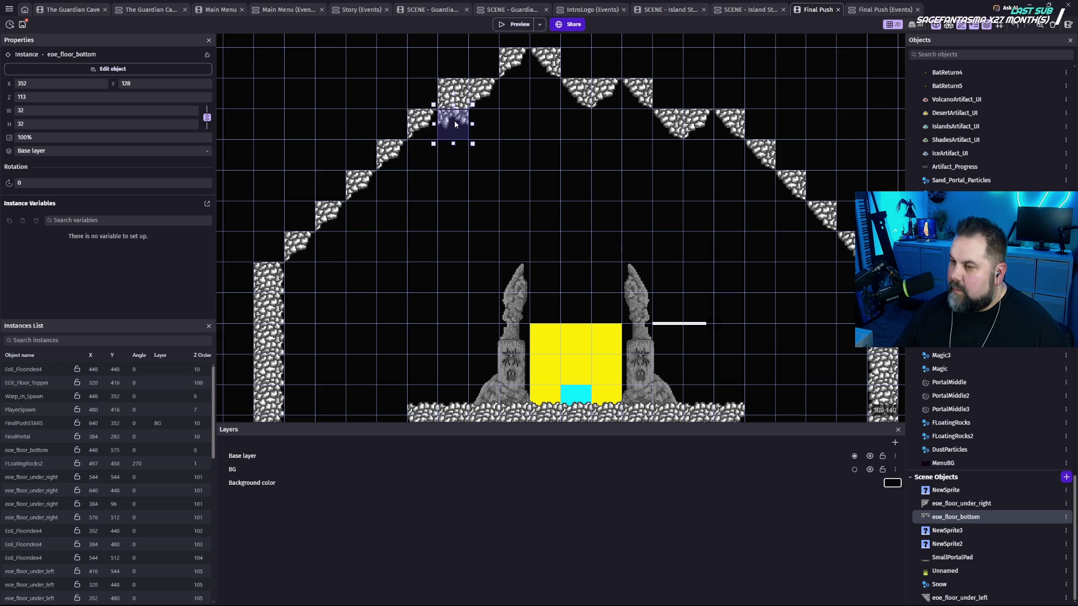
{"action": "left_click_drag", "start_coordinate": [448, 124], "coordinate": [416, 128]}
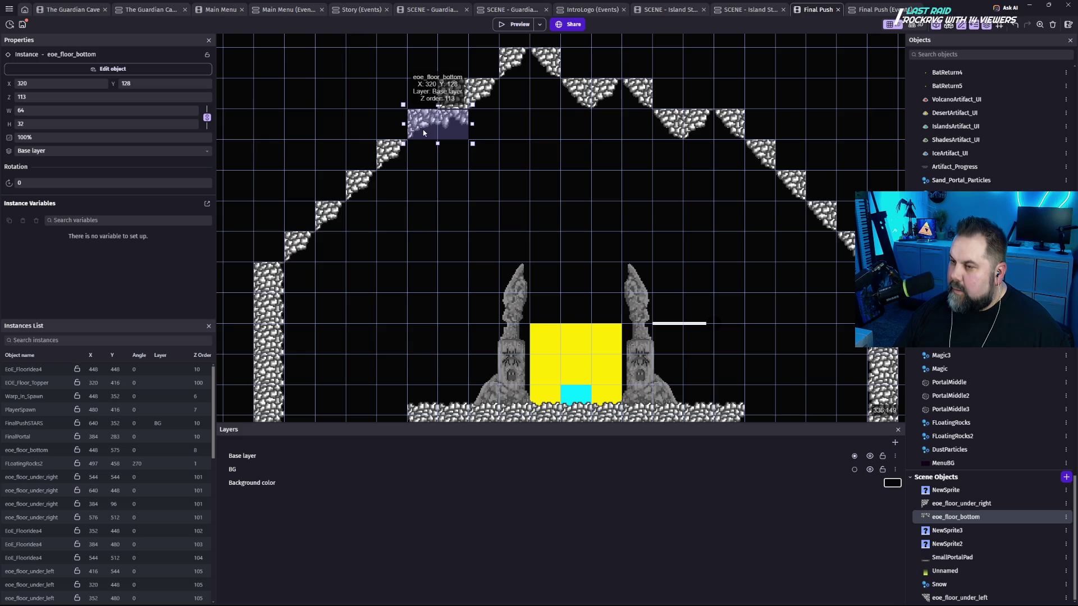
{"action": "left_click", "coordinate": [43, 96]}
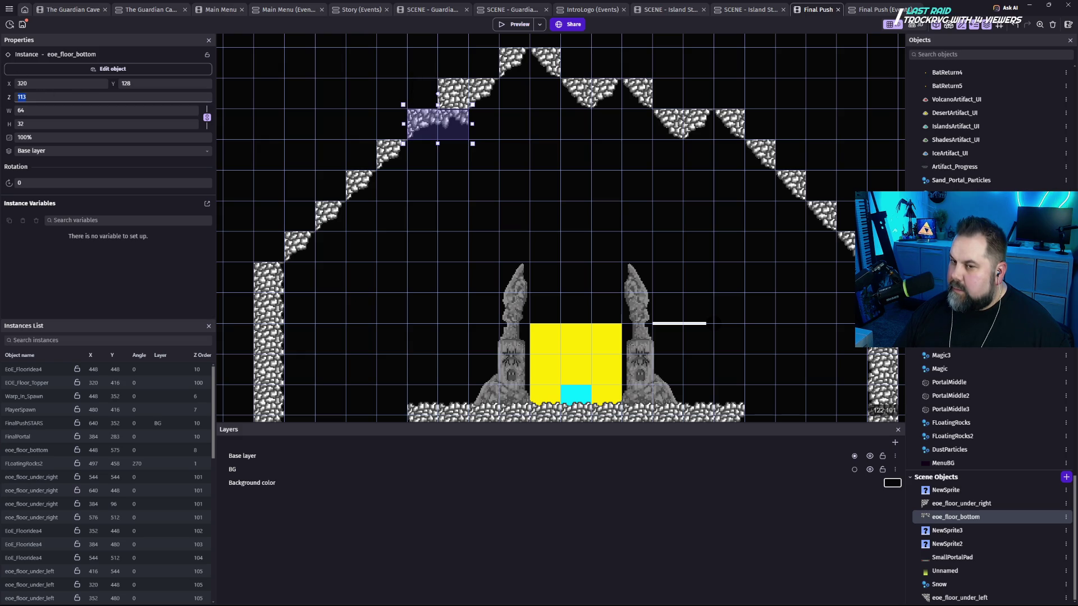
{"action": "type", "text": "5"}
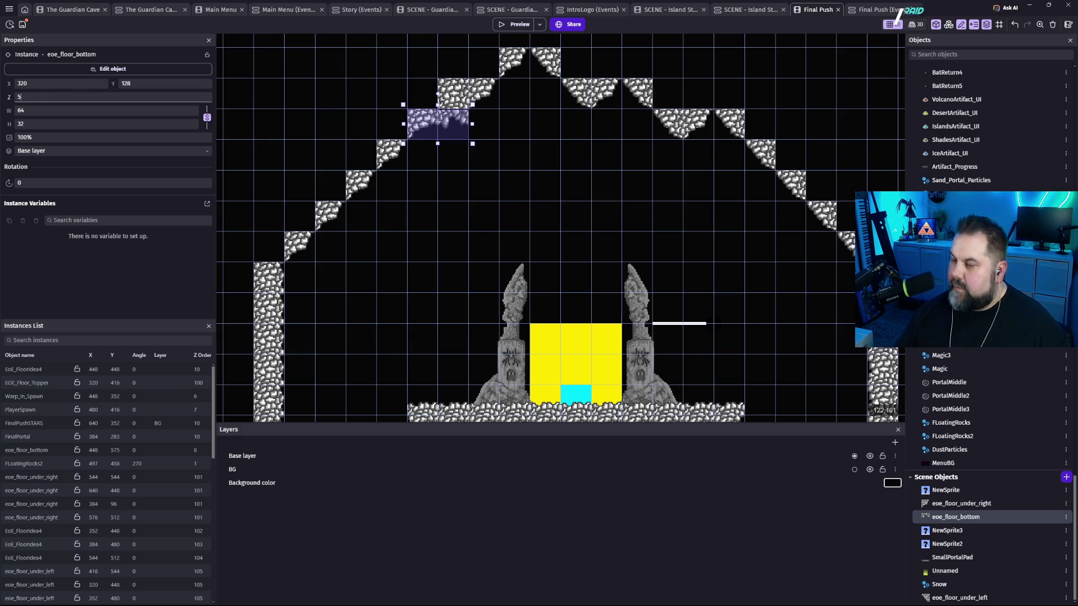
{"action": "left_click", "coordinate": [495, 180]}
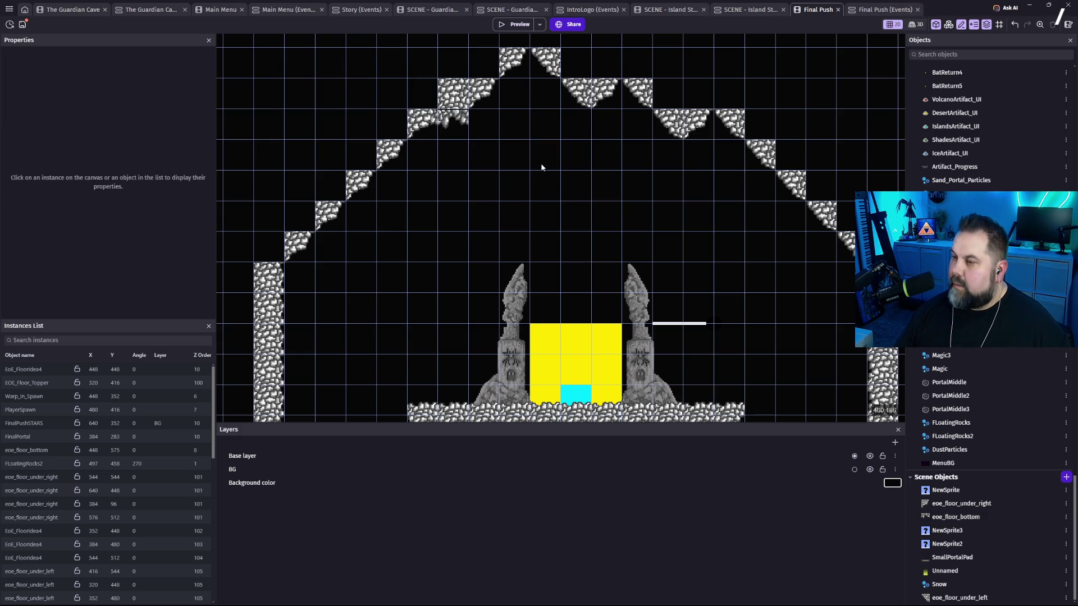
{"action": "mouse_move", "coordinate": [563, 221]}
{"action": "left_mouse_down"}
{"action": "mouse_move", "coordinate": [556, 161]}
{"action": "mouse_move", "coordinate": [531, 221]}
{"action": "mouse_move", "coordinate": [513, 211]}
{"action": "mouse_move", "coordinate": [522, 195]}
{"action": "mouse_move", "coordinate": [632, 148]}
{"action": "left_mouse_up"}
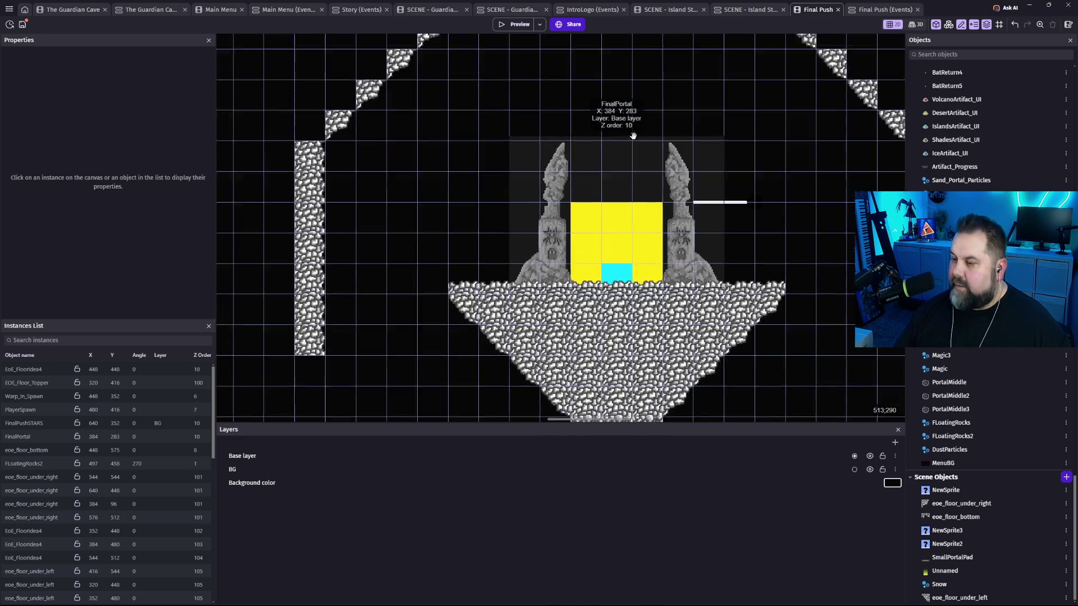
Frame the floating portal platform in the view and launch a preview of Final Push.
{"action": "scroll", "coordinate": [632, 148], "scroll_direction": "down", "scroll_amount": 3}
{"action": "scroll", "coordinate": [556, 169], "scroll_direction": "up", "scroll_amount": 3}
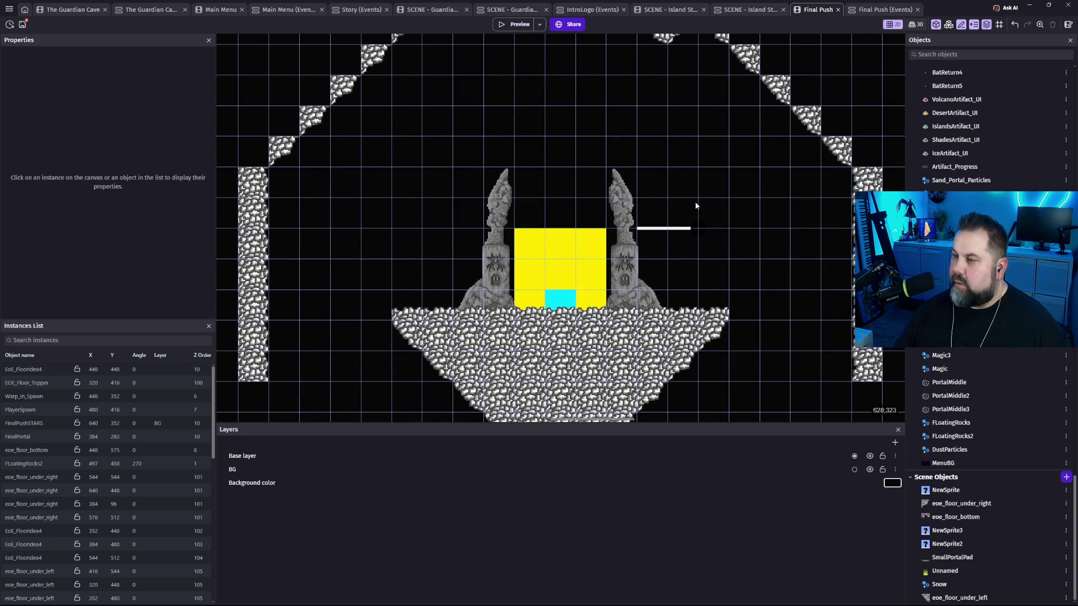
{"action": "scroll", "coordinate": [693, 260], "scroll_direction": "down", "scroll_amount": 1}
{"action": "left_click_drag", "start_coordinate": [722, 242], "coordinate": [718, 265]}
{"action": "left_click", "coordinate": [515, 24]}
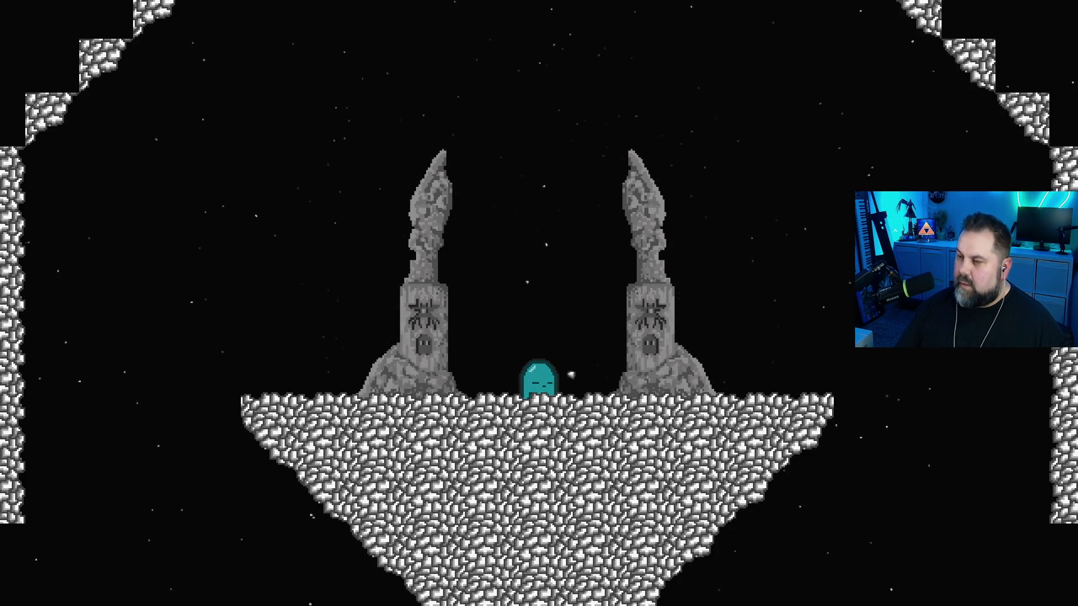
Fly the ghost up around the pillars toward the roof, then exit fullscreen and close the preview.
{"action": "key", "text": "Up"}
{"action": "key", "text": "Left"}
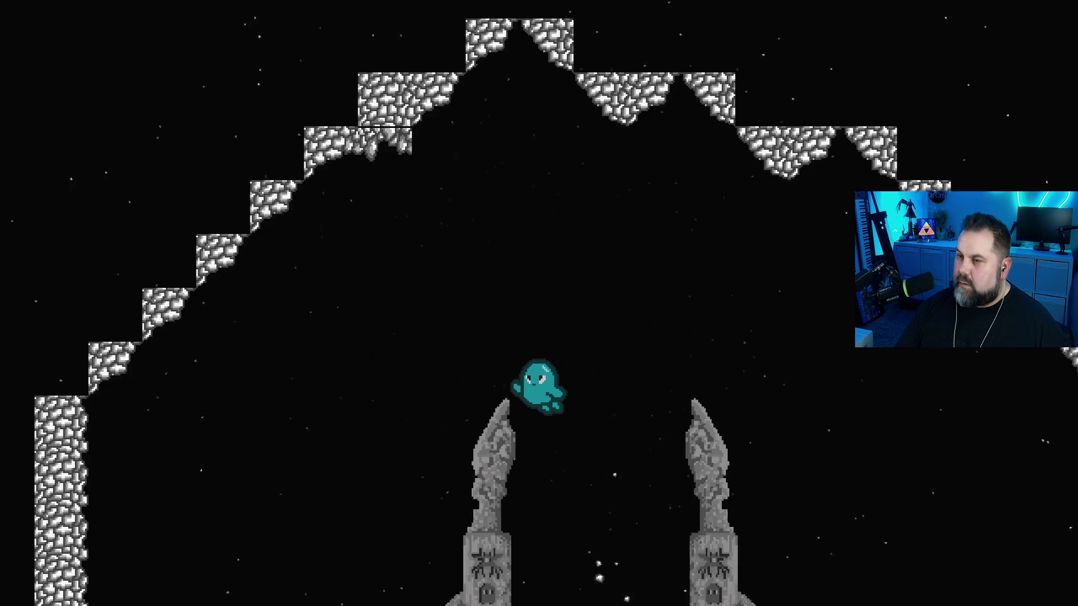
{"action": "key", "text": "Right"}
{"action": "key", "text": "Left"}
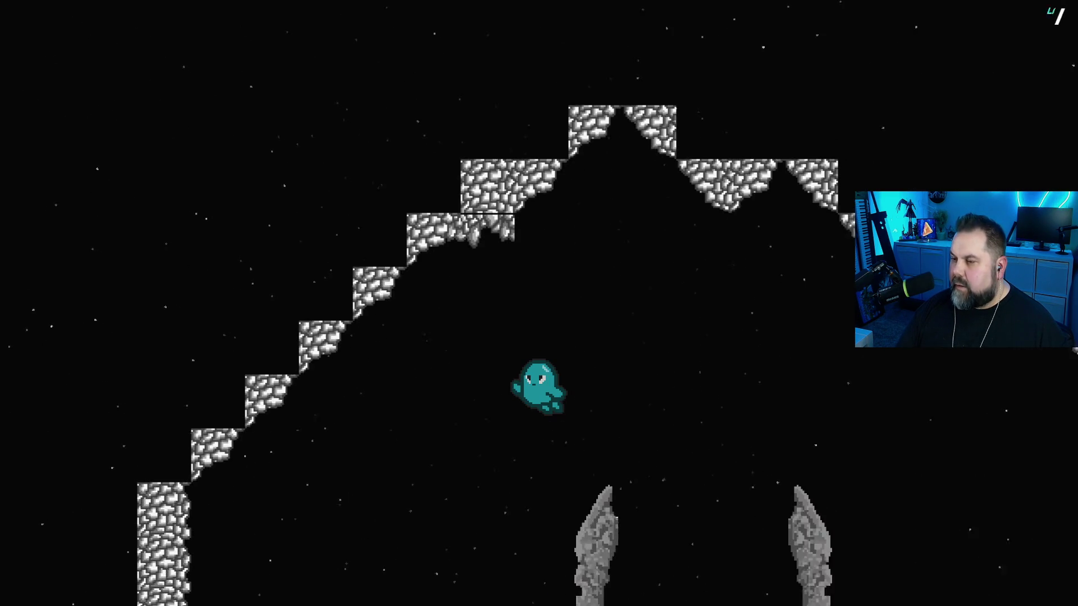
{"action": "key", "text": "Escape"}
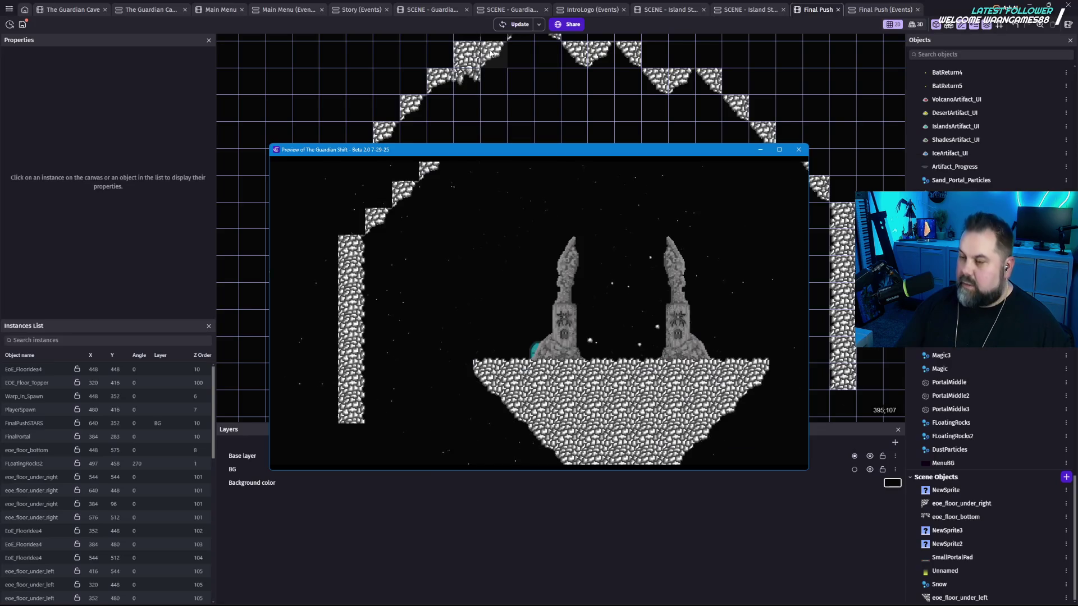
{"action": "left_click", "coordinate": [799, 149]}
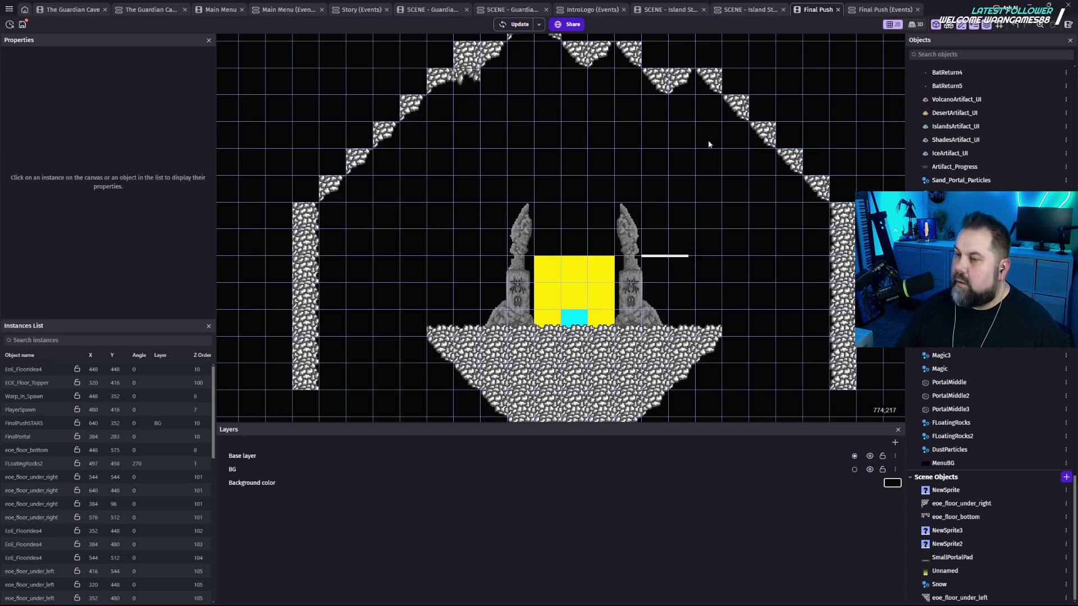
Playtest again, flying the ghost left along the roof and back between the pillars, then close it.
{"action": "left_click", "coordinate": [453, 82]}
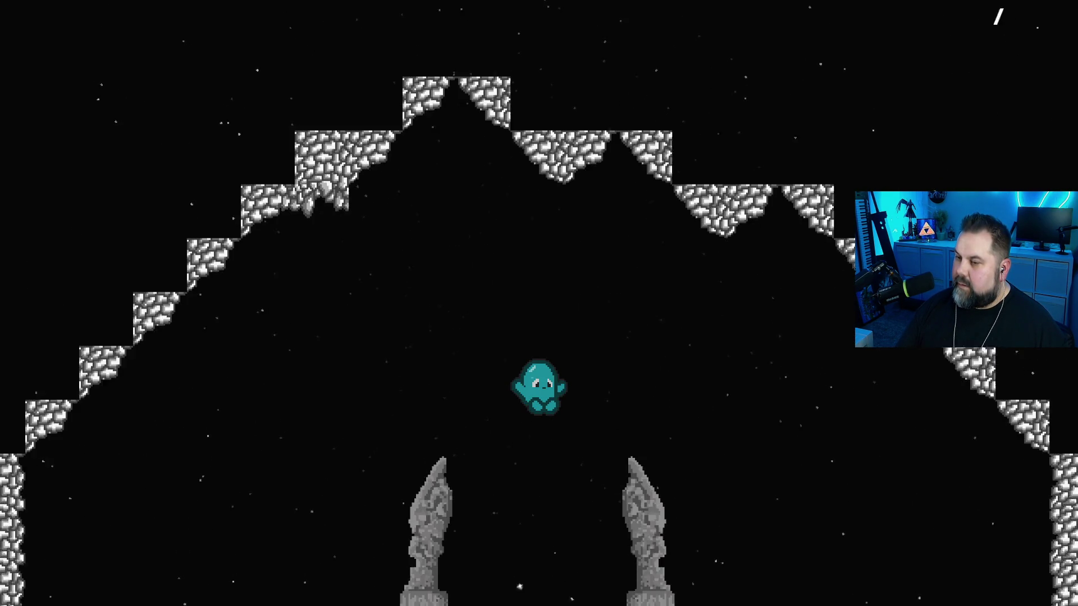
{"action": "key", "text": "space"}
{"action": "key", "text": "Left"}
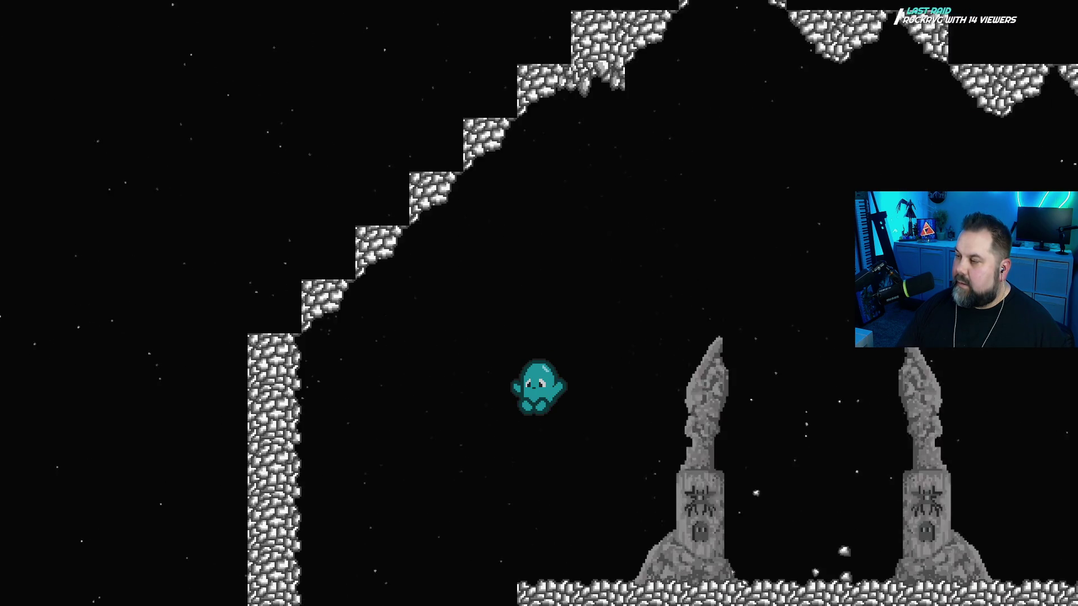
{"action": "key", "text": "space"}
{"action": "key", "text": "Right"}
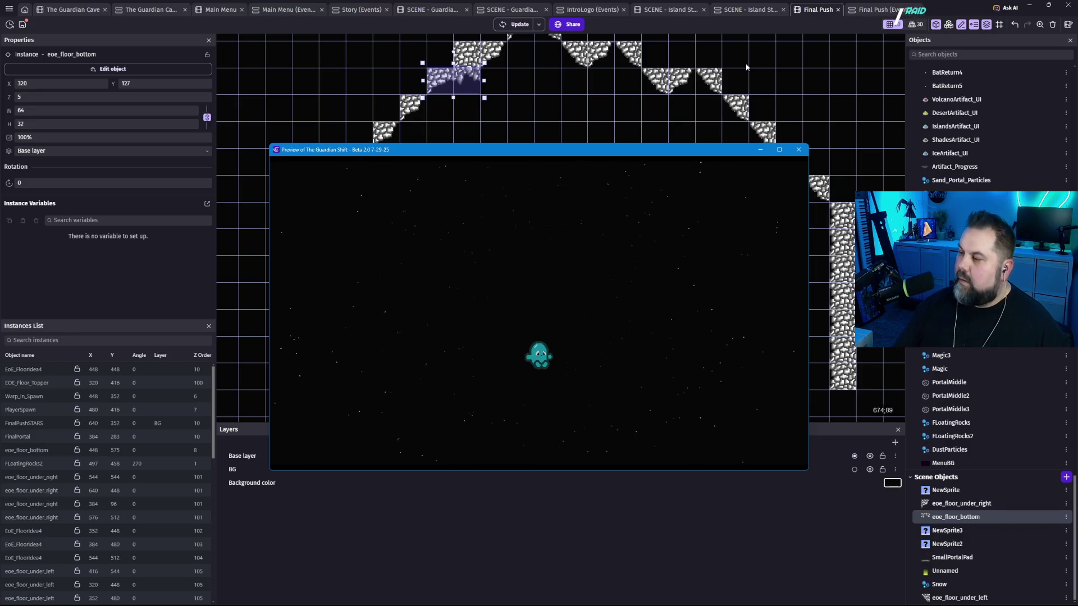
{"action": "left_click", "coordinate": [799, 149]}
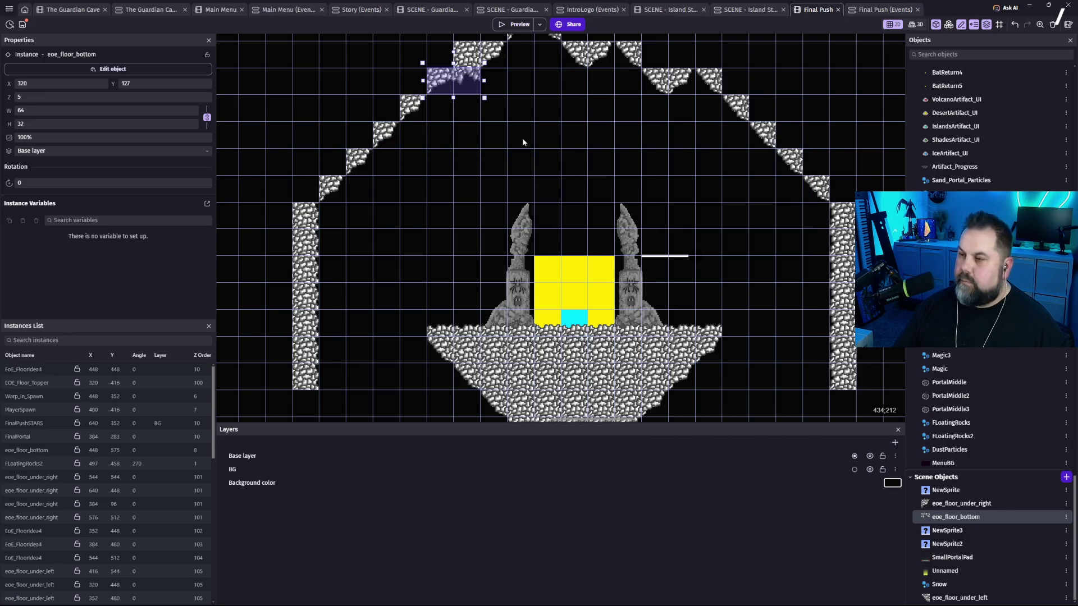
Move the EoE_FloorIdea4 tile above the roof peak and stretch it left, right and up to the scene top.
{"action": "scroll", "coordinate": [504, 266], "scroll_direction": "up", "scroll_amount": 3}
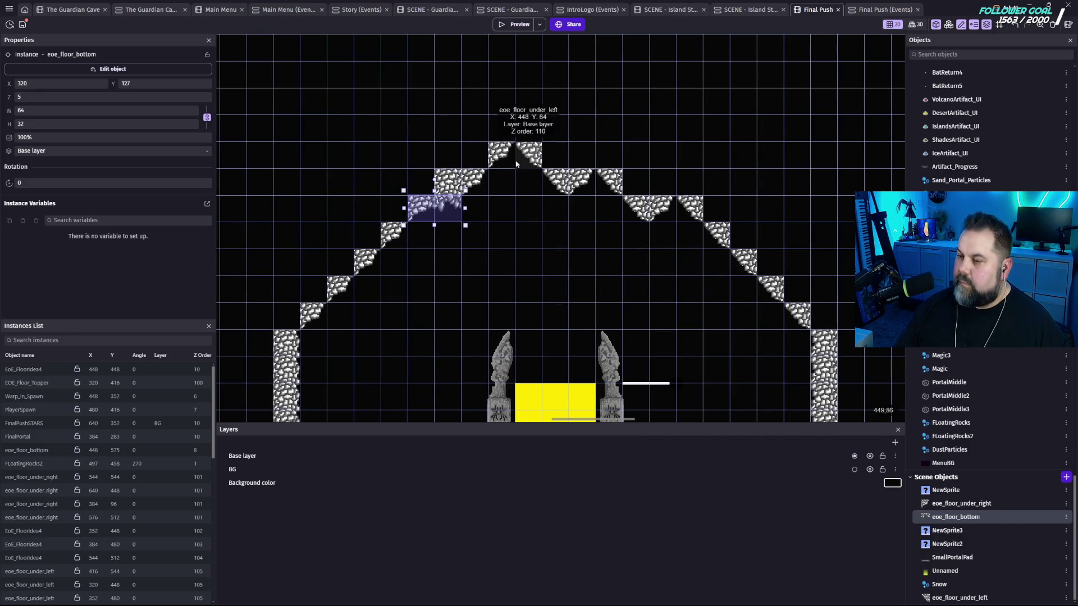
{"action": "left_click_drag", "start_coordinate": [447, 181], "coordinate": [535, 96]}
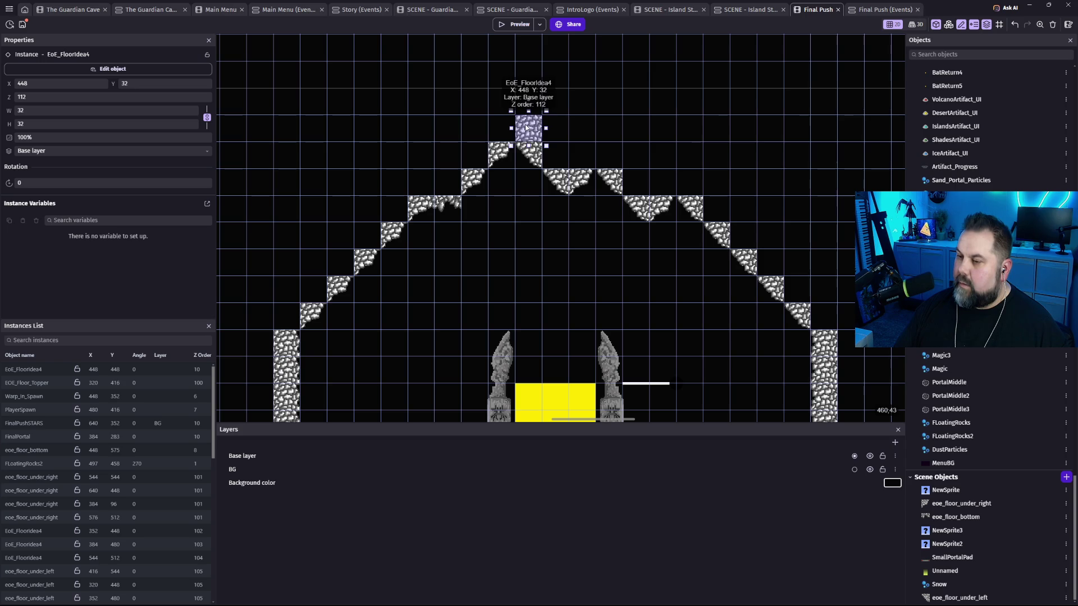
{"action": "key", "text": "ctrl+z"}
{"action": "key", "text": "ctrl+z"}
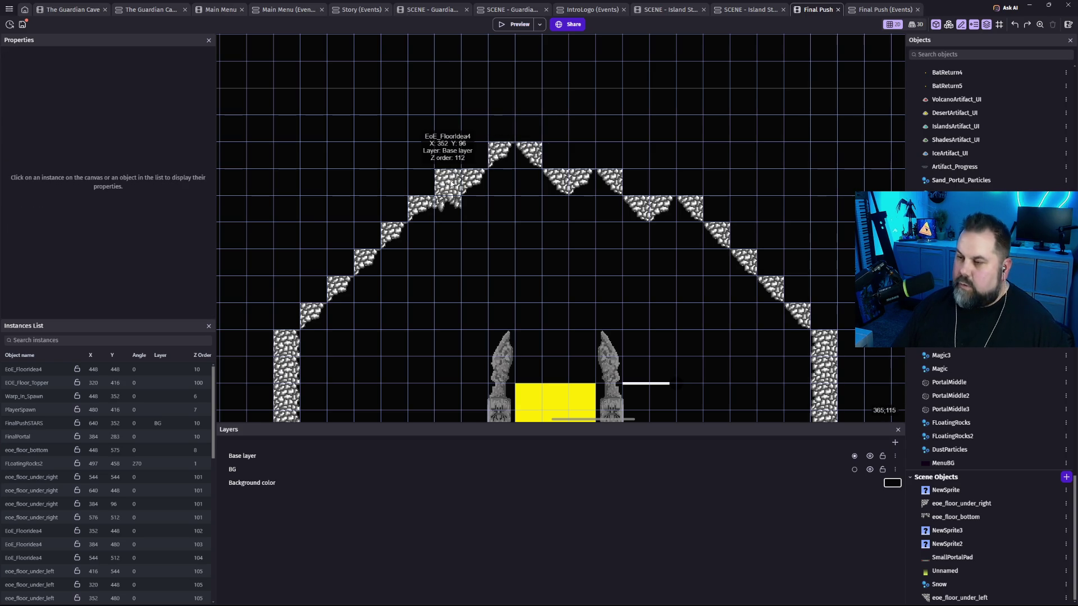
{"action": "left_click", "coordinate": [457, 186]}
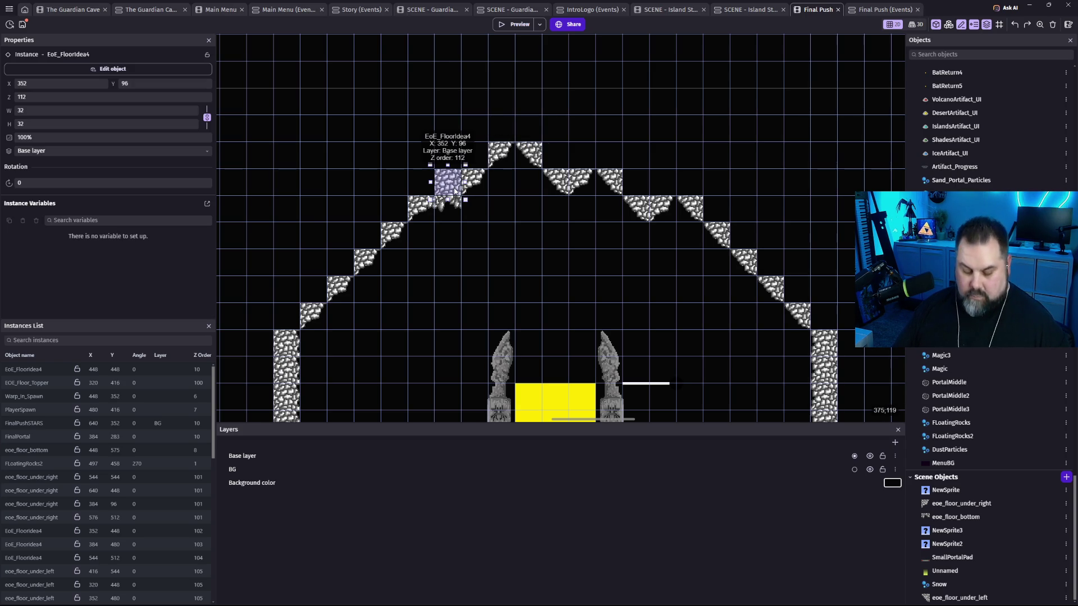
{"action": "mouse_move", "coordinate": [456, 189]}
{"action": "left_mouse_down"}
{"action": "mouse_move", "coordinate": [502, 123]}
{"action": "mouse_move", "coordinate": [524, 132]}
{"action": "left_mouse_up"}
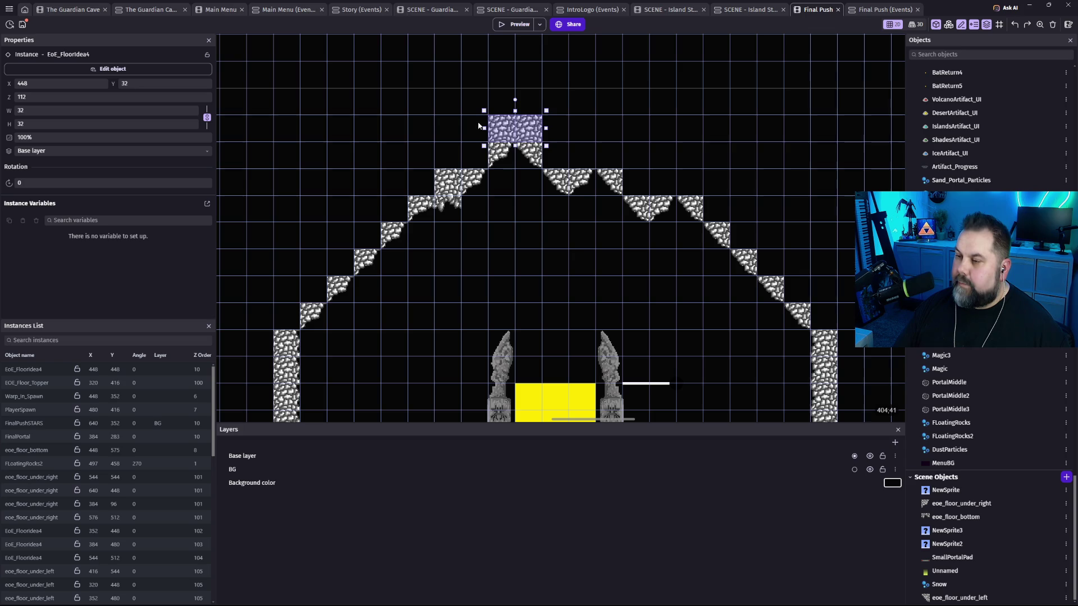
{"action": "left_click_drag", "start_coordinate": [384, 129], "coordinate": [190, 132]}
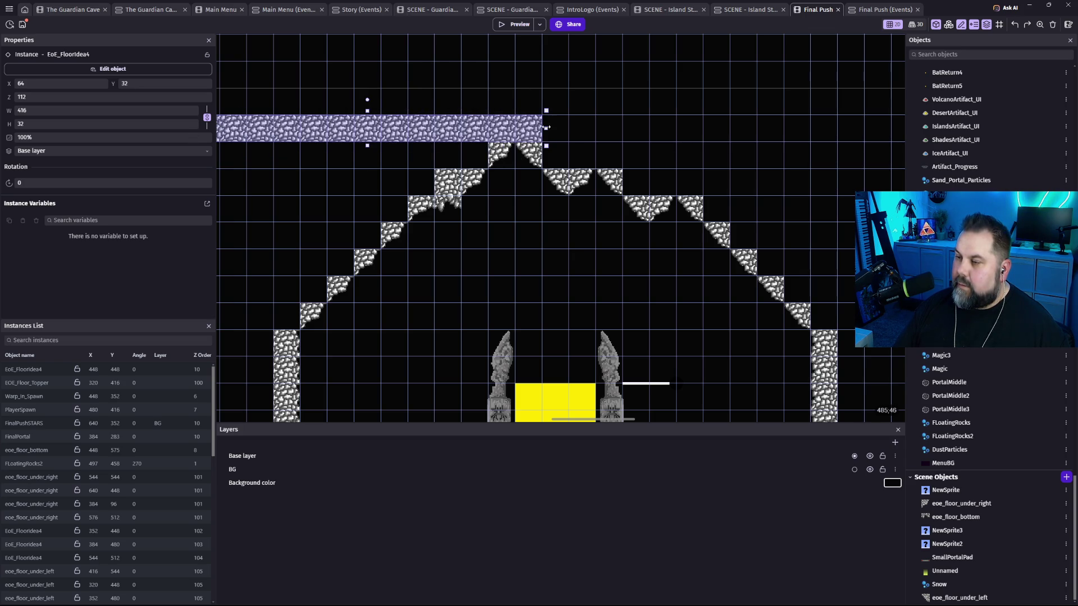
{"action": "left_click_drag", "start_coordinate": [566, 130], "coordinate": [951, 133]}
{"action": "left_click_drag", "start_coordinate": [571, 104], "coordinate": [581, 35]}
{"action": "left_click", "coordinate": [779, 173]}
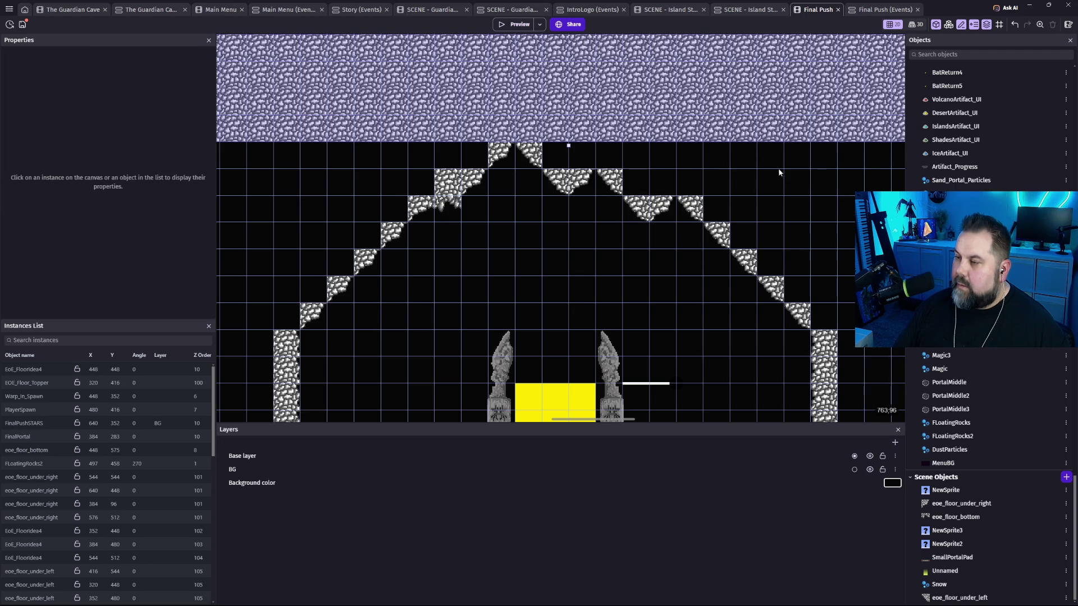
{"action": "scroll", "coordinate": [634, 238], "scroll_direction": "up", "scroll_amount": 2}
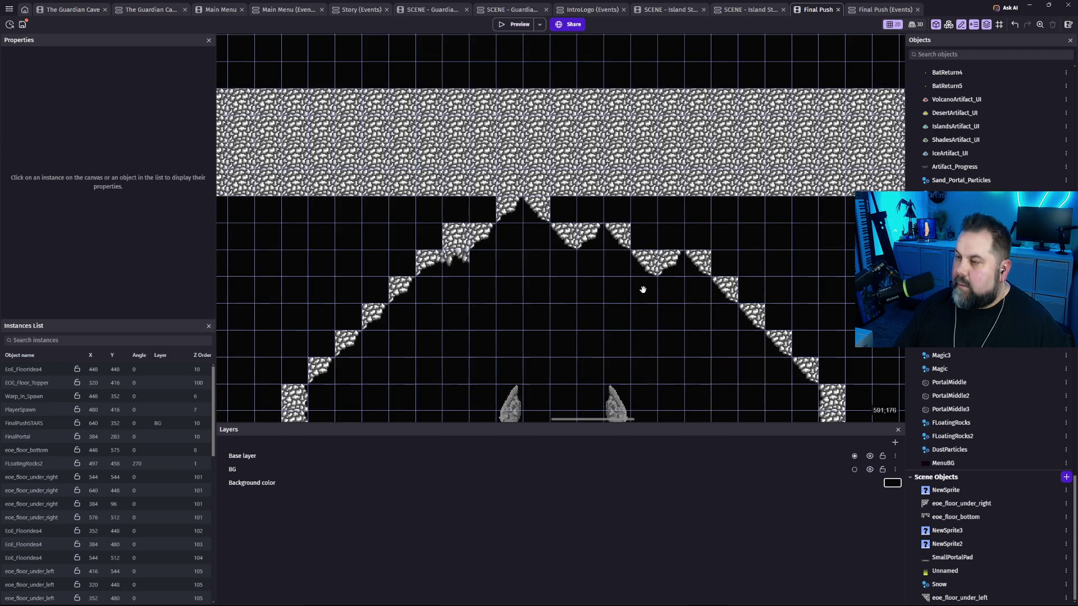
Extend the big ceiling rock strip slightly upward.
{"action": "left_click", "coordinate": [577, 95]}
{"action": "left_click_drag", "start_coordinate": [581, 72], "coordinate": [582, 59]}
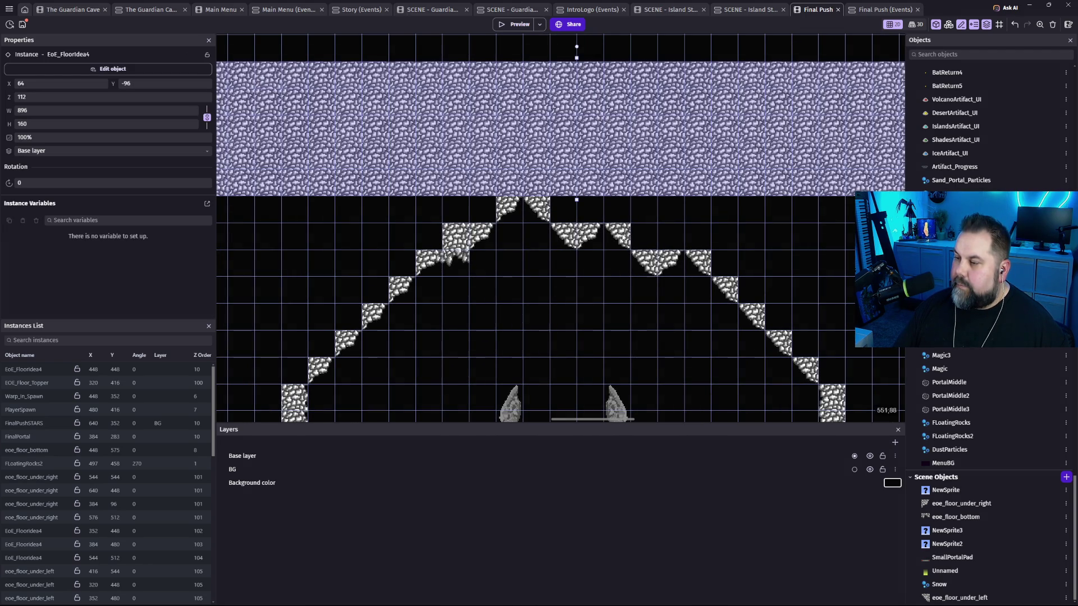
{"action": "left_click", "coordinate": [665, 334]}
{"action": "mouse_move", "coordinate": [641, 343]}
{"action": "left_mouse_down"}
{"action": "mouse_move", "coordinate": [554, 255]}
{"action": "mouse_move", "coordinate": [454, 260]}
{"action": "left_mouse_up"}
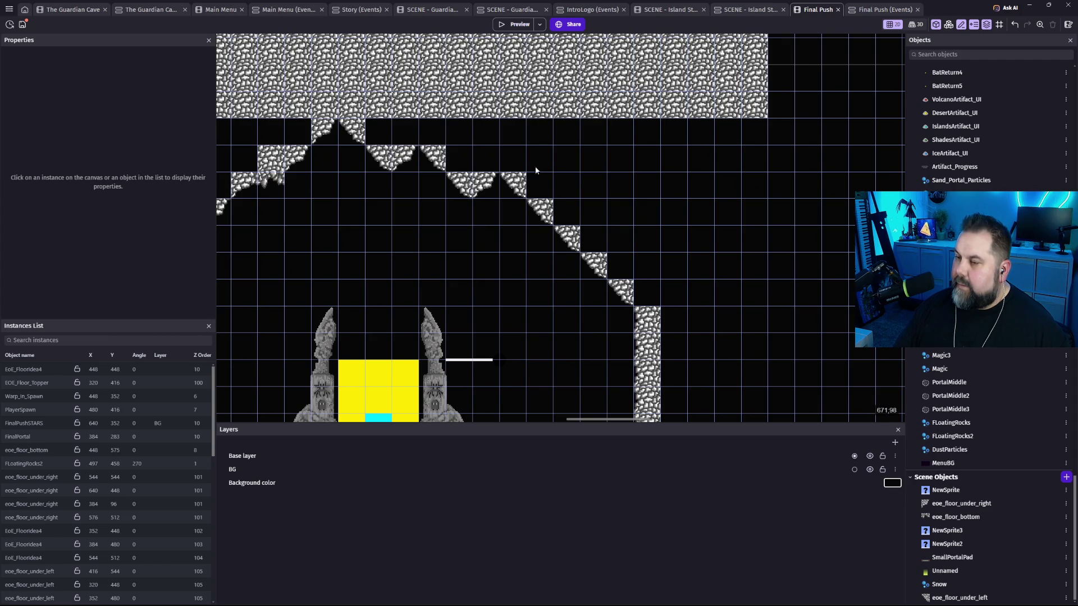
Shift the small left-slope rock tile right and place the widened strip one step lower-right.
{"action": "left_click", "coordinate": [353, 132]}
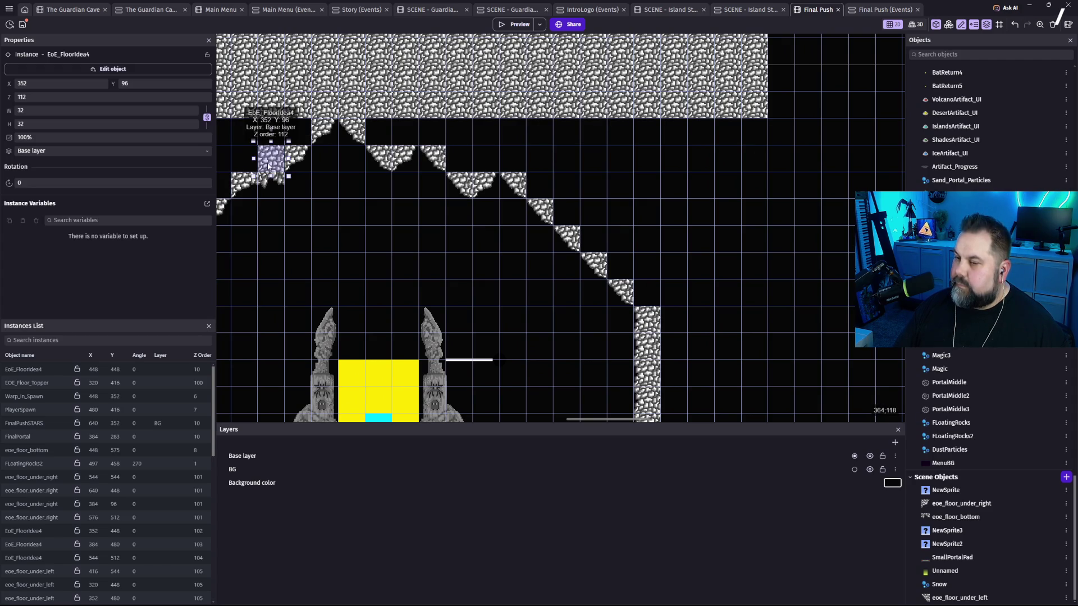
{"action": "mouse_move", "coordinate": [366, 138]}
{"action": "left_mouse_down"}
{"action": "mouse_move", "coordinate": [525, 126]}
{"action": "mouse_move", "coordinate": [816, 135]}
{"action": "left_mouse_up"}
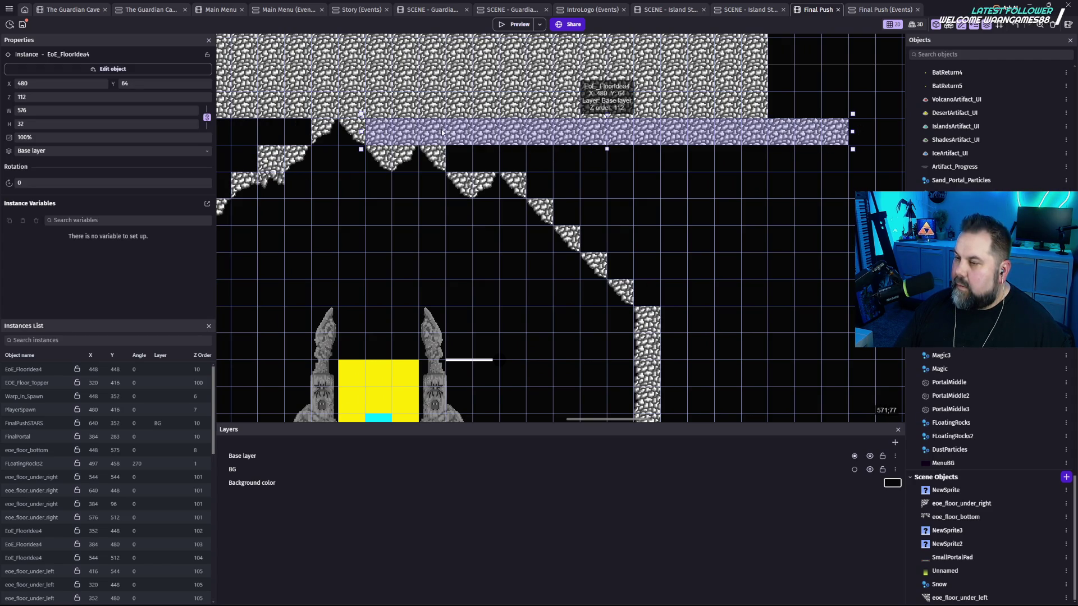
{"action": "left_click_drag", "start_coordinate": [436, 132], "coordinate": [536, 157]}
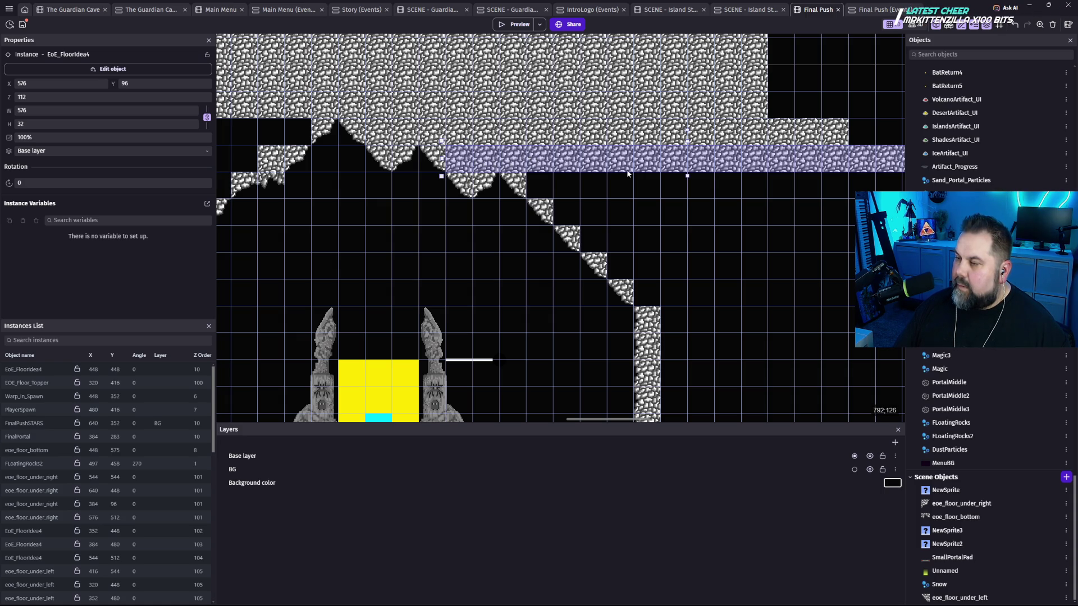
{"action": "scroll", "coordinate": [744, 230], "scroll_direction": "down", "scroll_amount": 1}
{"action": "scroll", "coordinate": [744, 229], "scroll_direction": "right", "scroll_amount": 5}
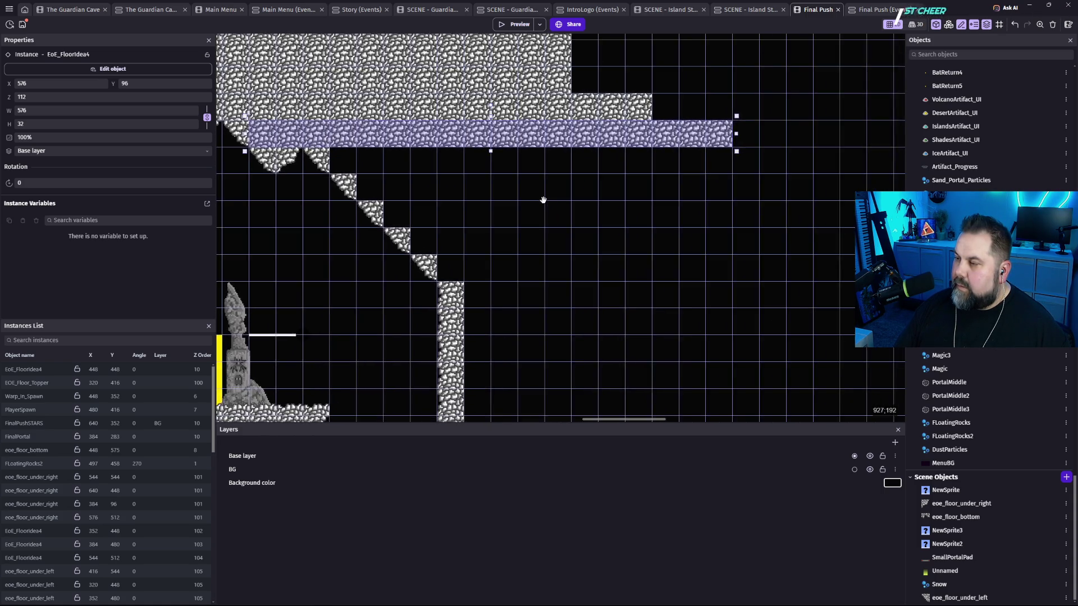
Shorten the rock strip to 480 wide, step it down-right in stages and trim its right end.
{"action": "left_click_drag", "start_coordinate": [768, 130], "coordinate": [714, 130]}
{"action": "left_click_drag", "start_coordinate": [393, 131], "coordinate": [497, 187]}
{"action": "left_click_drag", "start_coordinate": [634, 176], "coordinate": [653, 211]}
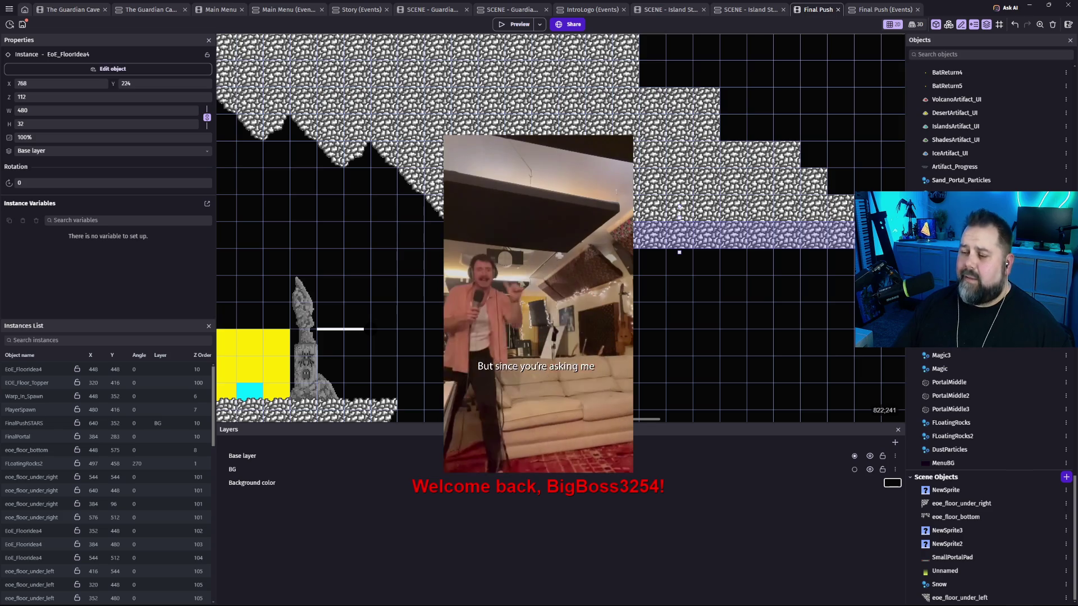
{"action": "left_click_drag", "start_coordinate": [526, 237], "coordinate": [553, 265]}
{"action": "scroll", "coordinate": [706, 322], "scroll_direction": "right", "scroll_amount": 5}
{"action": "left_click_drag", "start_coordinate": [714, 235], "coordinate": [686, 236]}
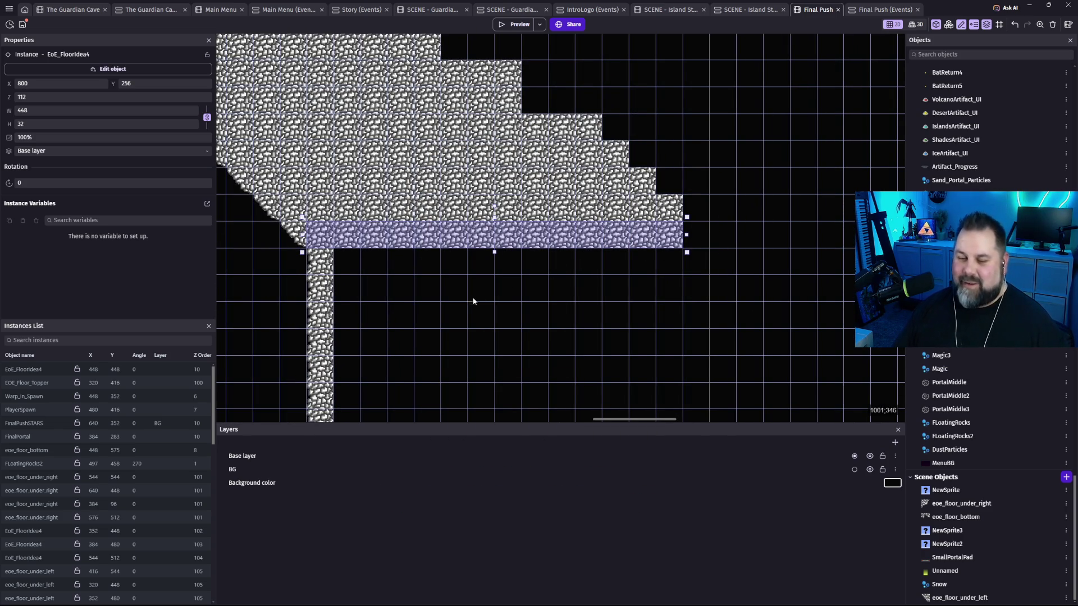
{"action": "left_click_drag", "start_coordinate": [426, 311], "coordinate": [774, 351]}
{"action": "scroll", "coordinate": [584, 305], "scroll_direction": "left", "scroll_amount": 5}
{"action": "scroll", "coordinate": [584, 306], "scroll_direction": "up", "scroll_amount": 2}
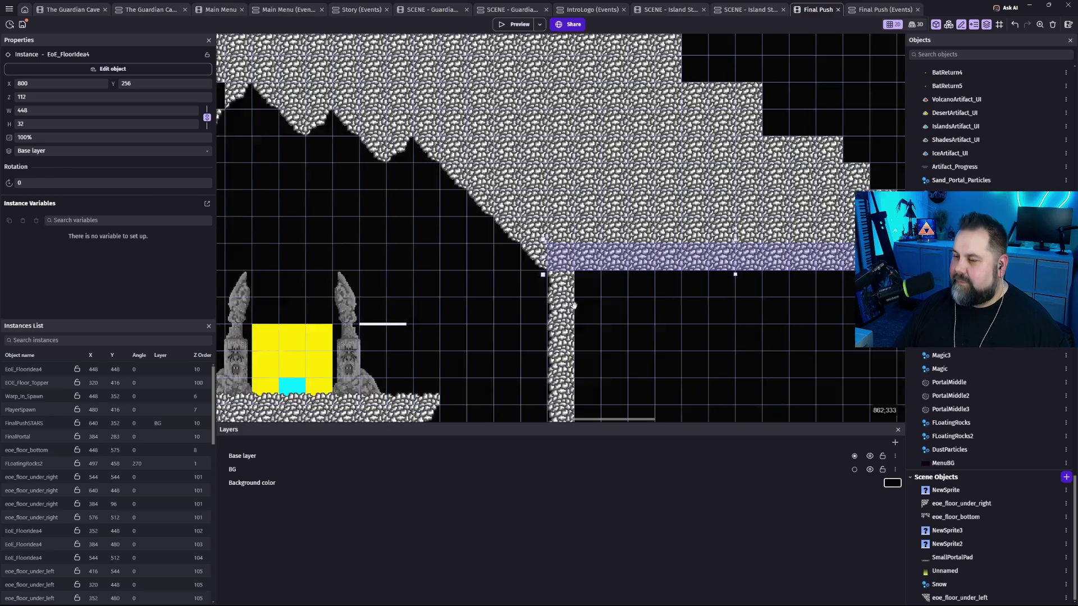
{"action": "left_click", "coordinate": [433, 156]}
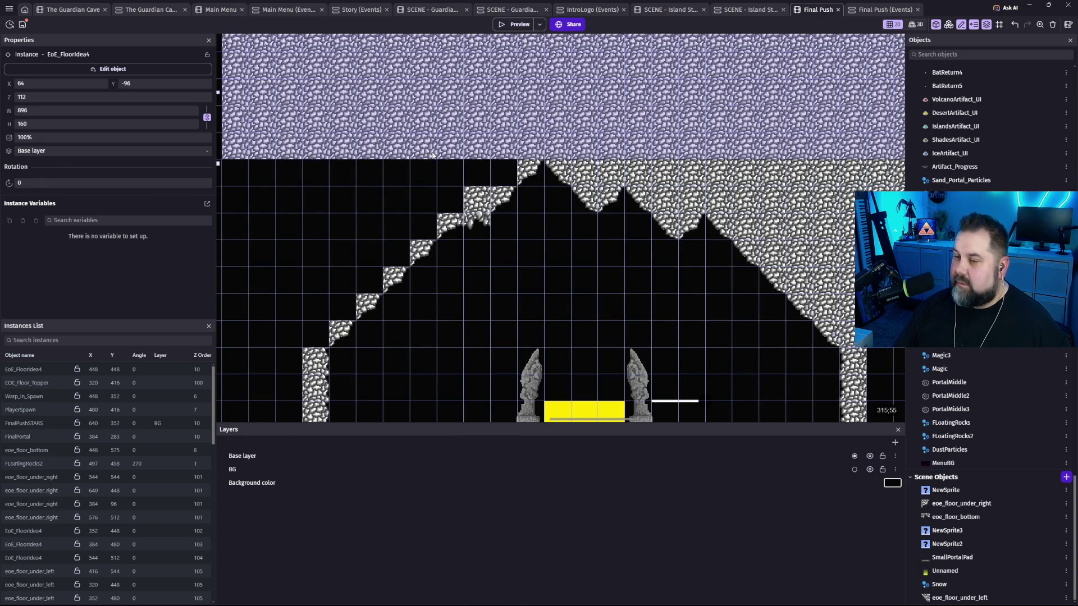
Move the thin rock strip to the left side and step it down-left several cells.
{"action": "left_click", "coordinate": [756, 179]}
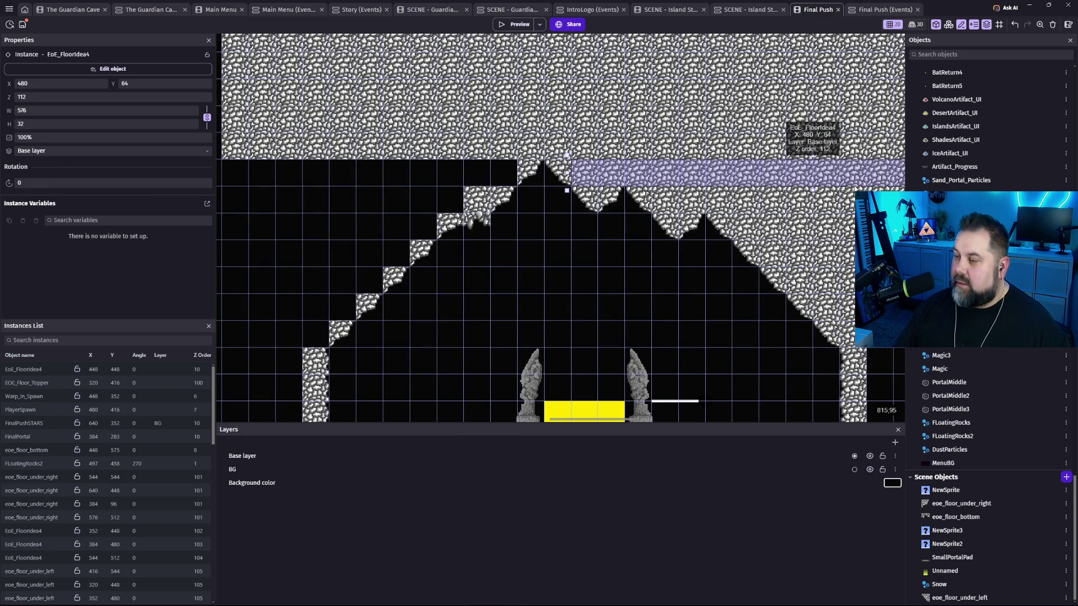
{"action": "left_click_drag", "start_coordinate": [878, 178], "coordinate": [322, 177]}
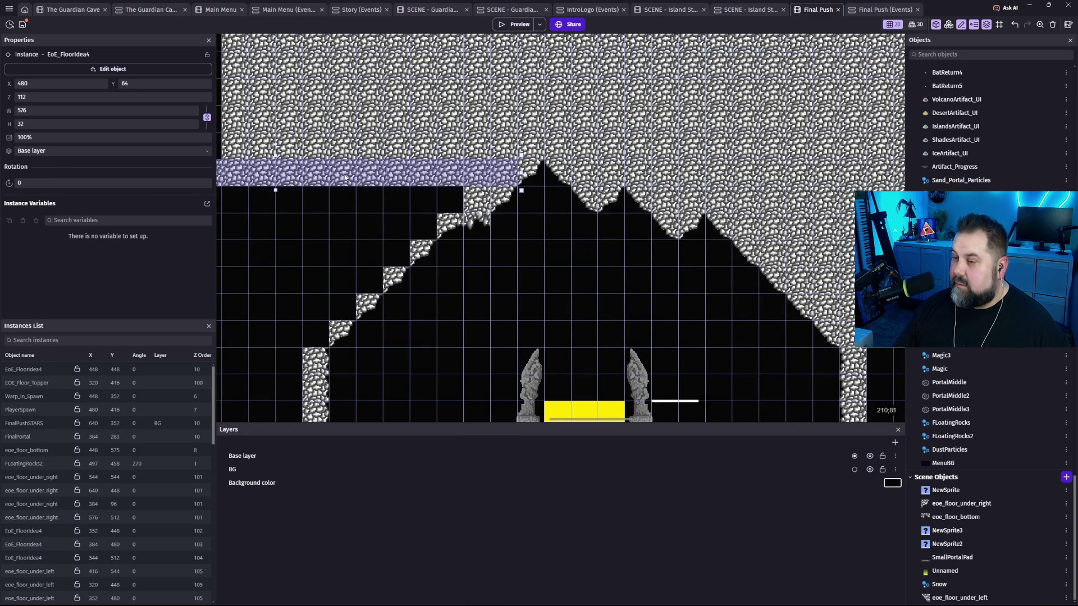
{"action": "left_click_drag", "start_coordinate": [448, 257], "coordinate": [568, 223]}
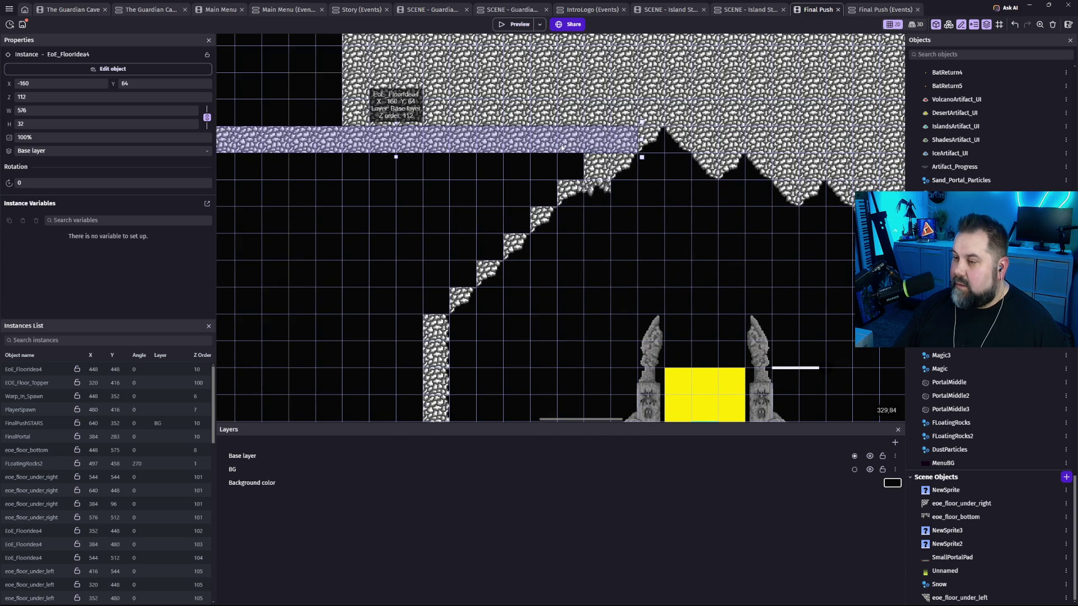
{"action": "left_click_drag", "start_coordinate": [569, 143], "coordinate": [515, 170]}
{"action": "left_click_drag", "start_coordinate": [455, 237], "coordinate": [690, 226]}
{"action": "mouse_move", "coordinate": [706, 158]}
{"action": "left_mouse_down"}
{"action": "mouse_move", "coordinate": [677, 157]}
{"action": "mouse_move", "coordinate": [678, 182]}
{"action": "mouse_move", "coordinate": [695, 198]}
{"action": "mouse_move", "coordinate": [666, 281]}
{"action": "mouse_move", "coordinate": [410, 268]}
{"action": "mouse_move", "coordinate": [390, 180]}
{"action": "mouse_move", "coordinate": [397, 212]}
{"action": "mouse_move", "coordinate": [433, 247]}
{"action": "mouse_move", "coordinate": [444, 279]}
{"action": "mouse_move", "coordinate": [447, 236]}
{"action": "mouse_move", "coordinate": [347, 320]}
{"action": "mouse_move", "coordinate": [568, 310]}
{"action": "mouse_move", "coordinate": [424, 207]}
{"action": "mouse_move", "coordinate": [423, 163]}
{"action": "mouse_move", "coordinate": [416, 207]}
{"action": "left_mouse_up"}
Move the lowest right rock strip one cell down-right and extend it down to fill the right wall.
{"action": "mouse_move", "coordinate": [705, 224]}
{"action": "left_mouse_down"}
{"action": "mouse_move", "coordinate": [447, 122]}
{"action": "mouse_move", "coordinate": [315, 146]}
{"action": "left_mouse_up"}
{"action": "left_click", "coordinate": [574, 147]}
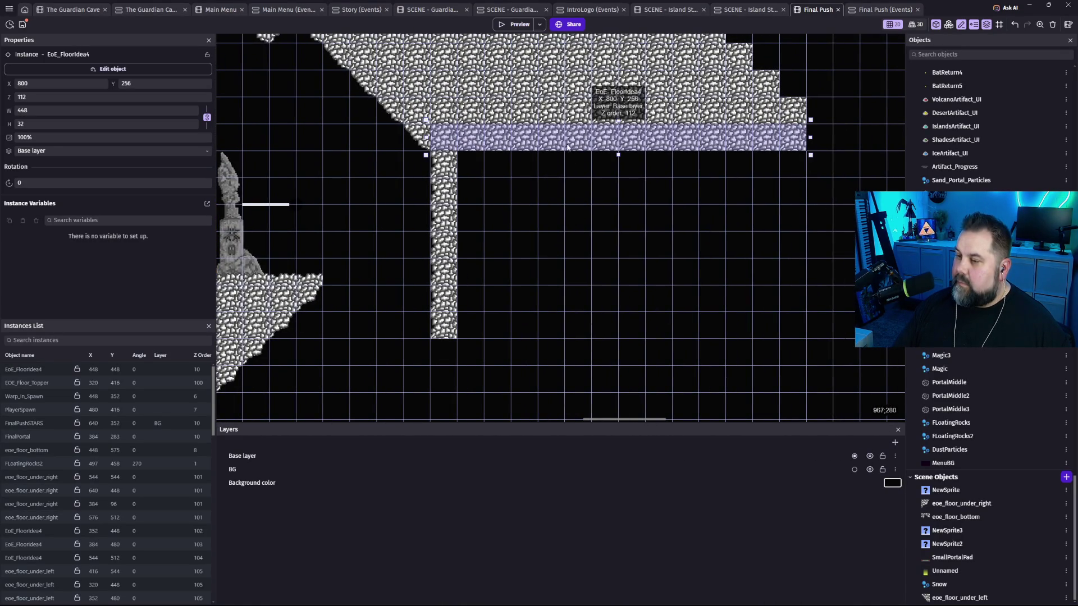
{"action": "mouse_move", "coordinate": [481, 149]}
{"action": "left_mouse_down"}
{"action": "mouse_move", "coordinate": [516, 153]}
{"action": "mouse_move", "coordinate": [522, 169]}
{"action": "left_mouse_up"}
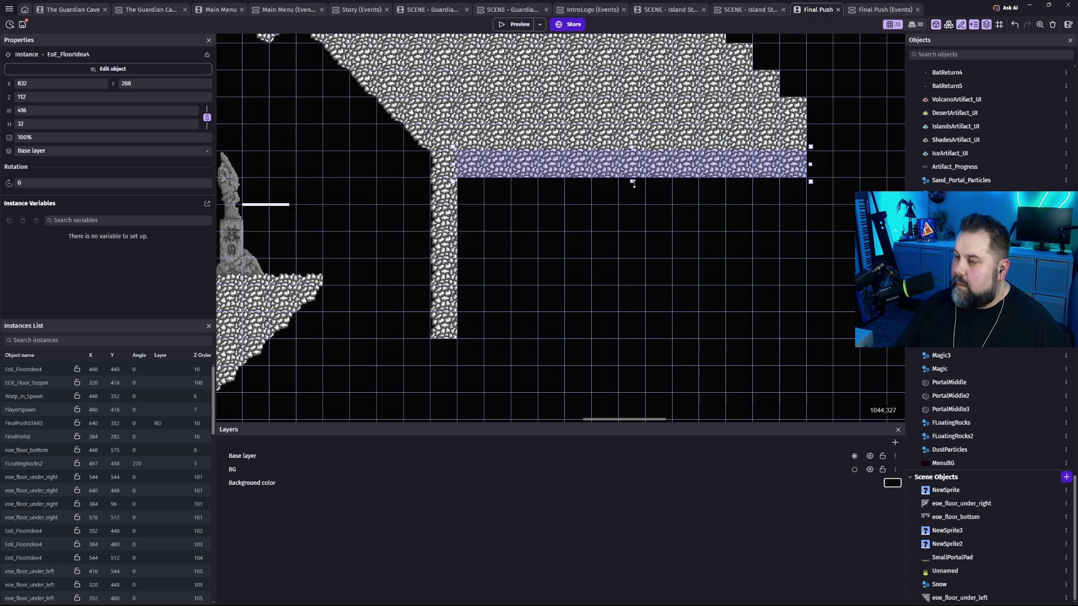
{"action": "left_click_drag", "start_coordinate": [631, 182], "coordinate": [631, 341]}
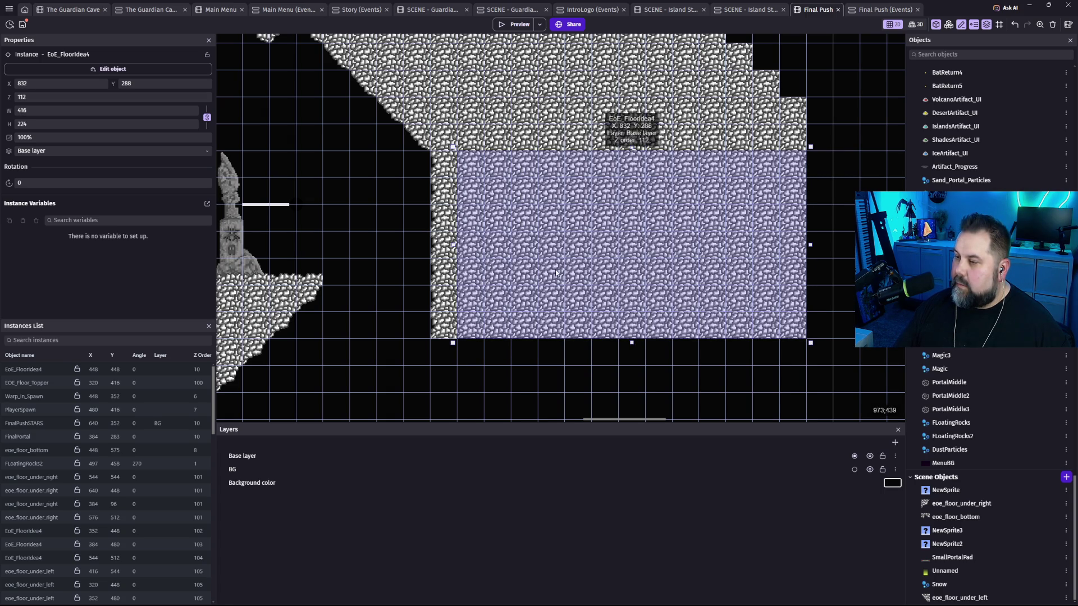
{"action": "left_click", "coordinate": [405, 201]}
Move the lowest left rock strip one cell down-left and extend it down to fill the left wall.
{"action": "scroll", "coordinate": [383, 203], "scroll_direction": "down", "scroll_amount": 3}
{"action": "scroll", "coordinate": [462, 242], "scroll_direction": "up", "scroll_amount": 5}
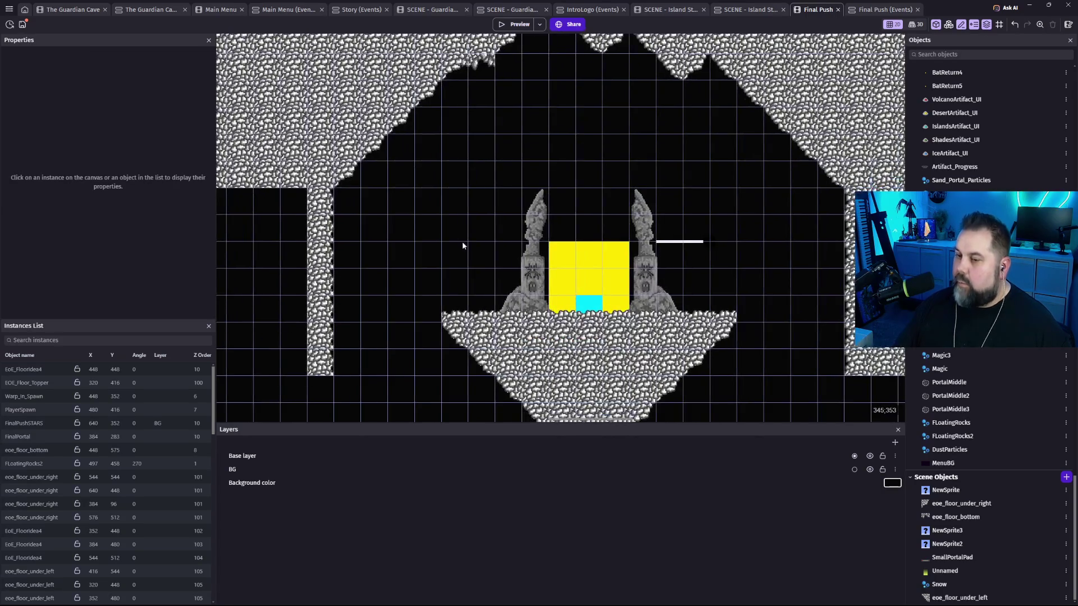
{"action": "left_click_drag", "start_coordinate": [414, 179], "coordinate": [525, 191]}
{"action": "left_click", "coordinate": [530, 163]}
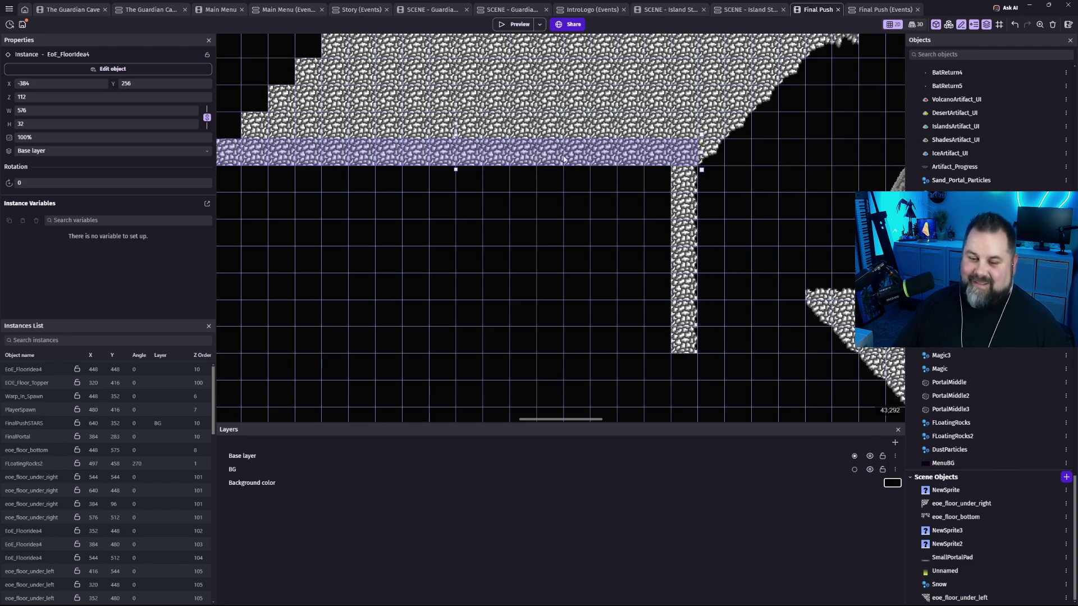
{"action": "left_click_drag", "start_coordinate": [629, 157], "coordinate": [596, 179]}
{"action": "left_click_drag", "start_coordinate": [429, 197], "coordinate": [443, 360]}
{"action": "left_click", "coordinate": [794, 183]}
{"action": "scroll", "coordinate": [617, 225], "scroll_direction": "up", "scroll_amount": 5}
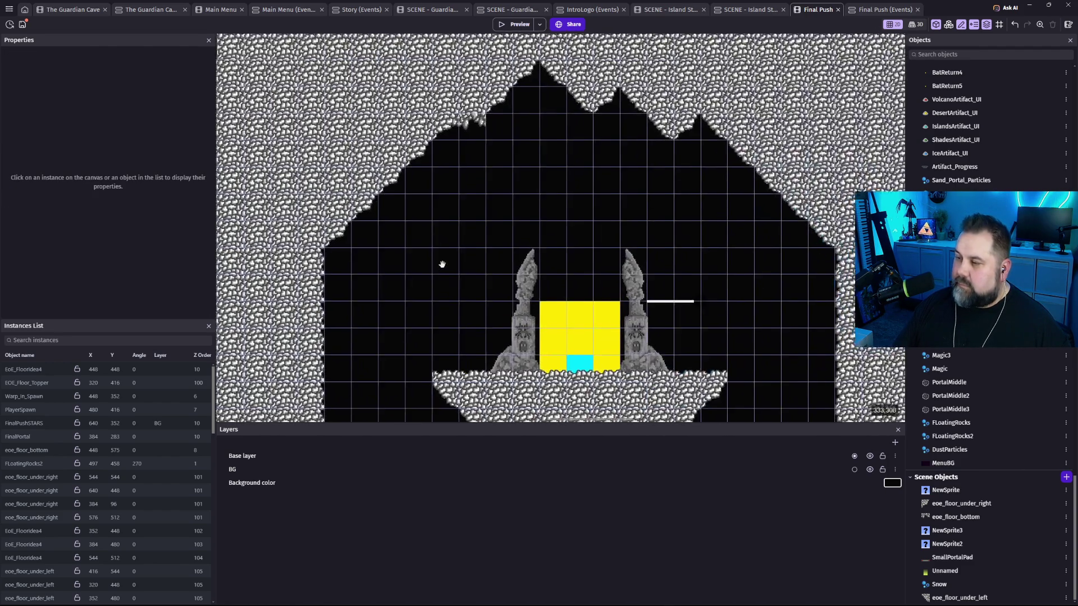
{"action": "left_click", "coordinate": [520, 24]}
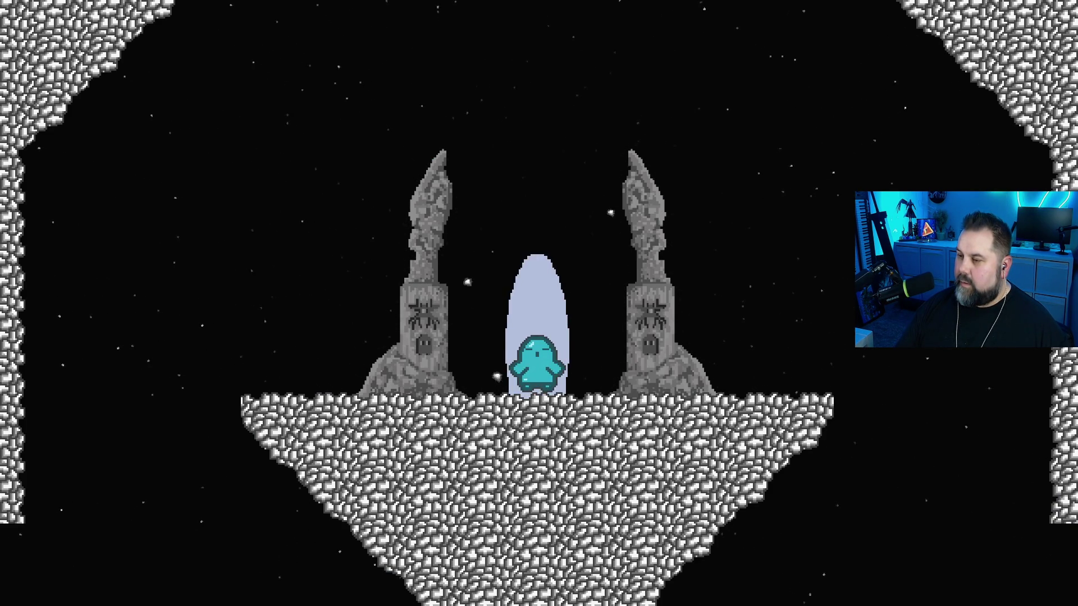
{"action": "key", "text": "space"}
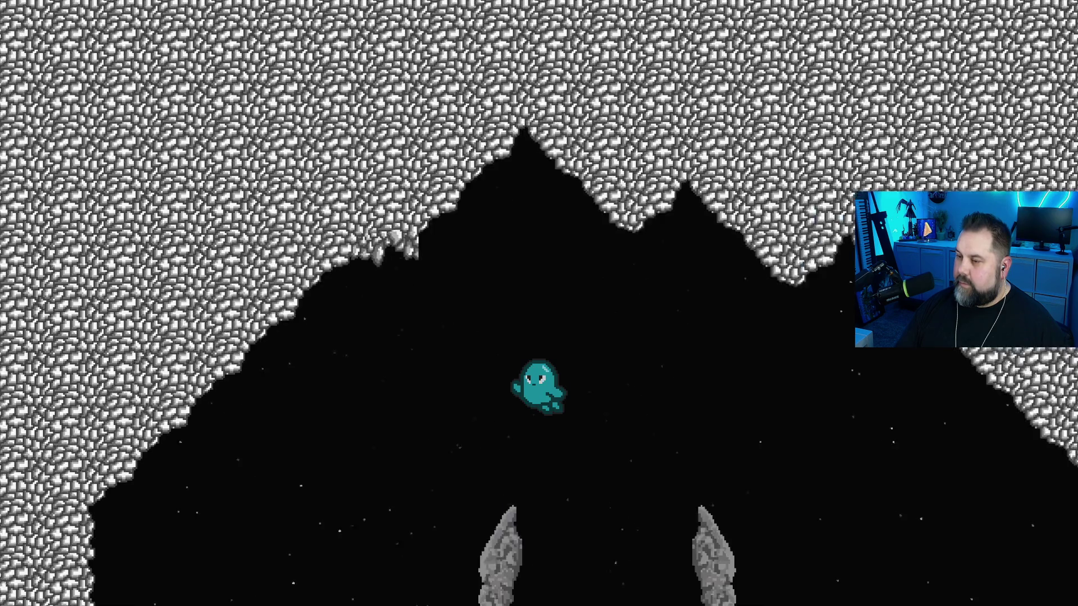
{"action": "key", "text": "space"}
{"action": "key", "text": "Right"}
{"action": "key", "text": "space"}
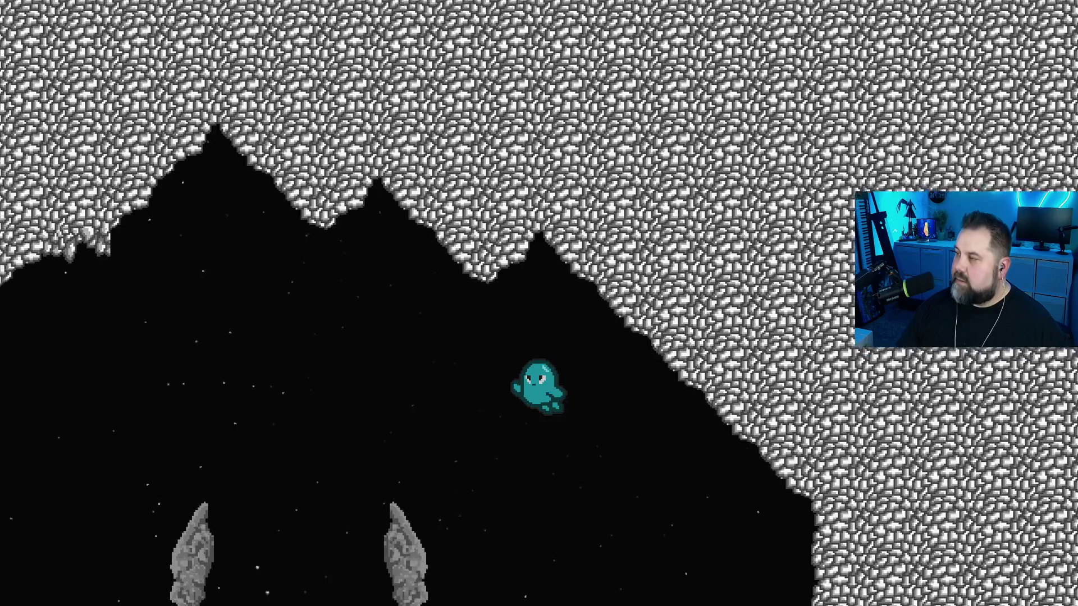
{"action": "key", "text": "Left"}
{"action": "key", "text": "Left"}
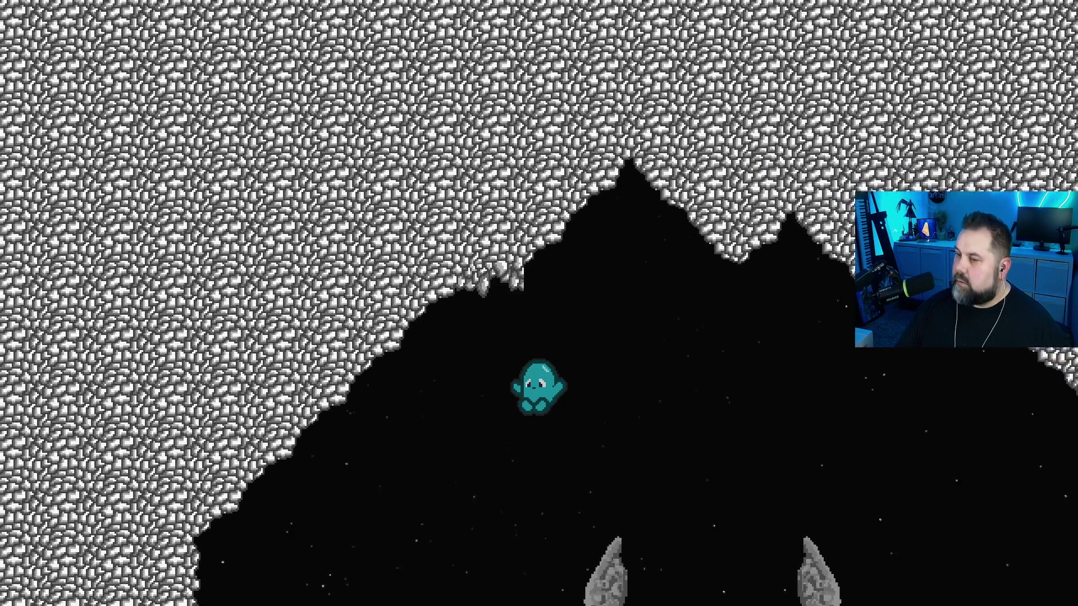
{"action": "key", "text": "Escape"}
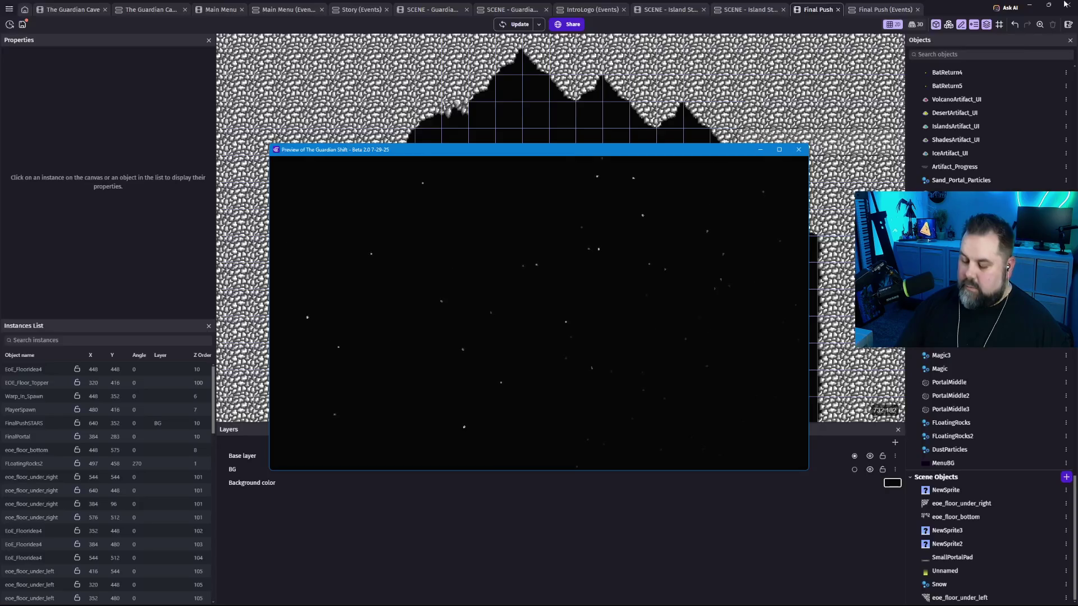
{"action": "left_click", "coordinate": [799, 150]}
{"action": "left_click", "coordinate": [795, 146]}
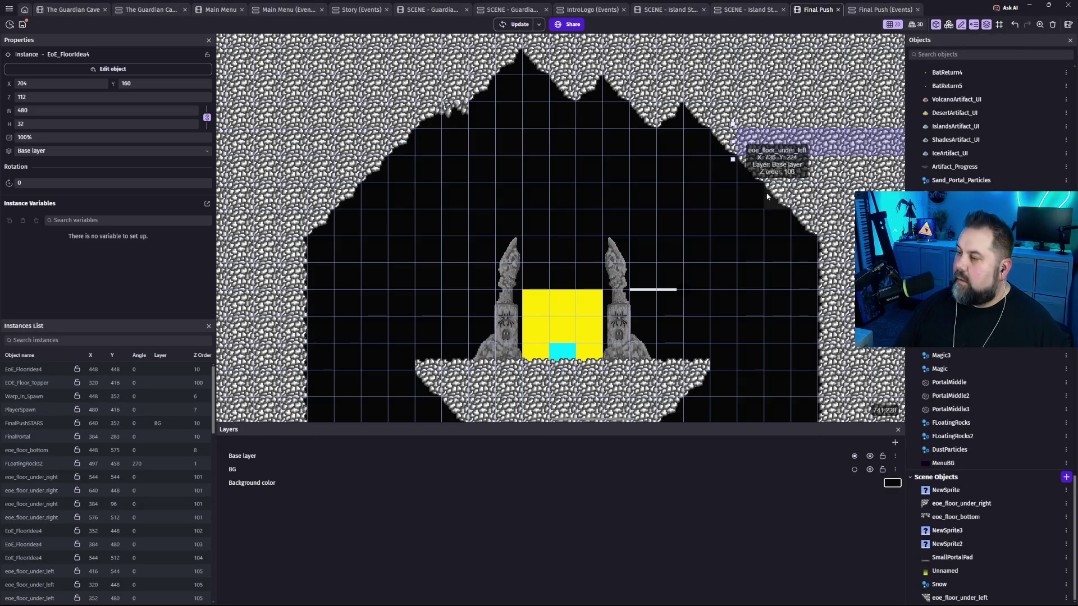
Close the leftover preview and stretch the large ceiling rock further left and right.
{"action": "mouse_move", "coordinate": [669, 599]}
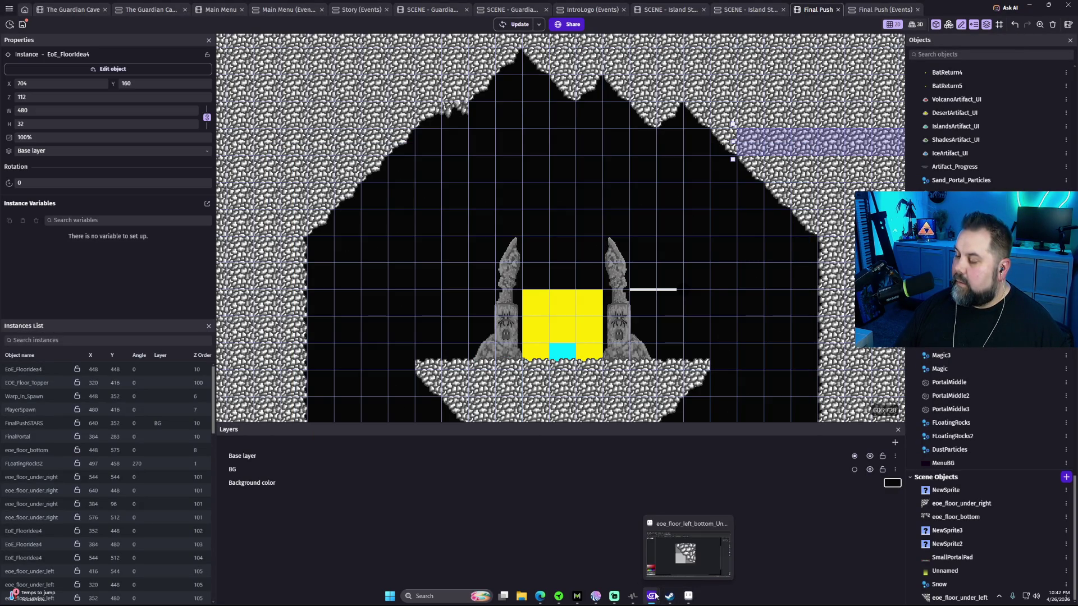
{"action": "left_click", "coordinate": [726, 528]}
{"action": "scroll", "coordinate": [548, 313], "scroll_direction": "up", "scroll_amount": 5}
{"action": "scroll", "coordinate": [700, 329], "scroll_direction": "left", "scroll_amount": 5}
{"action": "left_click", "coordinate": [480, 191]}
{"action": "left_click_drag", "start_coordinate": [464, 135], "coordinate": [277, 135]}
{"action": "scroll", "coordinate": [645, 291], "scroll_direction": "right", "scroll_amount": 8}
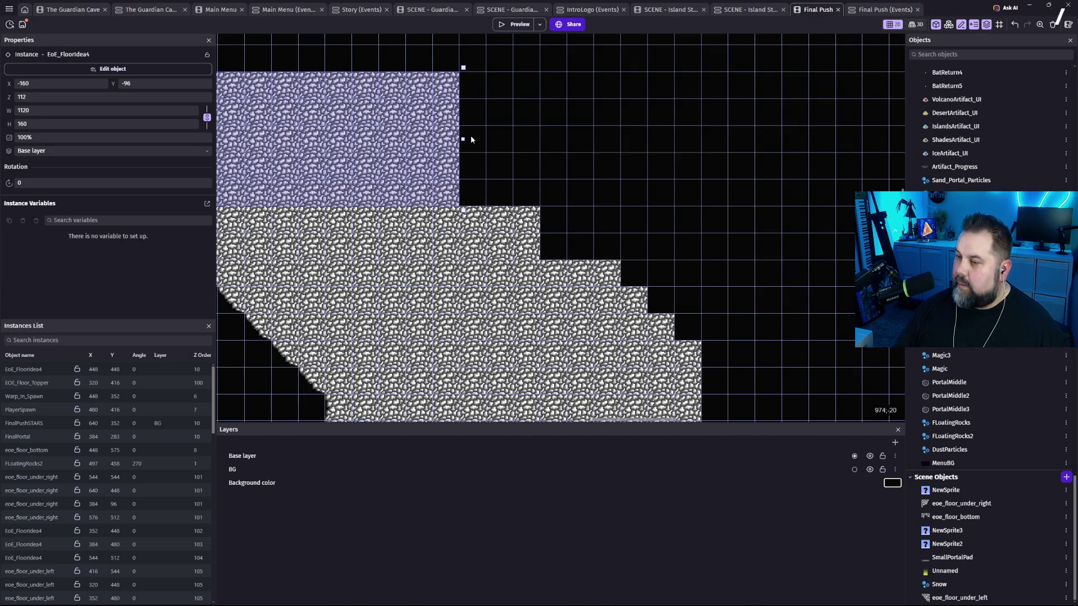
{"action": "left_click_drag", "start_coordinate": [464, 139], "coordinate": [730, 140]}
Stretch the thin rock strip to the right and widen the strip above it to 736.
{"action": "left_click", "coordinate": [343, 247]}
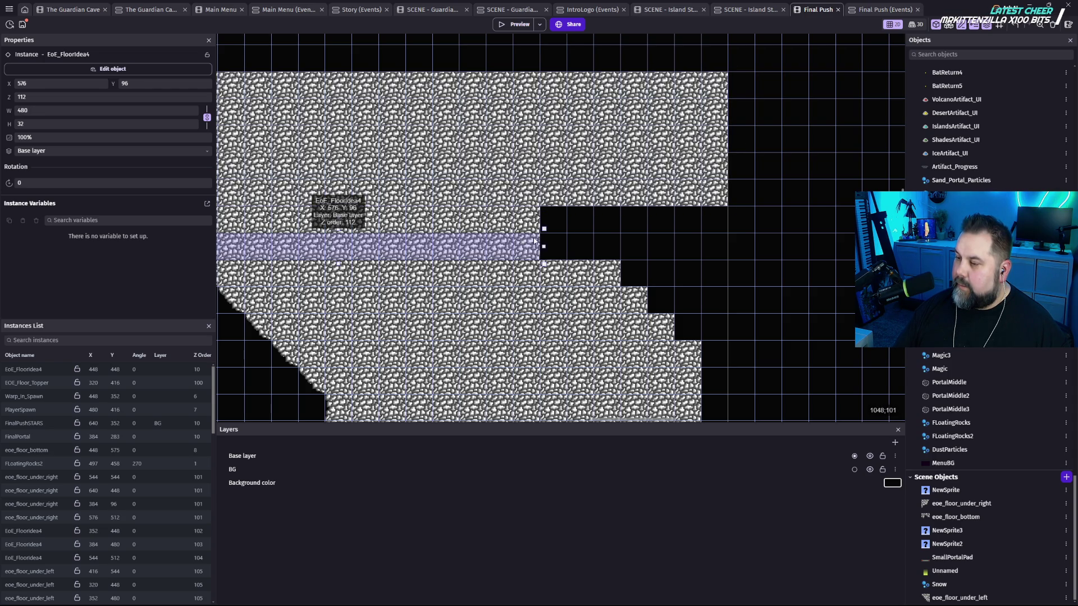
{"action": "left_click_drag", "start_coordinate": [544, 245], "coordinate": [728, 245]}
{"action": "left_click", "coordinate": [539, 224]}
{"action": "left_click_drag", "start_coordinate": [539, 224], "coordinate": [679, 221]}
Stretch the thin floor strip left and extend the large rock block left to X -224.
{"action": "scroll", "coordinate": [679, 221], "scroll_direction": "left", "scroll_amount": 10}
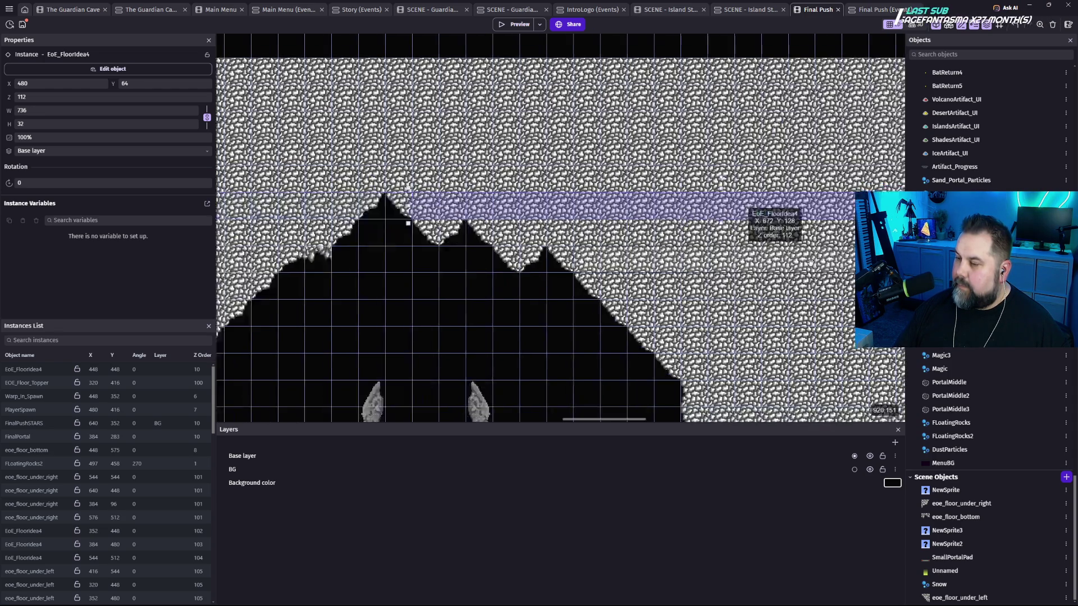
{"action": "scroll", "coordinate": [367, 265], "scroll_direction": "left", "scroll_amount": 10}
{"action": "left_click_drag", "start_coordinate": [584, 185], "coordinate": [426, 178]}
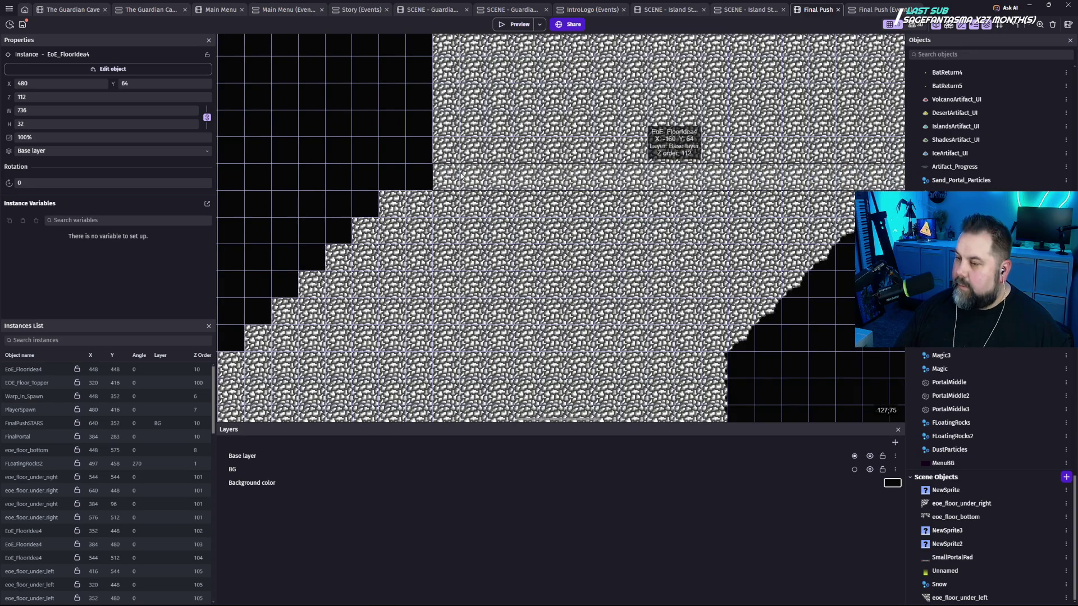
{"action": "left_click", "coordinate": [431, 97]}
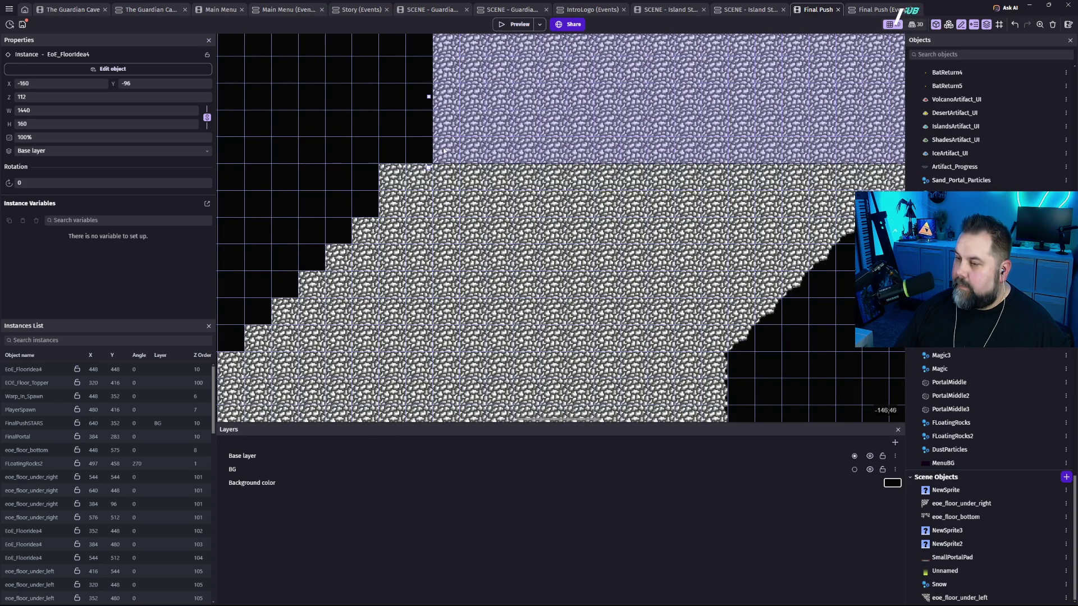
{"action": "left_click_drag", "start_coordinate": [428, 97], "coordinate": [379, 97]}
{"action": "scroll", "coordinate": [530, 335], "scroll_direction": "right", "scroll_amount": 10}
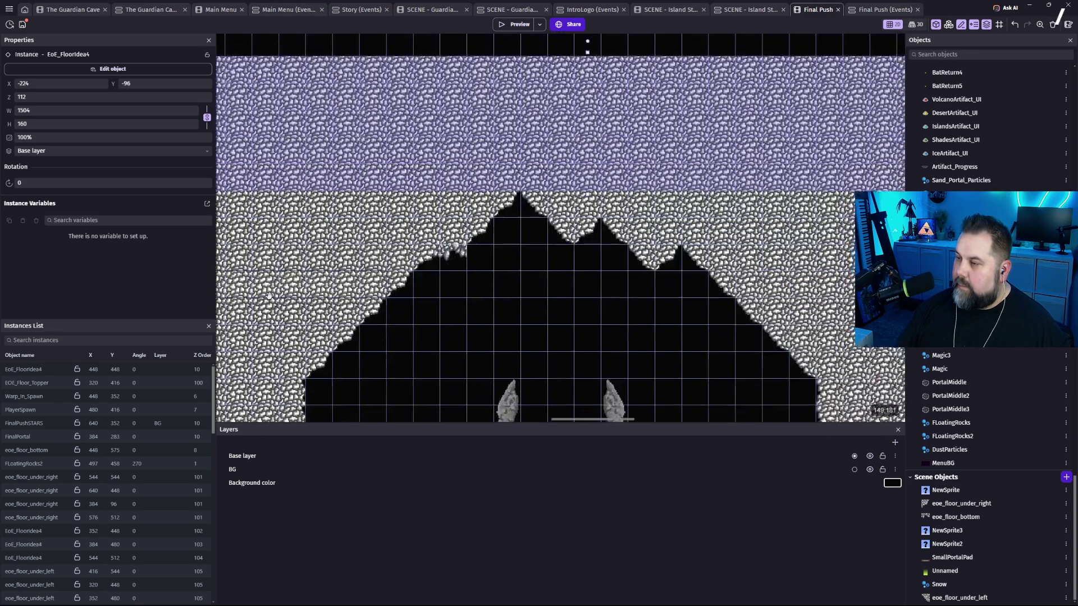
{"action": "left_click", "coordinate": [530, 335]}
{"action": "mouse_move", "coordinate": [544, 330]}
{"action": "left_mouse_down"}
{"action": "mouse_move", "coordinate": [565, 206]}
{"action": "mouse_move", "coordinate": [551, 142]}
{"action": "mouse_move", "coordinate": [566, 217]}
{"action": "left_mouse_up"}
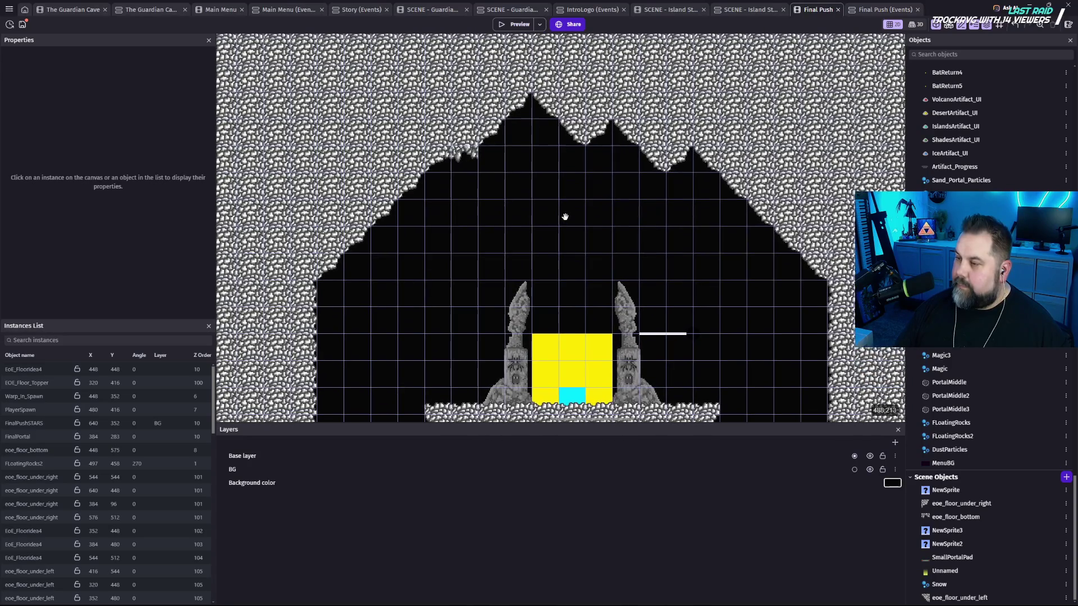
{"action": "left_click", "coordinate": [631, 139]}
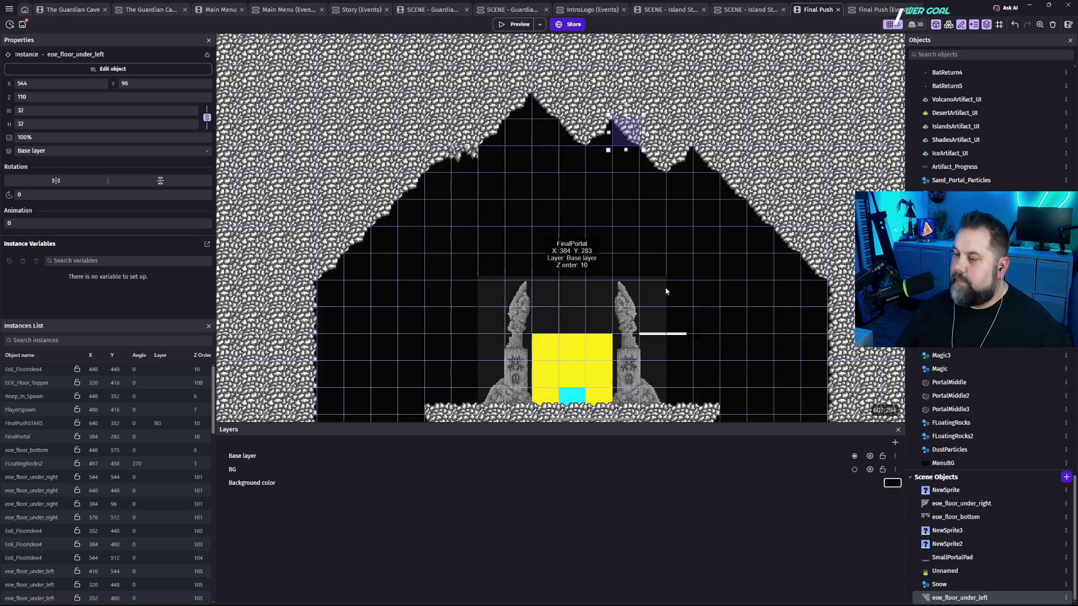
{"action": "mouse_move", "coordinate": [604, 194]}
{"action": "left_mouse_down"}
{"action": "mouse_move", "coordinate": [547, 115]}
{"action": "mouse_move", "coordinate": [566, 131]}
{"action": "left_mouse_up"}
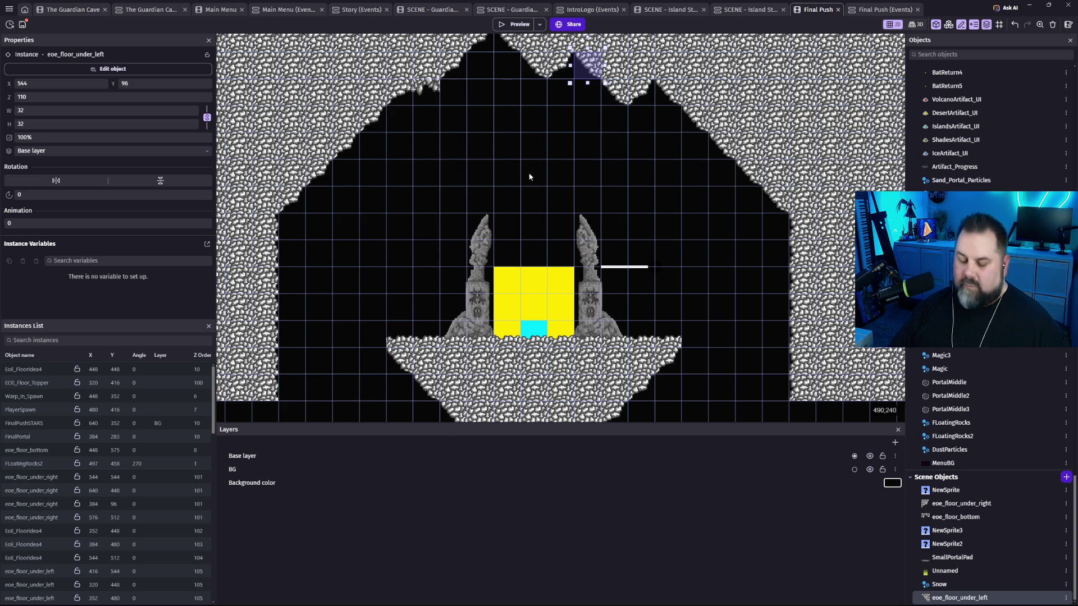
{"action": "mouse_move", "coordinate": [535, 174]}
{"action": "left_mouse_down"}
{"action": "mouse_move", "coordinate": [518, 200]}
{"action": "mouse_move", "coordinate": [530, 224]}
{"action": "mouse_move", "coordinate": [551, 218]}
{"action": "mouse_move", "coordinate": [539, 144]}
{"action": "mouse_move", "coordinate": [548, 214]}
{"action": "mouse_move", "coordinate": [541, 168]}
{"action": "mouse_move", "coordinate": [554, 157]}
{"action": "mouse_move", "coordinate": [555, 182]}
{"action": "left_mouse_up"}
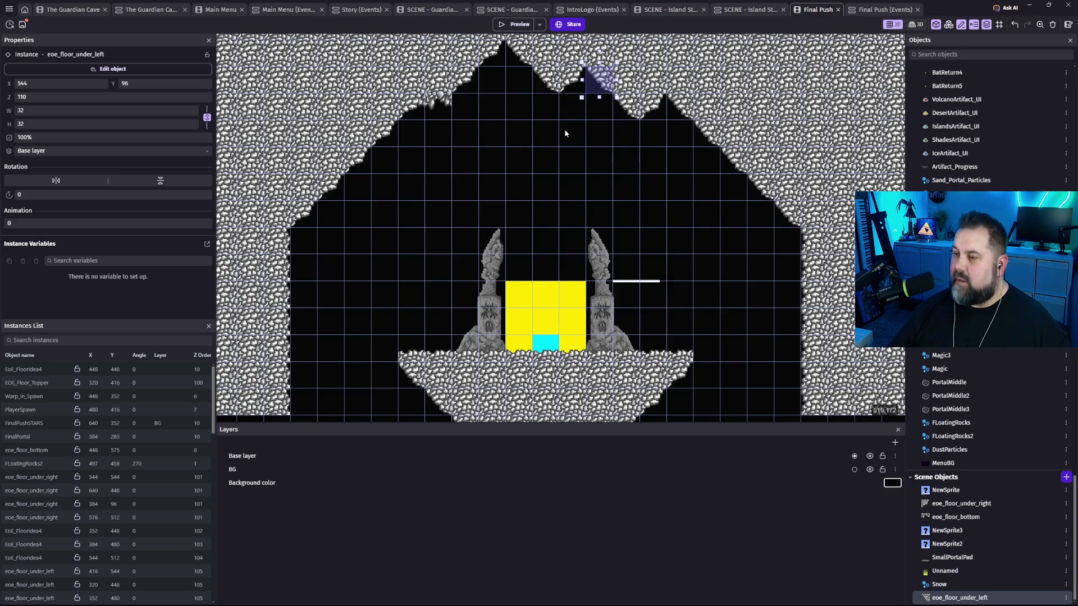
{"action": "left_click", "coordinate": [448, 116]}
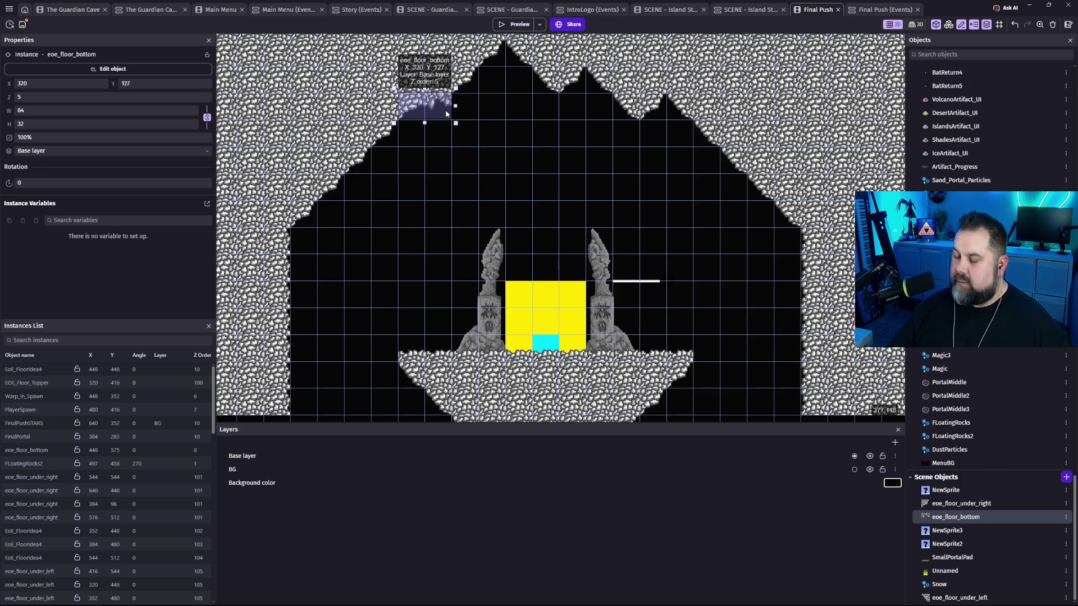
Delete the eoe_floor_bottom tile and several top ceiling tiles, including the one at 544,96.
{"action": "key", "text": "Delete"}
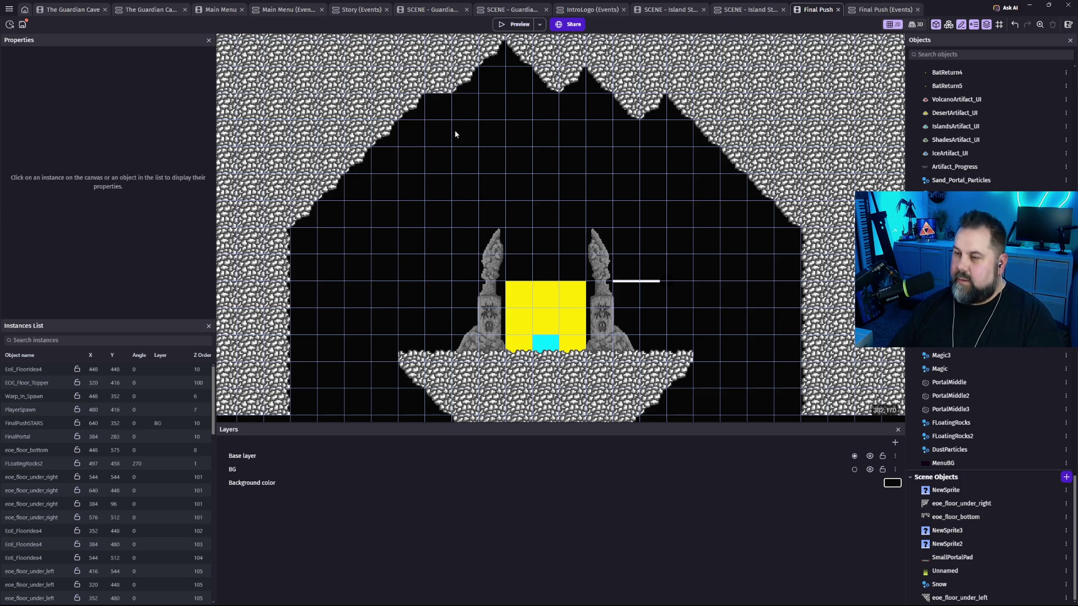
{"action": "left_click", "coordinate": [521, 58]}
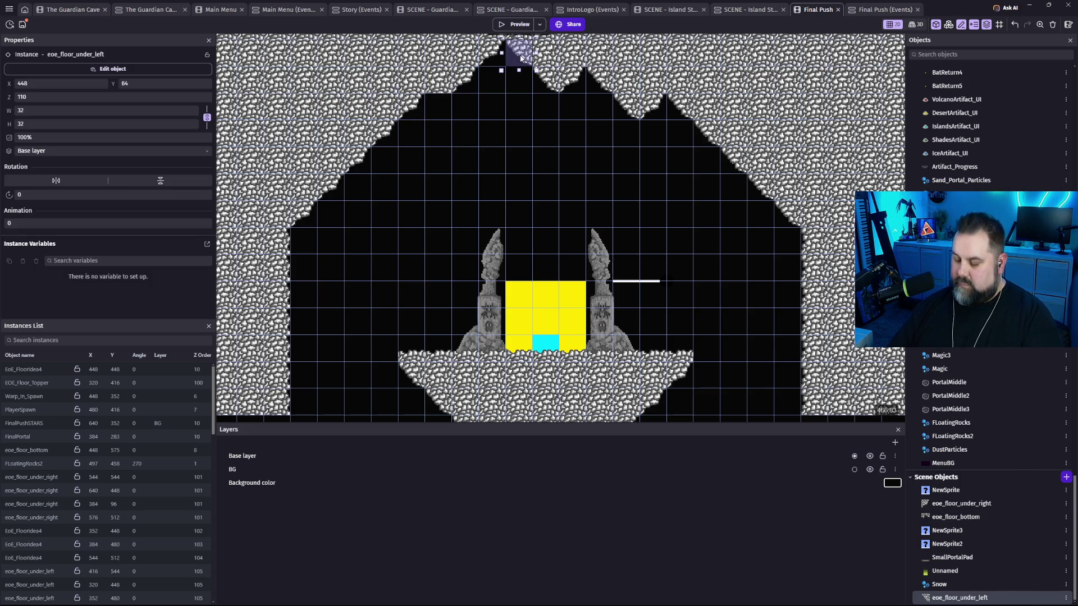
{"action": "key", "text": "Delete"}
{"action": "left_click", "coordinate": [494, 57]}
{"action": "key", "text": "Delete"}
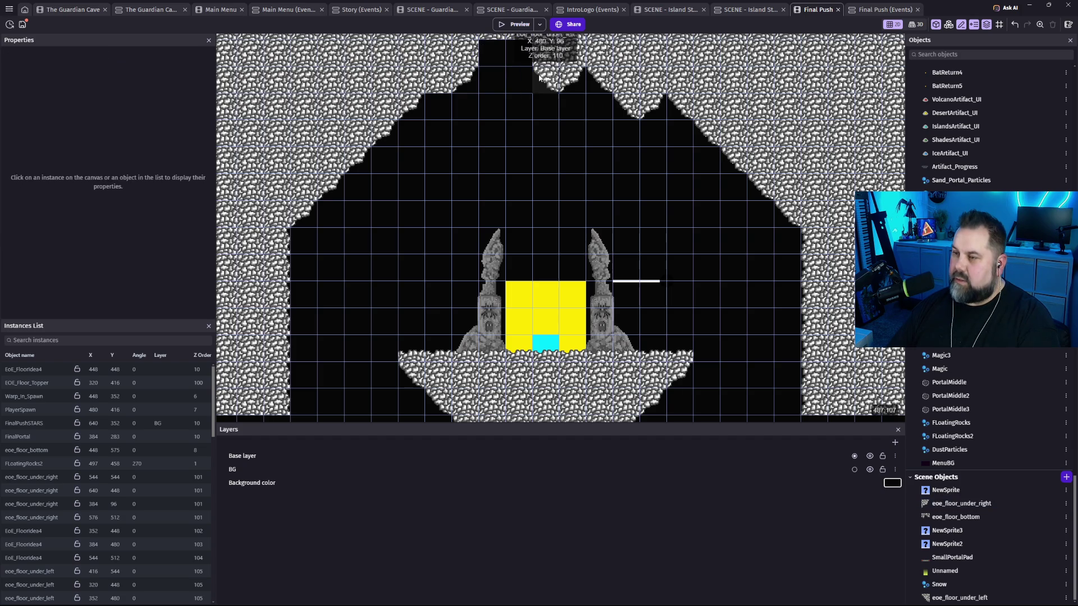
{"action": "left_click", "coordinate": [546, 84]}
{"action": "left_click", "coordinate": [578, 83]}
{"action": "left_click", "coordinate": [598, 87]}
{"action": "key", "text": "Delete"}
Reposition the slanted left and right ceiling tiles into new cells, including one at 512,160.
{"action": "left_click", "coordinate": [598, 109]}
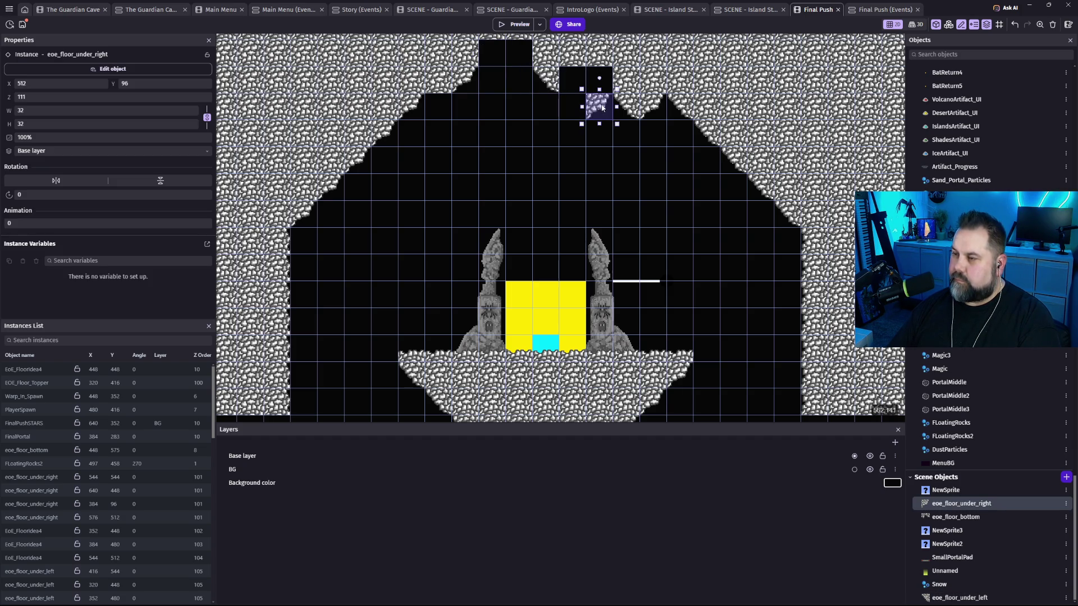
{"action": "mouse_move", "coordinate": [556, 82]}
{"action": "left_mouse_down"}
{"action": "mouse_move", "coordinate": [559, 111]}
{"action": "mouse_move", "coordinate": [583, 136]}
{"action": "mouse_move", "coordinate": [556, 137]}
{"action": "left_mouse_up"}
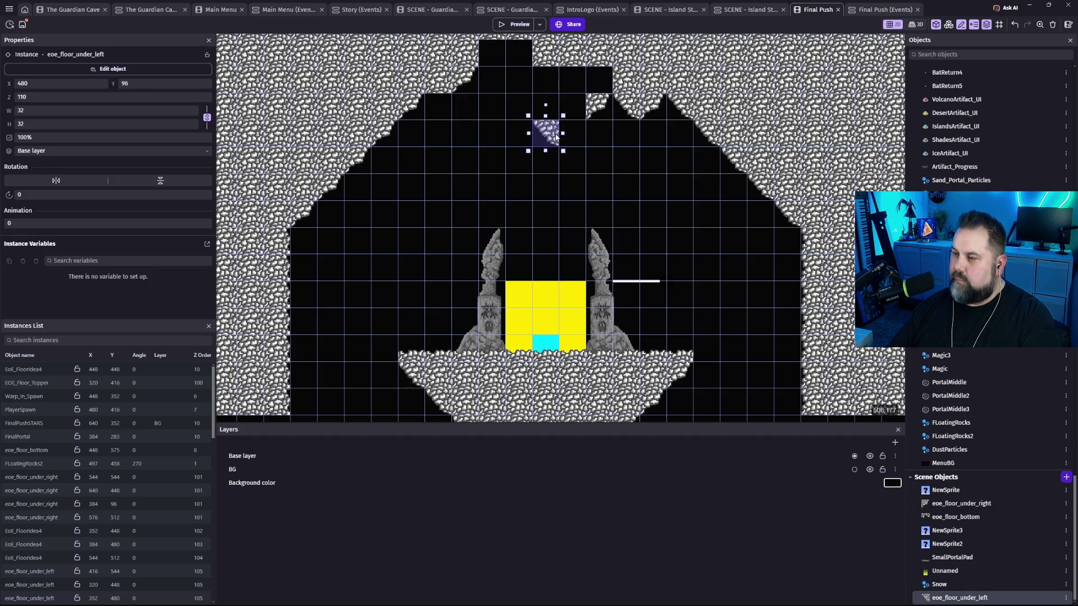
{"action": "left_click", "coordinate": [654, 108]}
{"action": "mouse_move", "coordinate": [654, 109]}
{"action": "left_mouse_down"}
{"action": "mouse_move", "coordinate": [542, 141]}
{"action": "mouse_move", "coordinate": [524, 159]}
{"action": "left_mouse_up"}
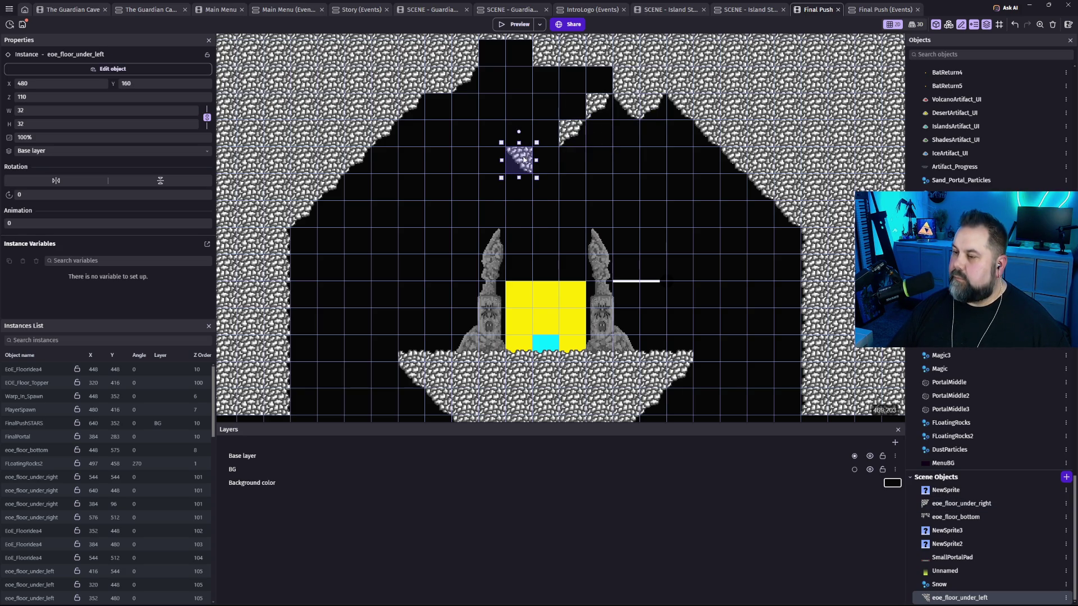
{"action": "left_click", "coordinate": [573, 133]}
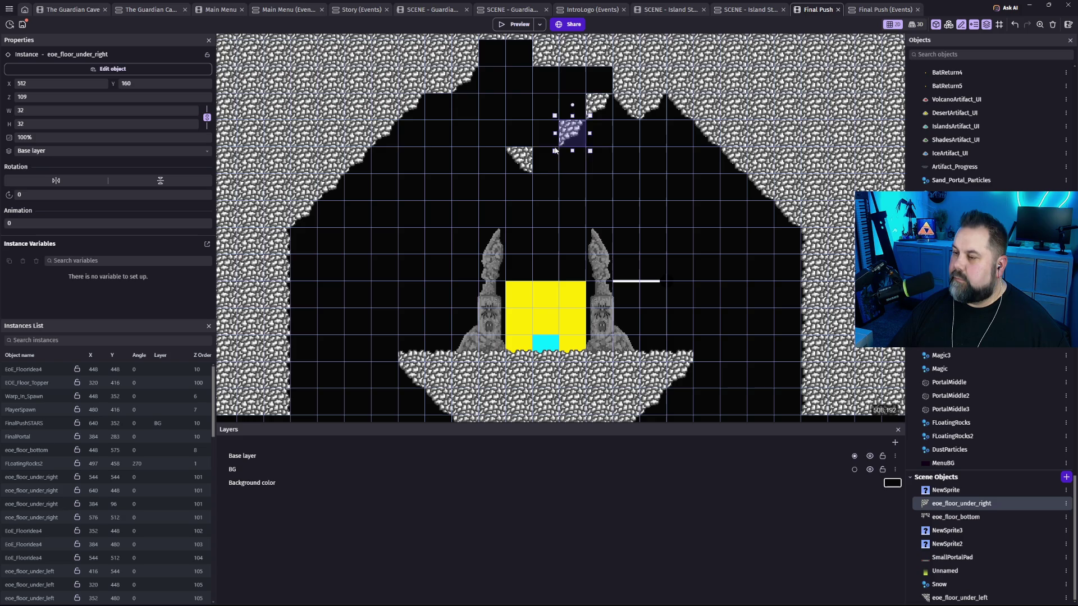
{"action": "left_click_drag", "start_coordinate": [573, 134], "coordinate": [546, 157]}
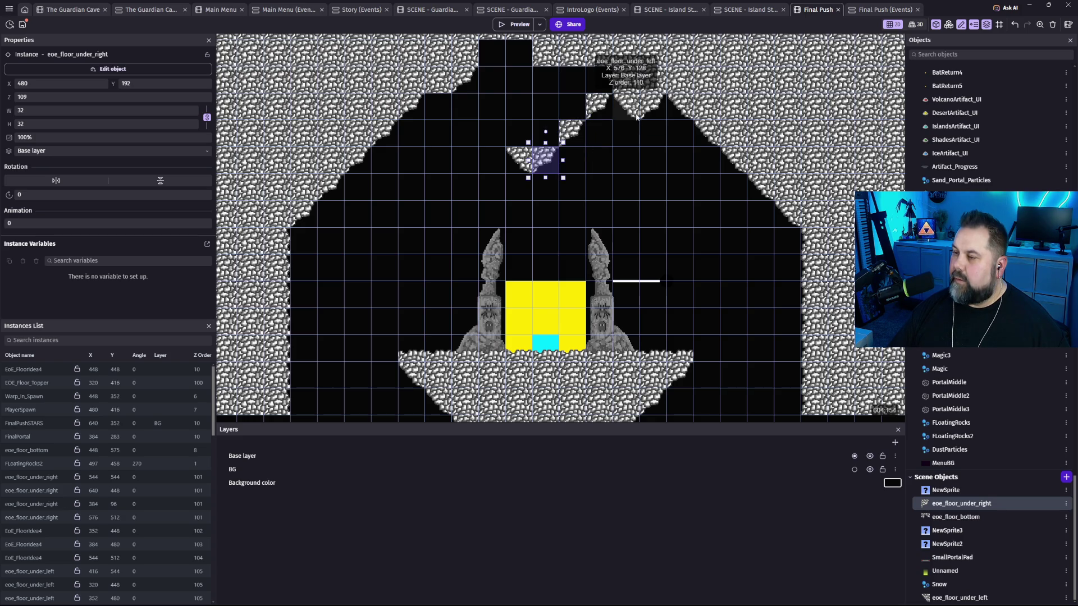
{"action": "left_click_drag", "start_coordinate": [523, 161], "coordinate": [474, 114]}
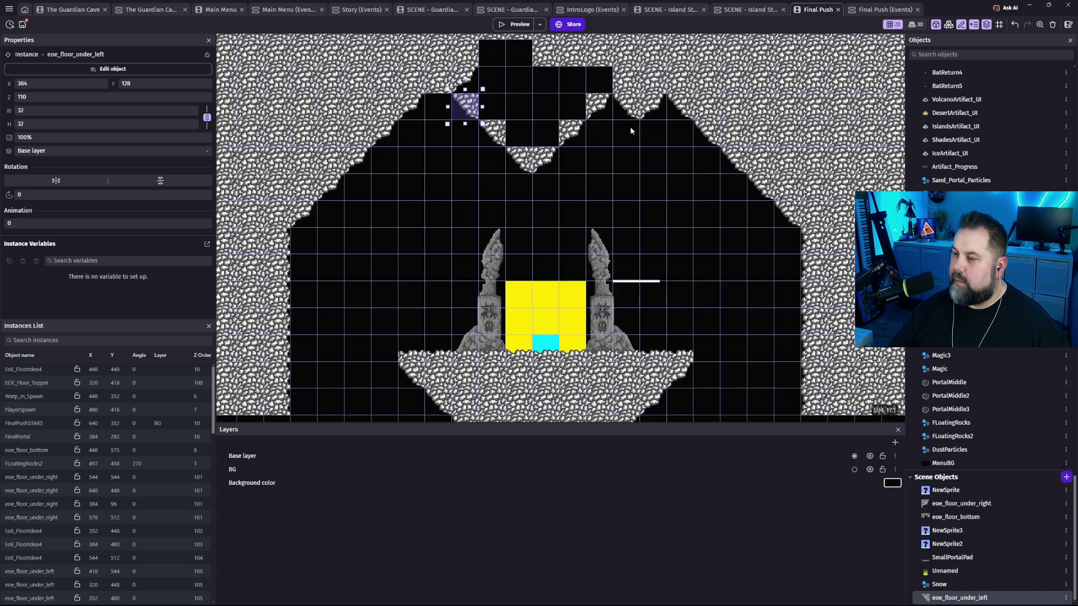
Narrow the small EoE_FloorIdea4 ceiling tile and move the slanted left tile one cell down-right.
{"action": "left_click", "coordinate": [477, 84]}
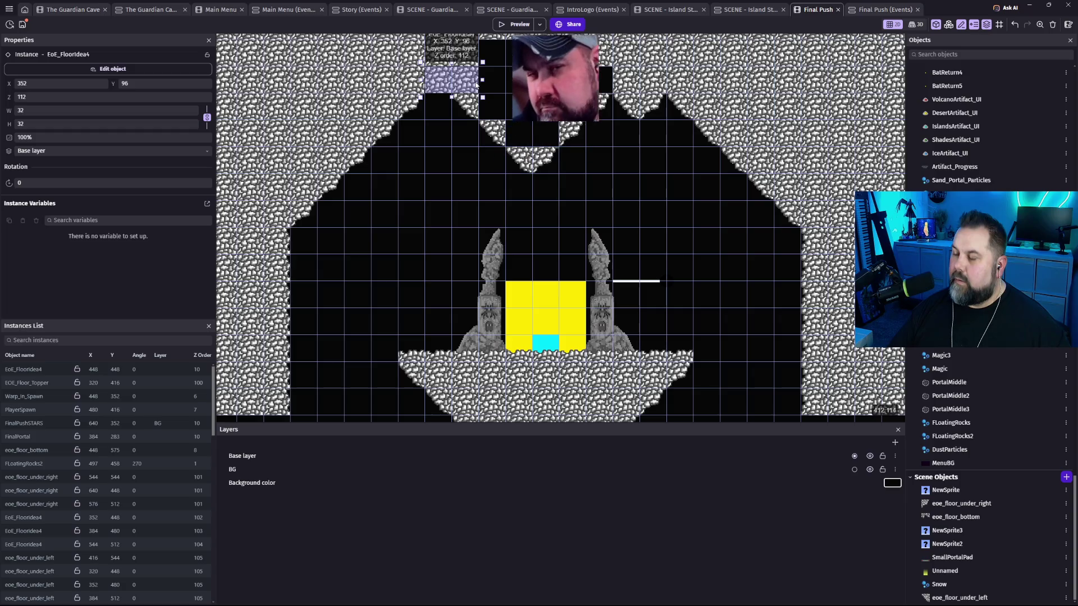
{"action": "left_click_drag", "start_coordinate": [476, 85], "coordinate": [442, 84]}
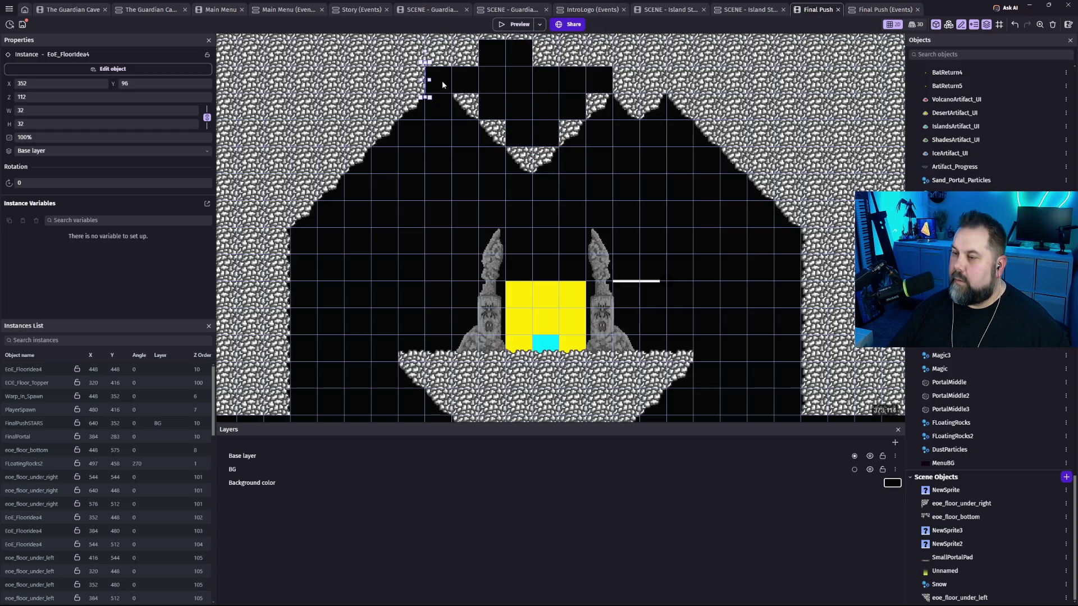
{"action": "left_click", "coordinate": [442, 85]}
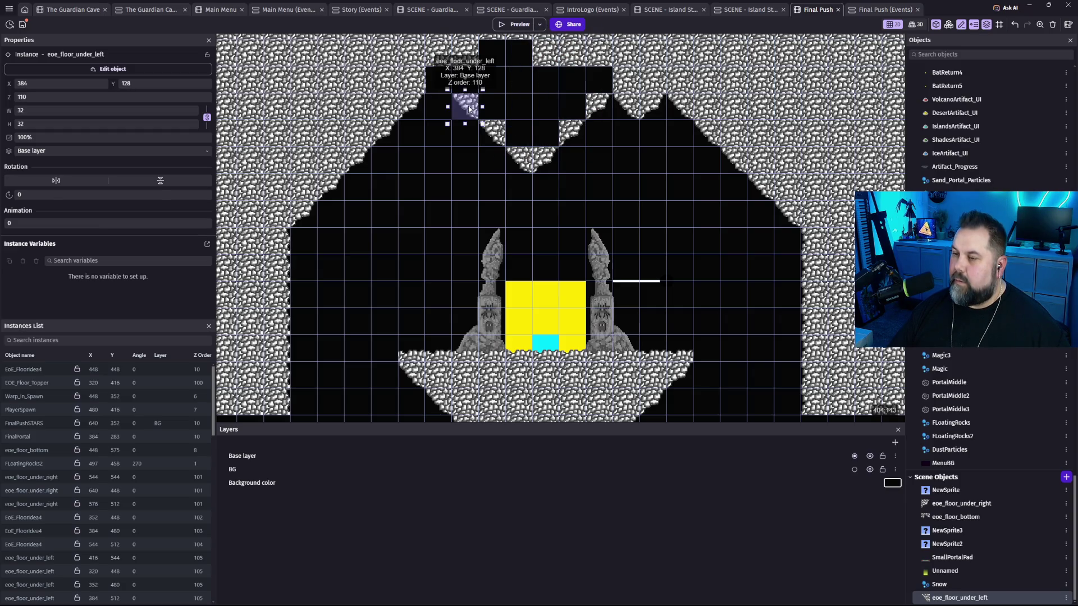
{"action": "left_click_drag", "start_coordinate": [442, 82], "coordinate": [461, 105]}
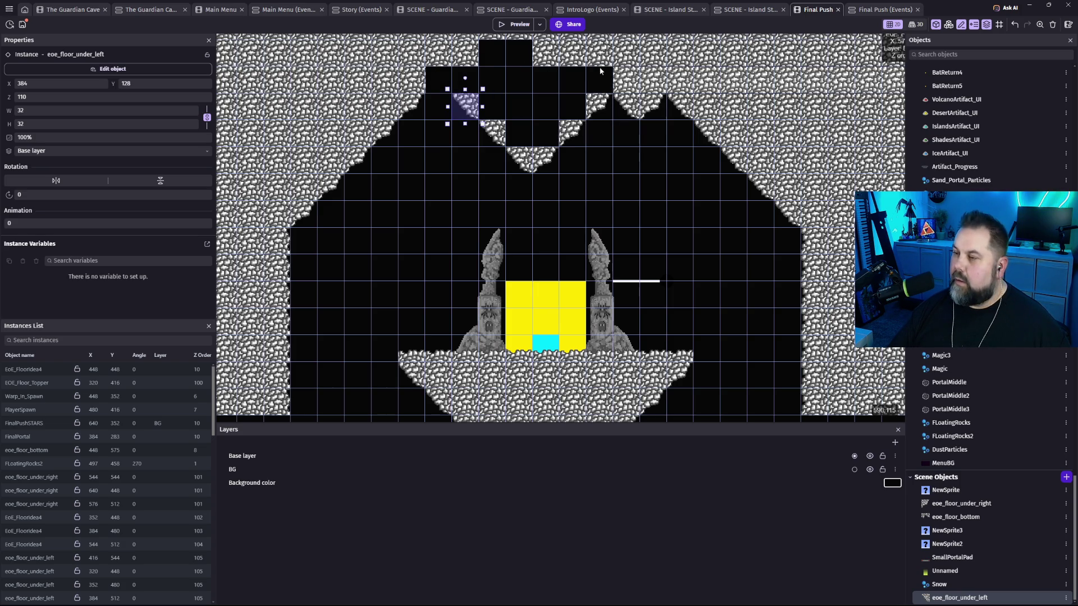
{"action": "left_click", "coordinate": [464, 54]}
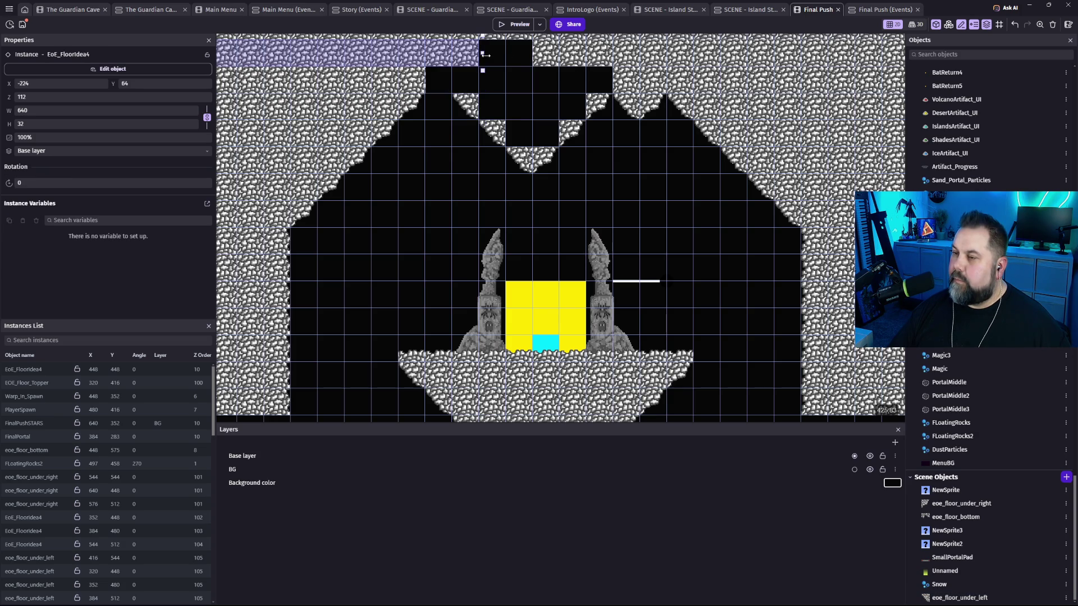
Move the top rock strip down a row and extend it over the black notch.
{"action": "left_click_drag", "start_coordinate": [484, 54], "coordinate": [536, 56]}
{"action": "left_click_drag", "start_coordinate": [393, 51], "coordinate": [427, 78]}
{"action": "left_click_drag", "start_coordinate": [531, 80], "coordinate": [613, 84]}
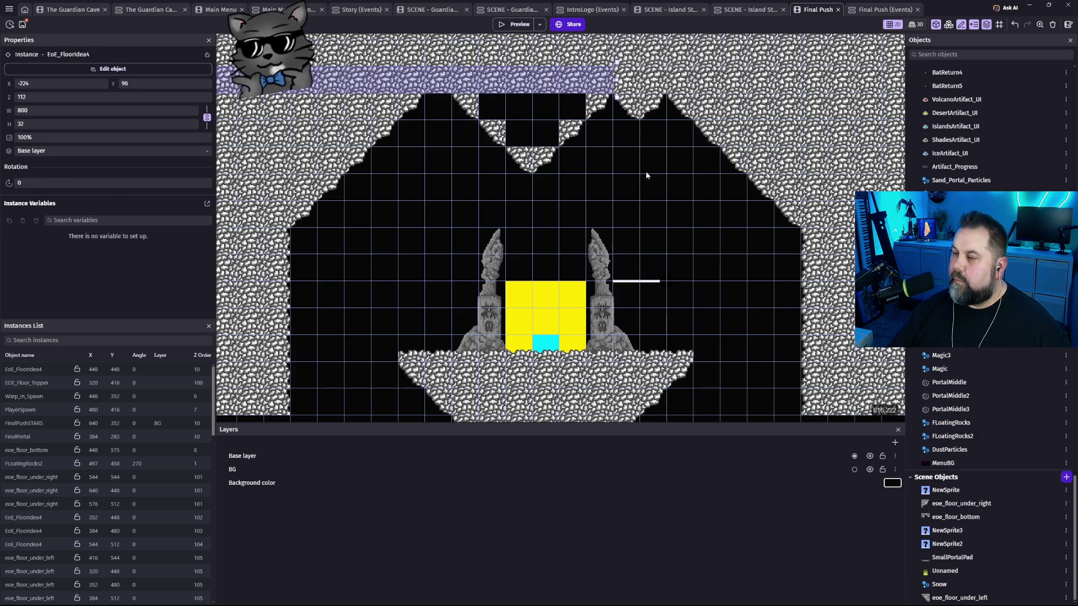
{"action": "left_click", "coordinate": [646, 171]}
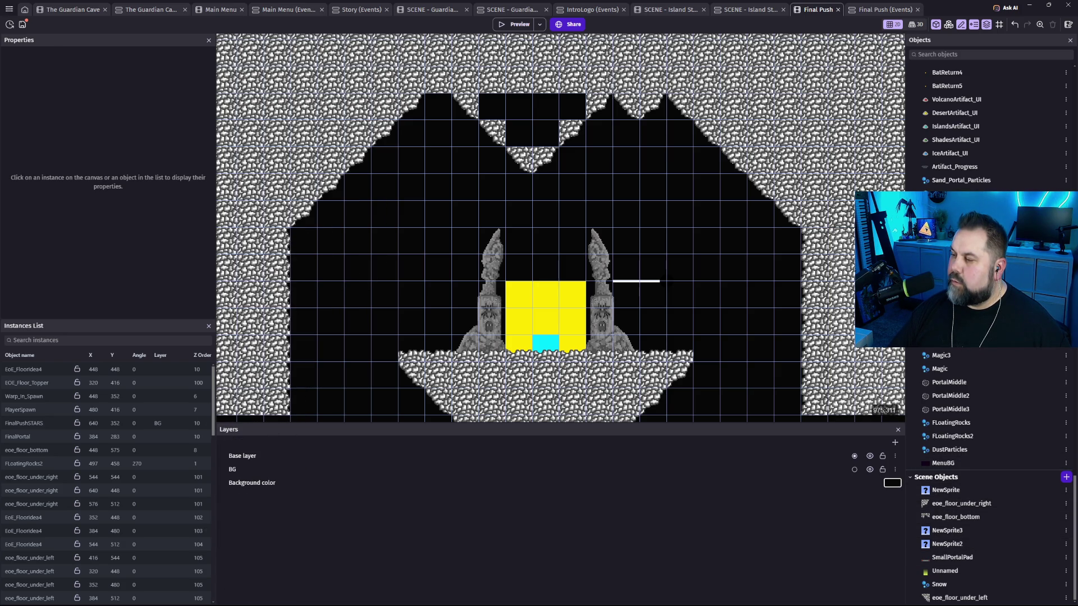
Stretch the small EoE_FloorIdea4 tile left to W 128 and add an eoe_floor_bottom piece at 352,128.
{"action": "left_click", "coordinate": [949, 251]}
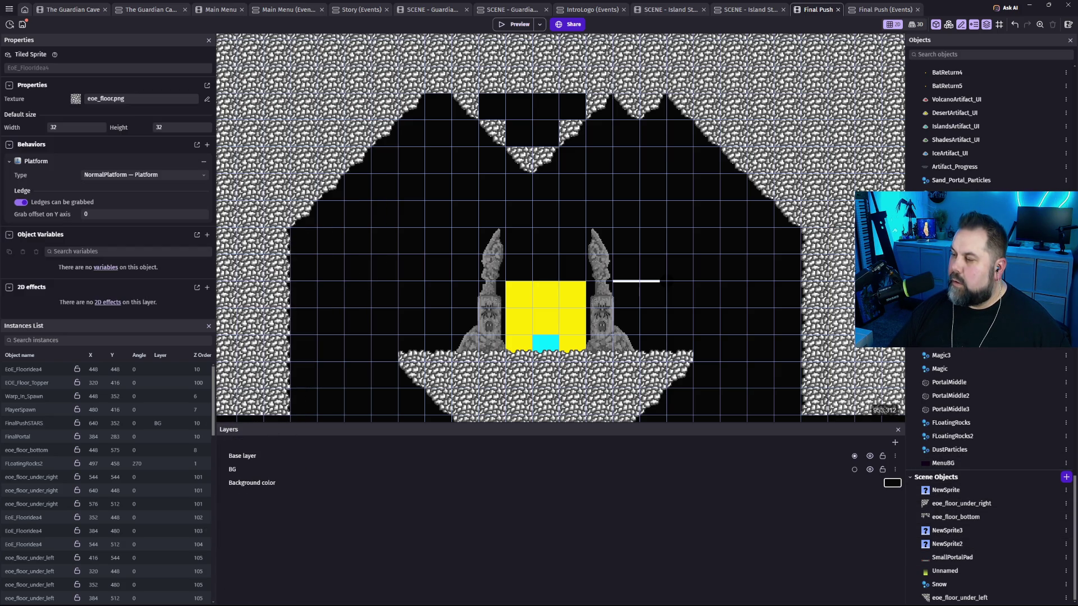
{"action": "left_click", "coordinate": [569, 114]}
{"action": "mouse_move", "coordinate": [554, 107]}
{"action": "left_mouse_down"}
{"action": "mouse_move", "coordinate": [475, 107]}
{"action": "mouse_move", "coordinate": [534, 133]}
{"action": "left_mouse_up"}
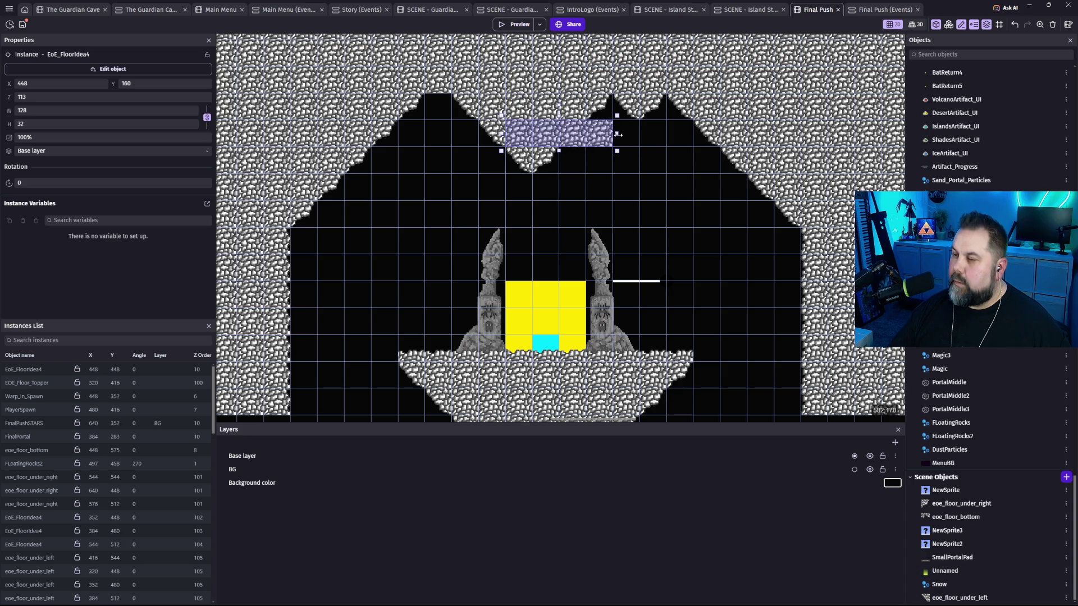
{"action": "left_click", "coordinate": [654, 190]}
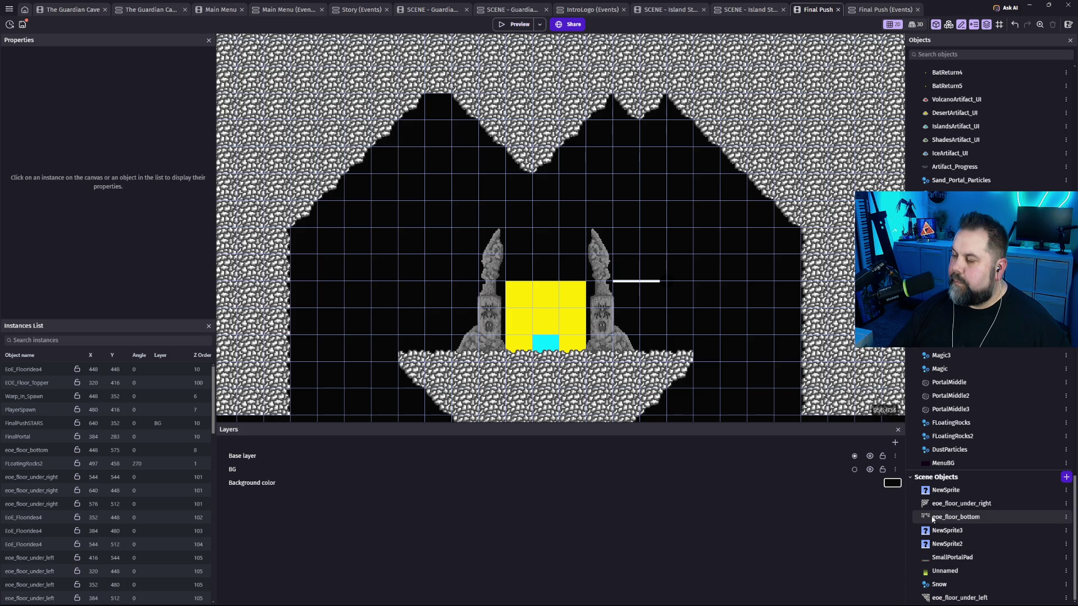
{"action": "left_click_drag", "start_coordinate": [942, 520], "coordinate": [435, 109]}
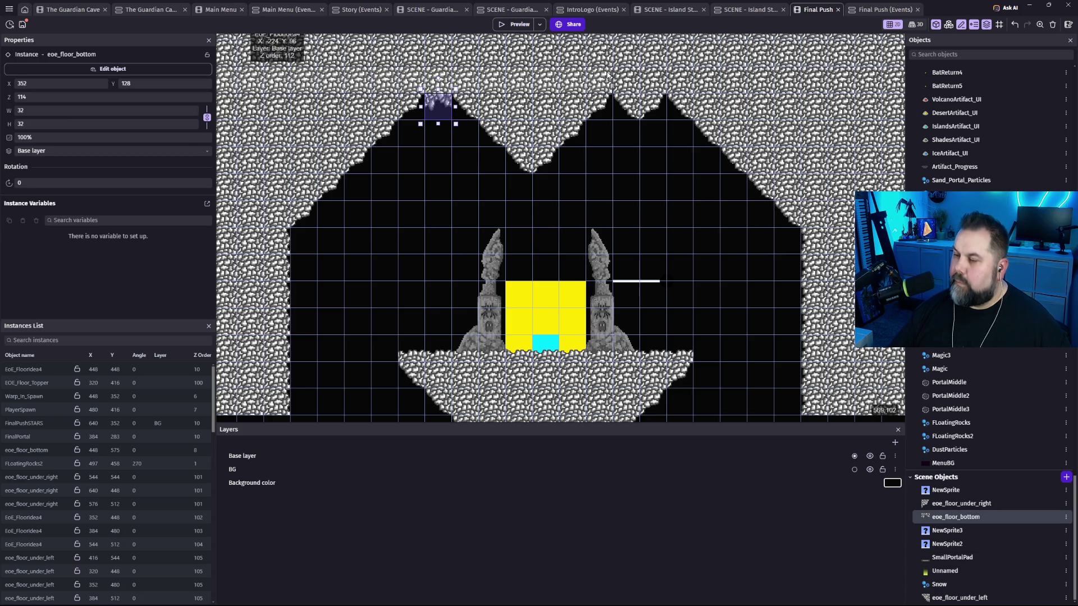
{"action": "key", "text": "Up"}
{"action": "key", "text": "Up"}
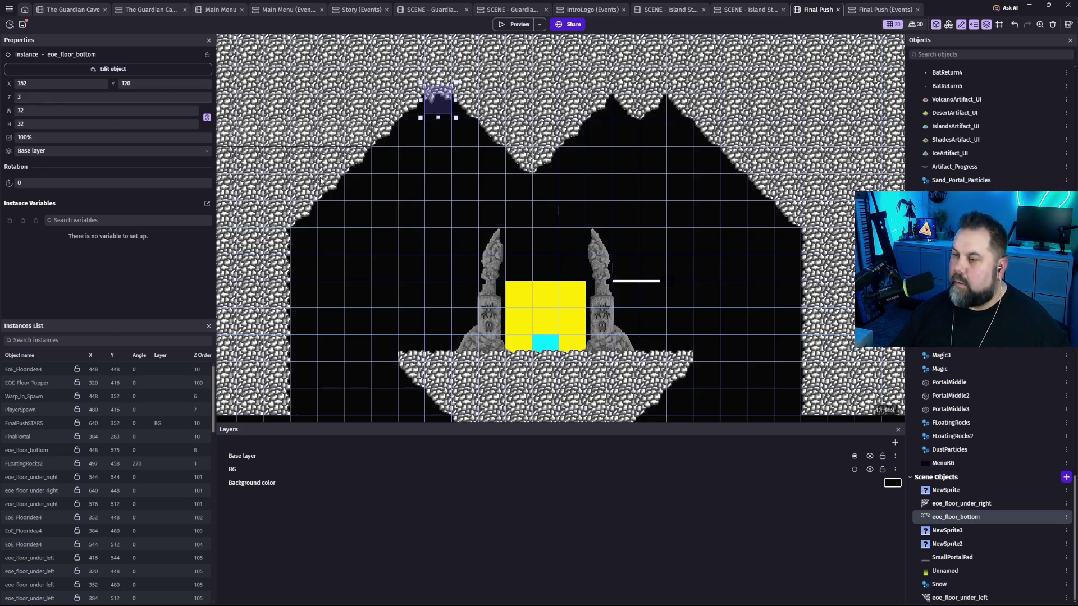
{"action": "left_click", "coordinate": [606, 242]}
{"action": "left_click", "coordinate": [724, 254]}
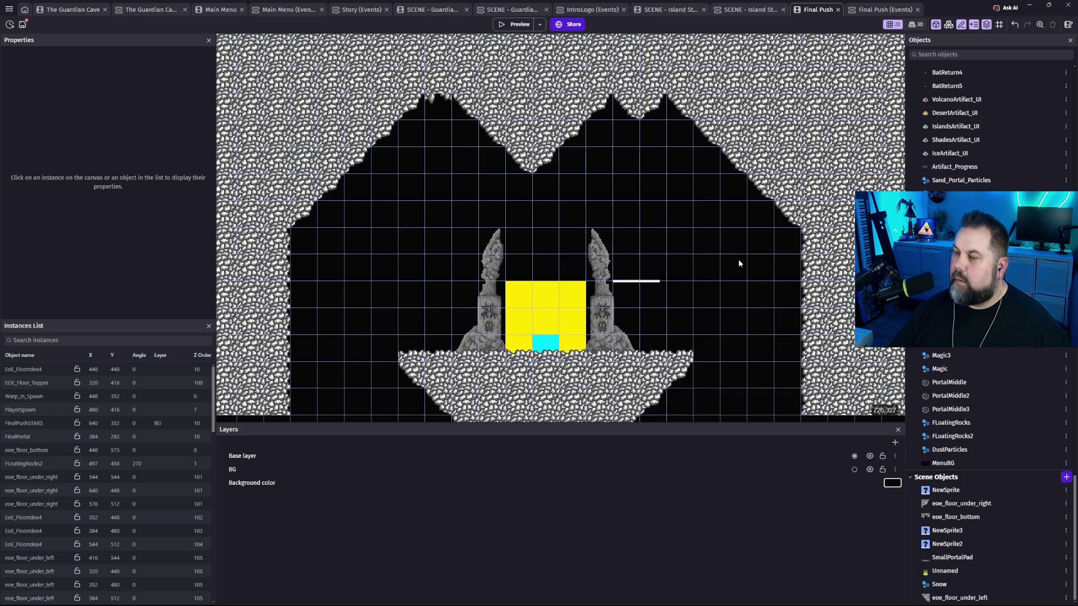
{"action": "scroll", "coordinate": [677, 255], "scroll_direction": "down", "scroll_amount": 2}
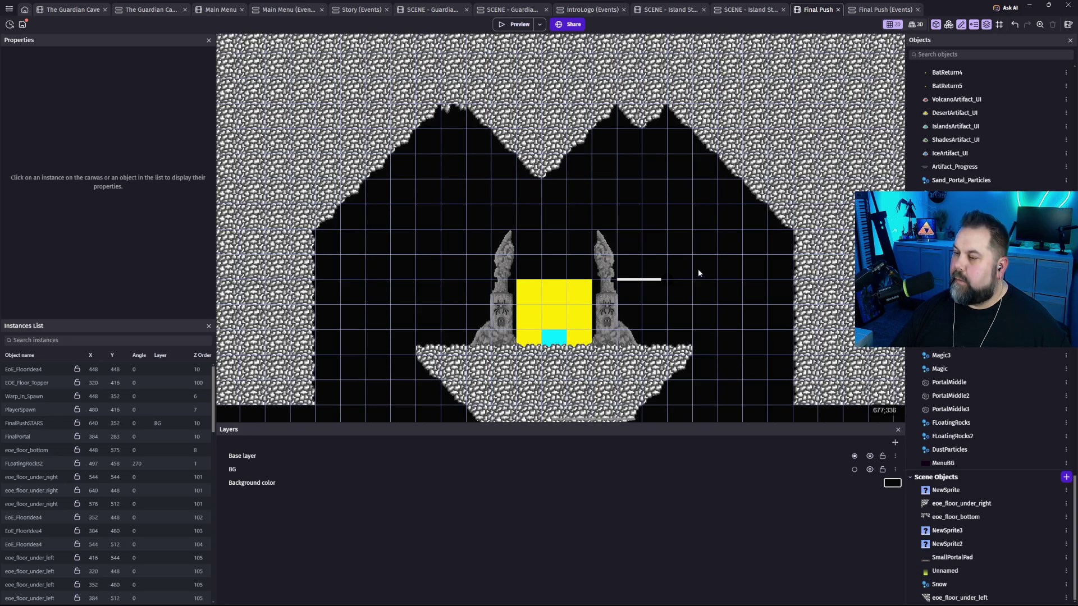
{"action": "mouse_move", "coordinate": [702, 275]}
{"action": "left_mouse_down"}
{"action": "mouse_move", "coordinate": [681, 185]}
{"action": "mouse_move", "coordinate": [681, 210]}
{"action": "mouse_move", "coordinate": [681, 196]}
{"action": "left_mouse_up"}
{"action": "left_click", "coordinate": [514, 24]}
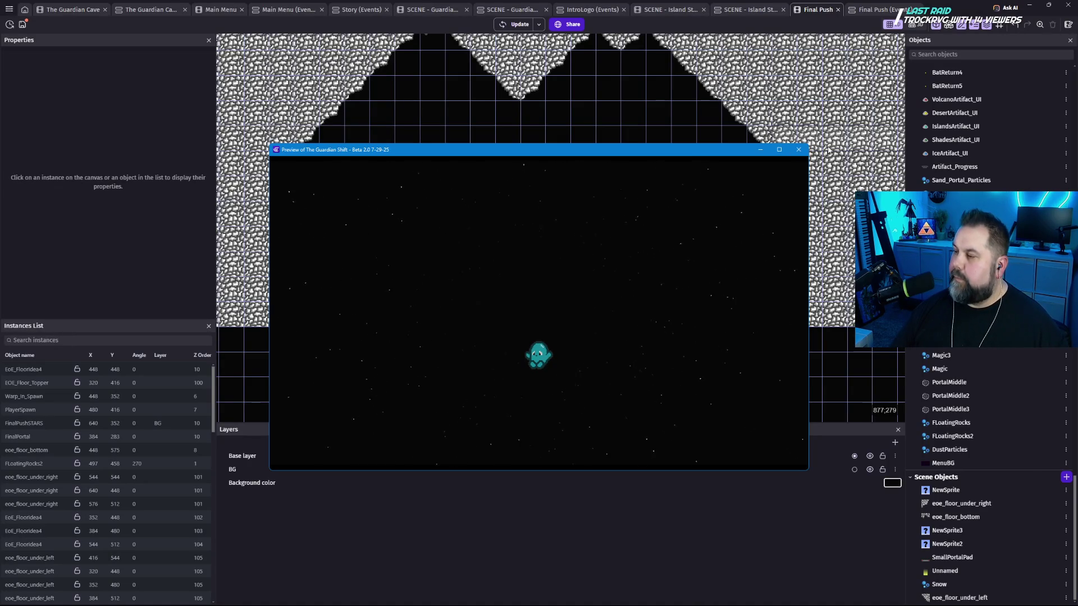
{"action": "left_click", "coordinate": [798, 150]}
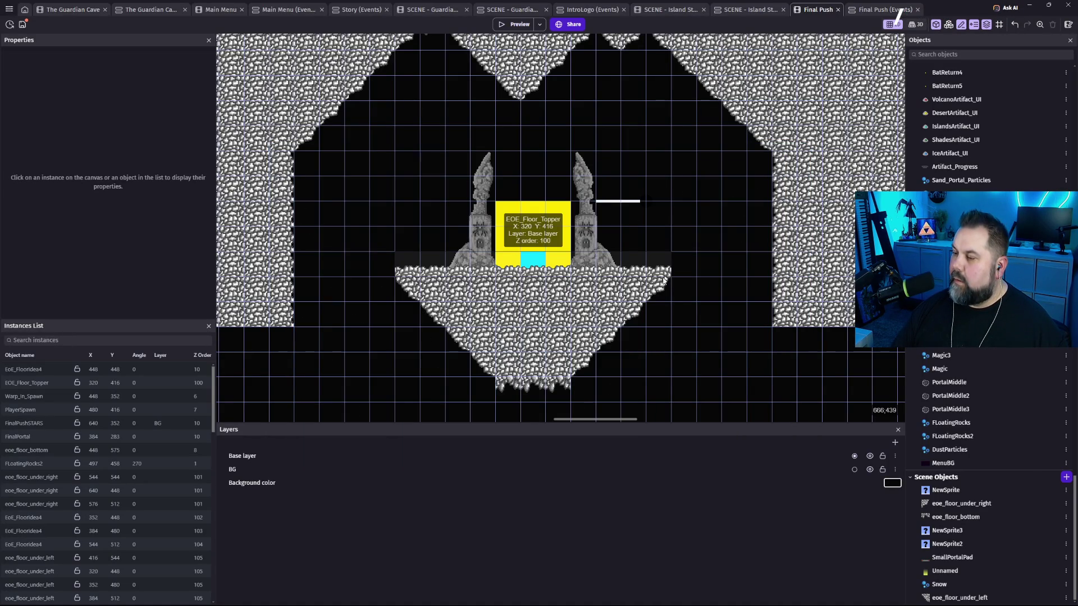
{"action": "scroll", "coordinate": [549, 323], "scroll_direction": "up", "scroll_amount": 3}
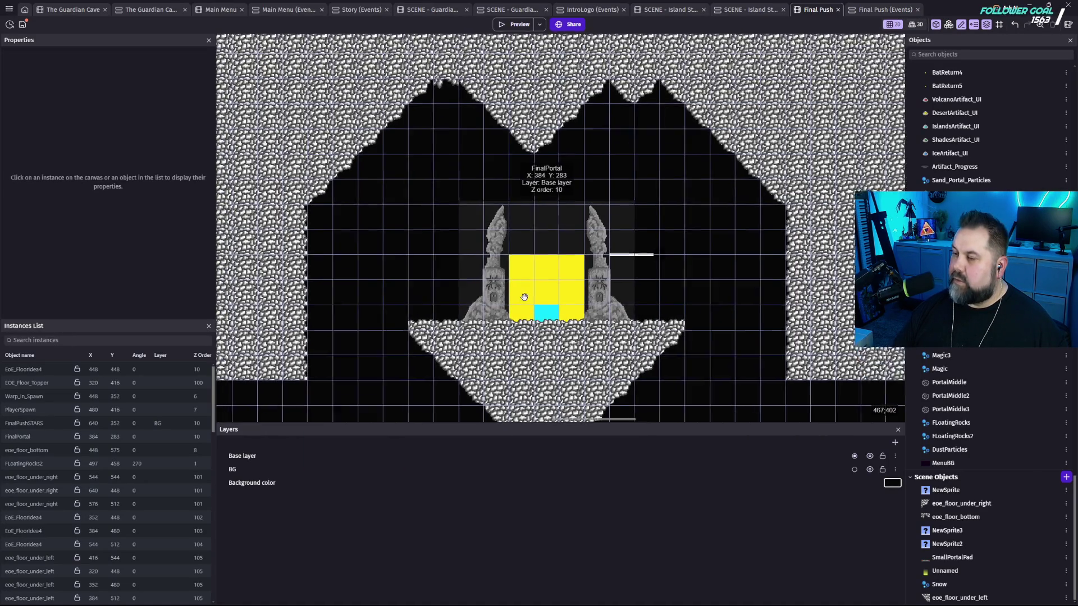
{"action": "scroll", "coordinate": [549, 322], "scroll_direction": "down", "scroll_amount": 2}
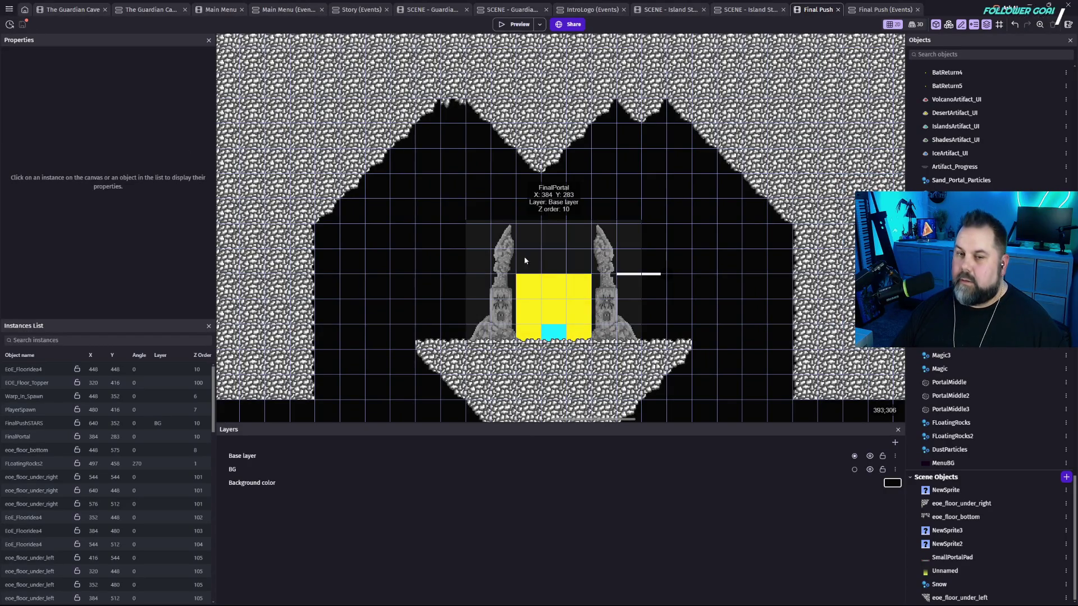
Save the project and look over the cave around and below the floating island.
{"action": "key", "text": "ctrl+s"}
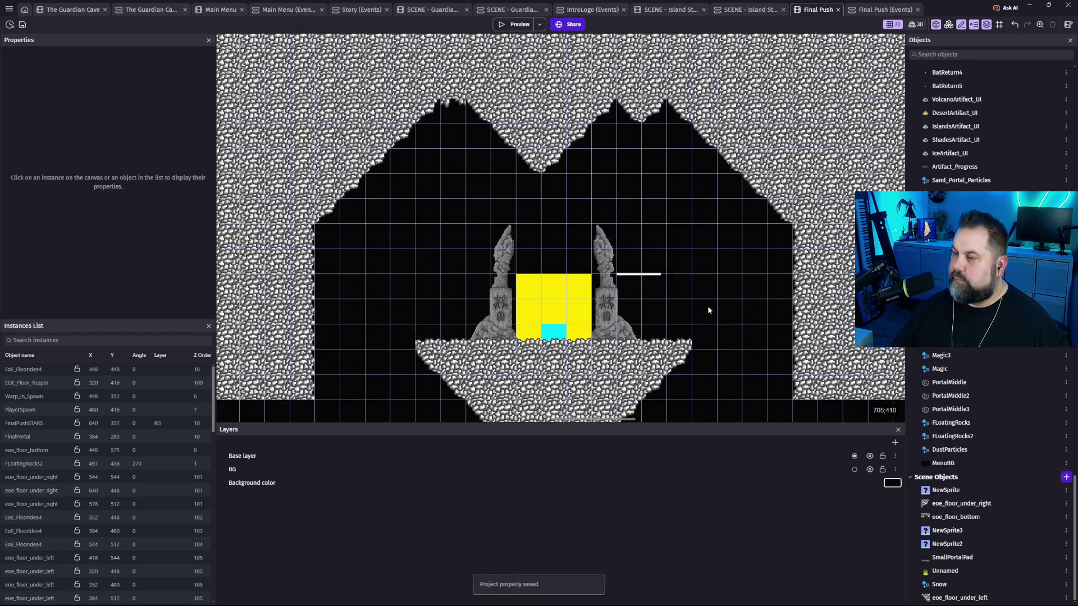
{"action": "mouse_move", "coordinate": [703, 316]}
{"action": "left_mouse_down"}
{"action": "mouse_move", "coordinate": [770, 277]}
{"action": "mouse_move", "coordinate": [767, 264]}
{"action": "mouse_move", "coordinate": [741, 249]}
{"action": "mouse_move", "coordinate": [754, 249]}
{"action": "mouse_move", "coordinate": [751, 289]}
{"action": "mouse_move", "coordinate": [713, 303]}
{"action": "mouse_move", "coordinate": [758, 305]}
{"action": "mouse_move", "coordinate": [760, 274]}
{"action": "mouse_move", "coordinate": [715, 244]}
{"action": "mouse_move", "coordinate": [734, 247]}
{"action": "mouse_move", "coordinate": [724, 258]}
{"action": "mouse_move", "coordinate": [703, 224]}
{"action": "mouse_move", "coordinate": [715, 269]}
{"action": "mouse_move", "coordinate": [726, 243]}
{"action": "mouse_move", "coordinate": [722, 315]}
{"action": "mouse_move", "coordinate": [770, 305]}
{"action": "mouse_move", "coordinate": [616, 293]}
{"action": "mouse_move", "coordinate": [659, 260]}
{"action": "left_mouse_up"}
{"action": "scroll", "coordinate": [757, 315], "scroll_direction": "down", "scroll_amount": 2}
{"action": "left_click_drag", "start_coordinate": [698, 322], "coordinate": [684, 212]}
{"action": "scroll", "coordinate": [675, 257], "scroll_direction": "up", "scroll_amount": 1}
{"action": "scroll", "coordinate": [675, 255], "scroll_direction": "up", "scroll_amount": 1}
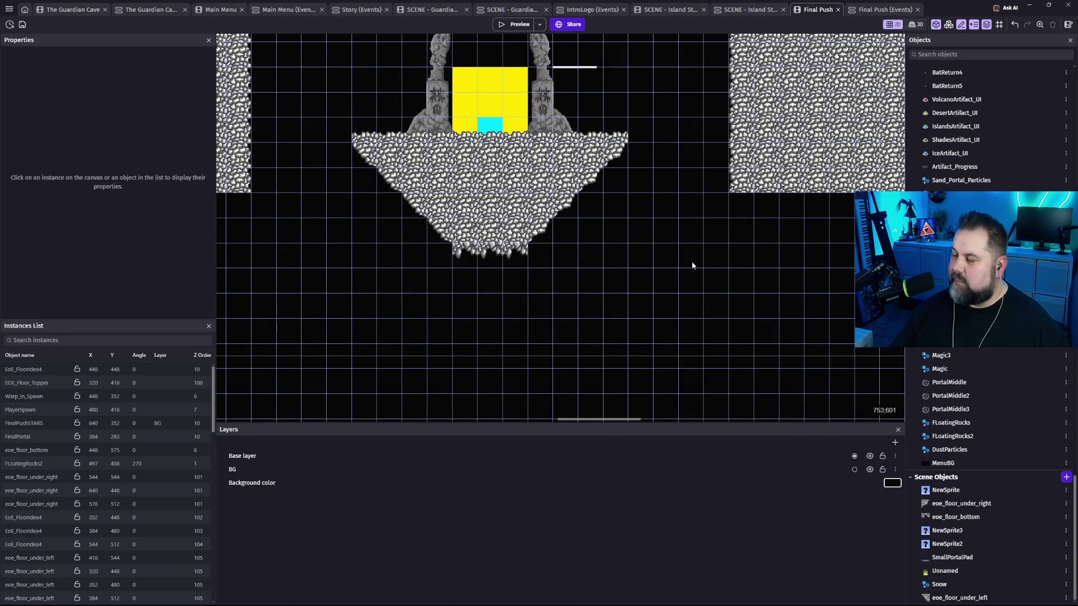
{"action": "mouse_move", "coordinate": [644, 271]}
{"action": "left_mouse_down"}
{"action": "mouse_move", "coordinate": [648, 325]}
{"action": "mouse_move", "coordinate": [722, 353]}
{"action": "mouse_move", "coordinate": [716, 337]}
{"action": "mouse_move", "coordinate": [711, 365]}
{"action": "left_mouse_up"}
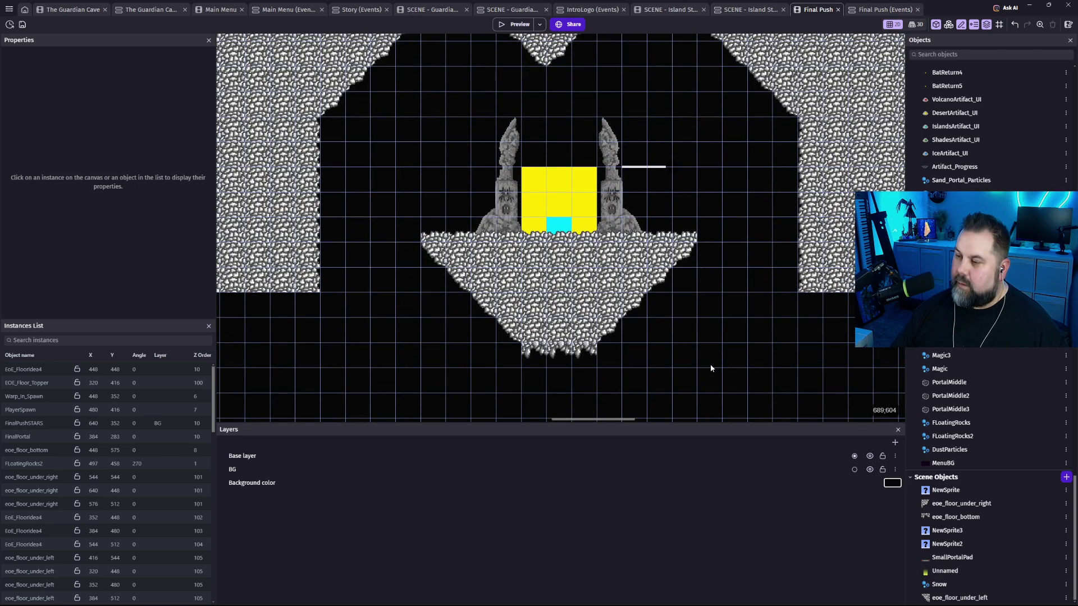
{"action": "left_click_drag", "start_coordinate": [696, 356], "coordinate": [698, 409]}
{"action": "mouse_move", "coordinate": [568, 372]}
{"action": "left_mouse_down"}
{"action": "mouse_move", "coordinate": [552, 248]}
{"action": "mouse_move", "coordinate": [559, 276]}
{"action": "mouse_move", "coordinate": [557, 248]}
{"action": "mouse_move", "coordinate": [584, 256]}
{"action": "mouse_move", "coordinate": [580, 242]}
{"action": "left_mouse_up"}
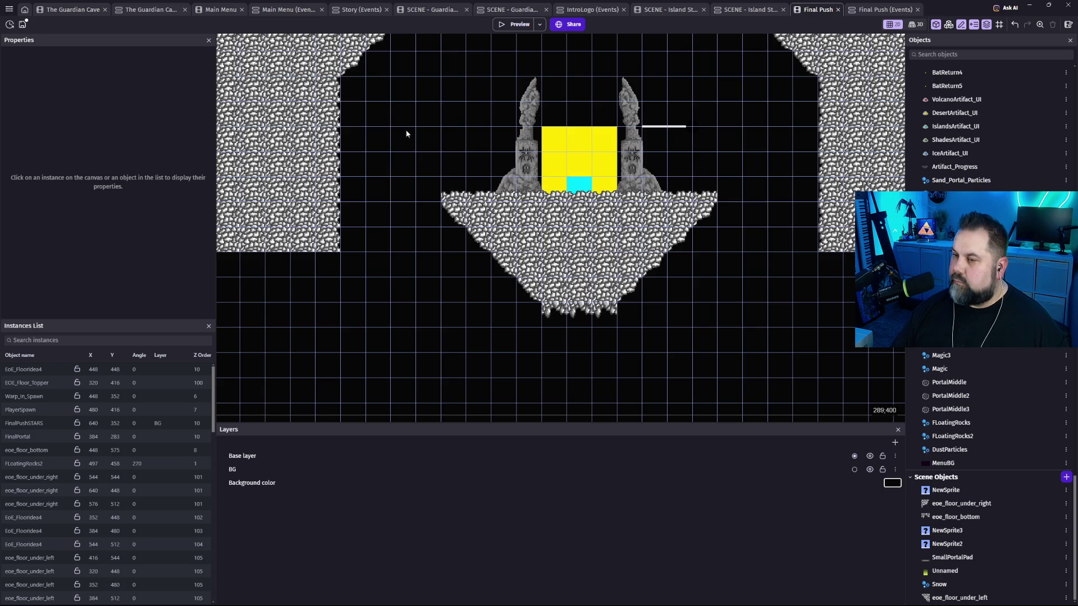
Frame the right-side rock steps and select the EoE_FloorIdea4 strip at top right.
{"action": "mouse_move", "coordinate": [733, 137]}
{"action": "left_mouse_down"}
{"action": "mouse_move", "coordinate": [673, 221]}
{"action": "mouse_move", "coordinate": [667, 197]}
{"action": "mouse_move", "coordinate": [663, 279]}
{"action": "left_mouse_up"}
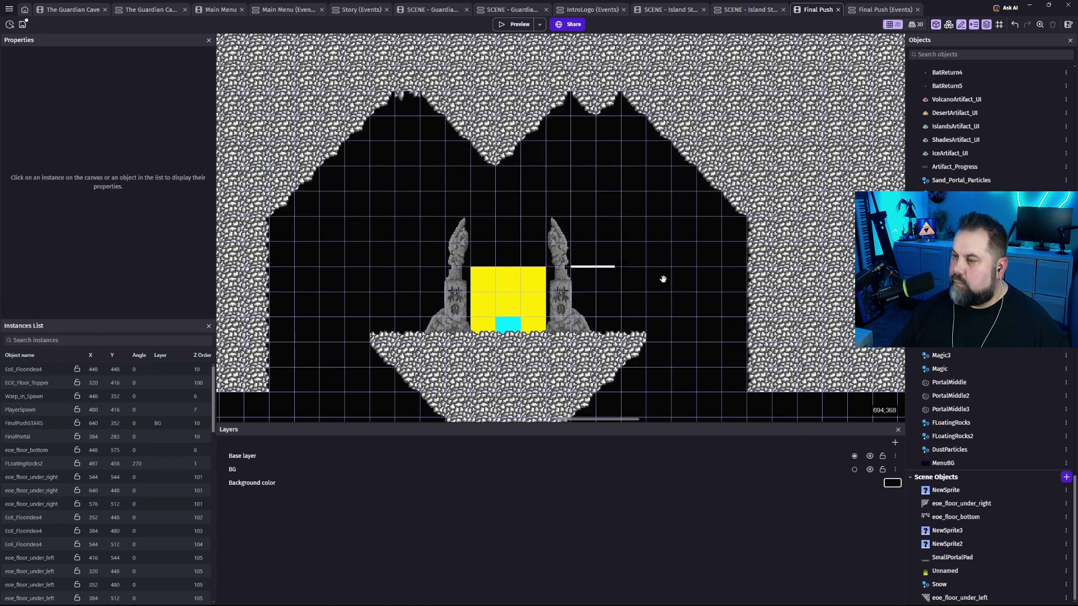
{"action": "scroll", "coordinate": [641, 190], "scroll_direction": "down", "scroll_amount": 3}
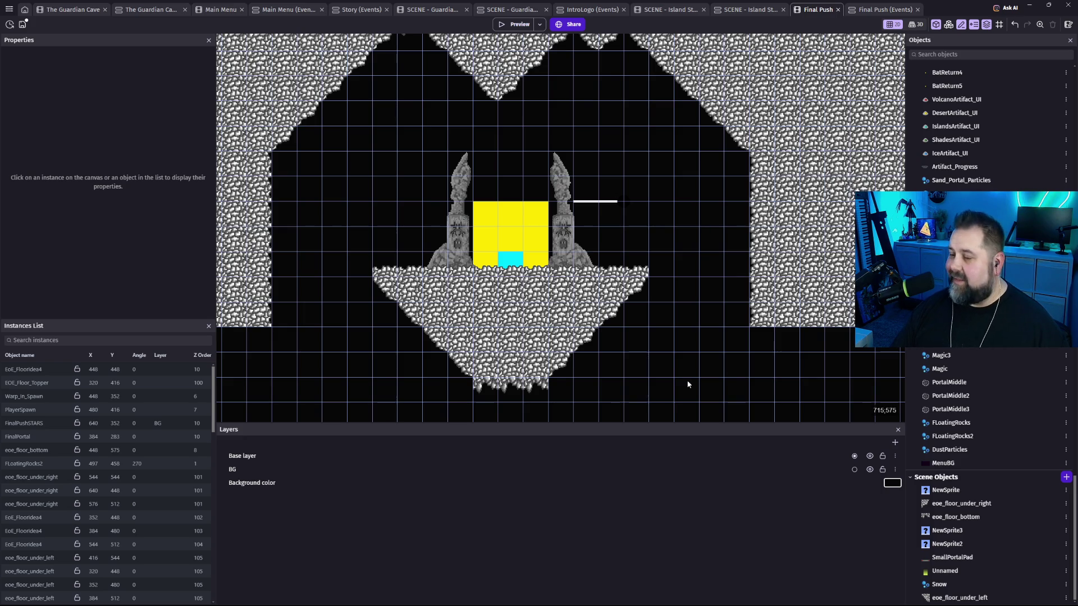
{"action": "scroll", "coordinate": [685, 382], "scroll_direction": "down", "scroll_amount": 4}
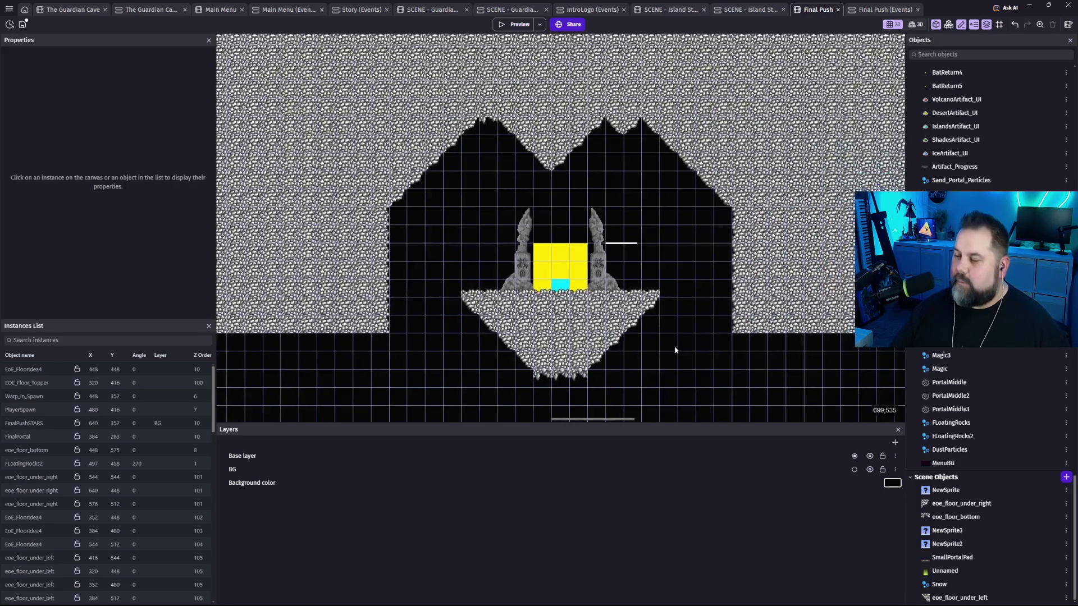
{"action": "mouse_move", "coordinate": [681, 365]}
{"action": "left_mouse_down"}
{"action": "mouse_move", "coordinate": [666, 275]}
{"action": "mouse_move", "coordinate": [629, 262]}
{"action": "mouse_move", "coordinate": [619, 297]}
{"action": "left_mouse_up"}
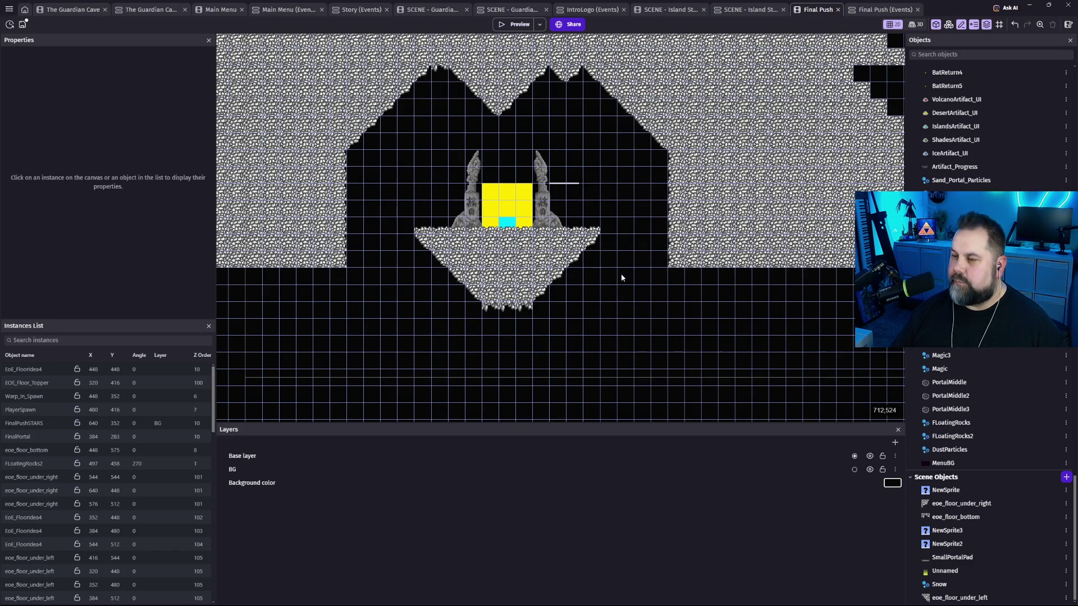
{"action": "left_click_drag", "start_coordinate": [628, 264], "coordinate": [622, 328]}
{"action": "scroll", "coordinate": [623, 328], "scroll_direction": "down", "scroll_amount": 2}
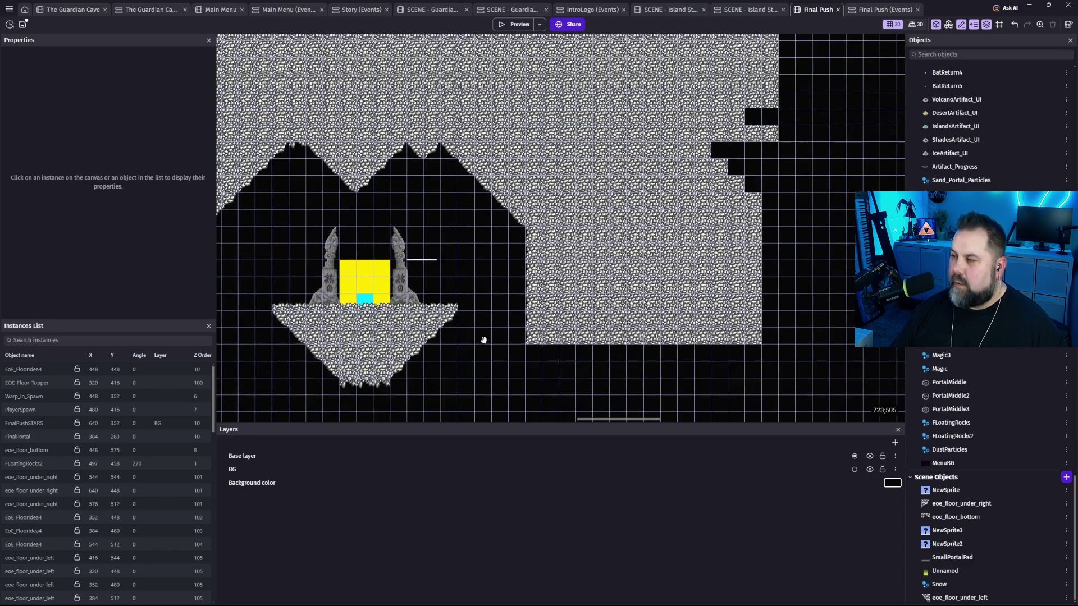
{"action": "scroll", "coordinate": [548, 320], "scroll_direction": "up", "scroll_amount": 2}
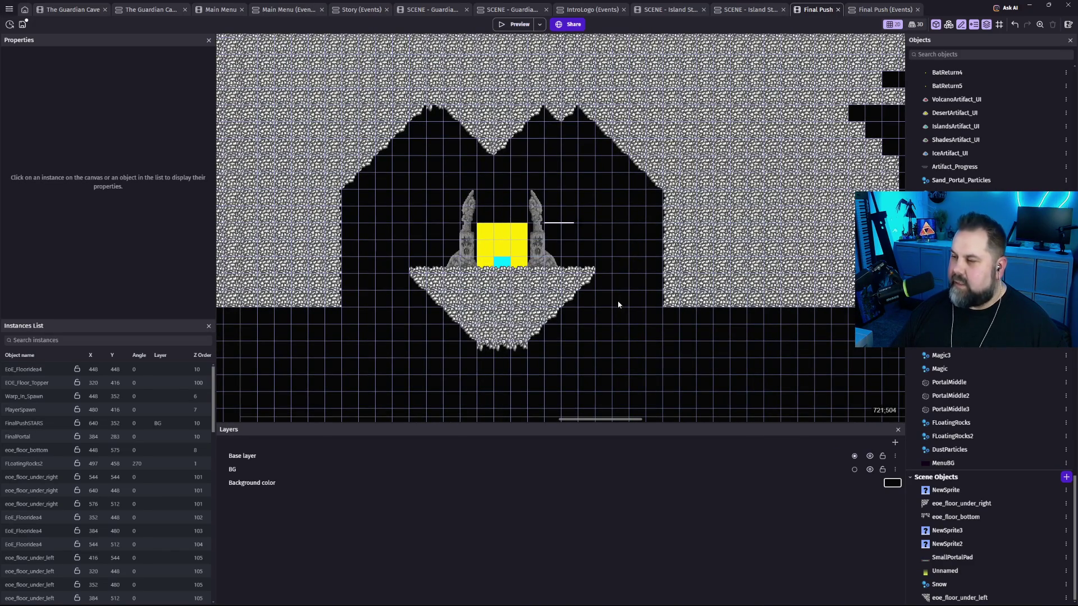
{"action": "mouse_move", "coordinate": [638, 291]}
{"action": "left_mouse_down"}
{"action": "mouse_move", "coordinate": [626, 214]}
{"action": "mouse_move", "coordinate": [677, 299]}
{"action": "mouse_move", "coordinate": [697, 287]}
{"action": "mouse_move", "coordinate": [635, 293]}
{"action": "left_mouse_up"}
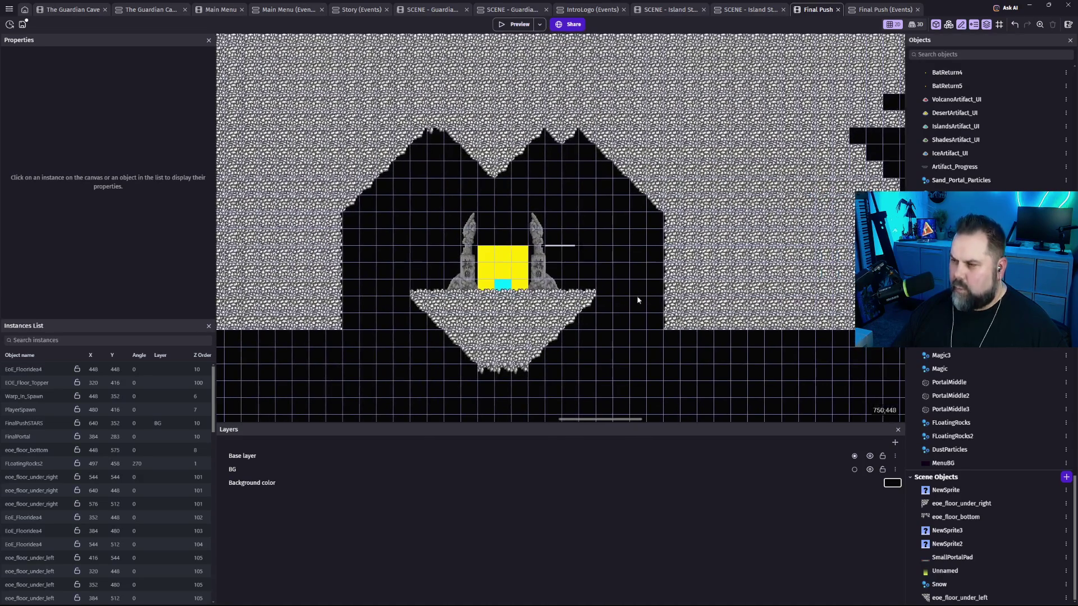
{"action": "left_click", "coordinate": [851, 142]}
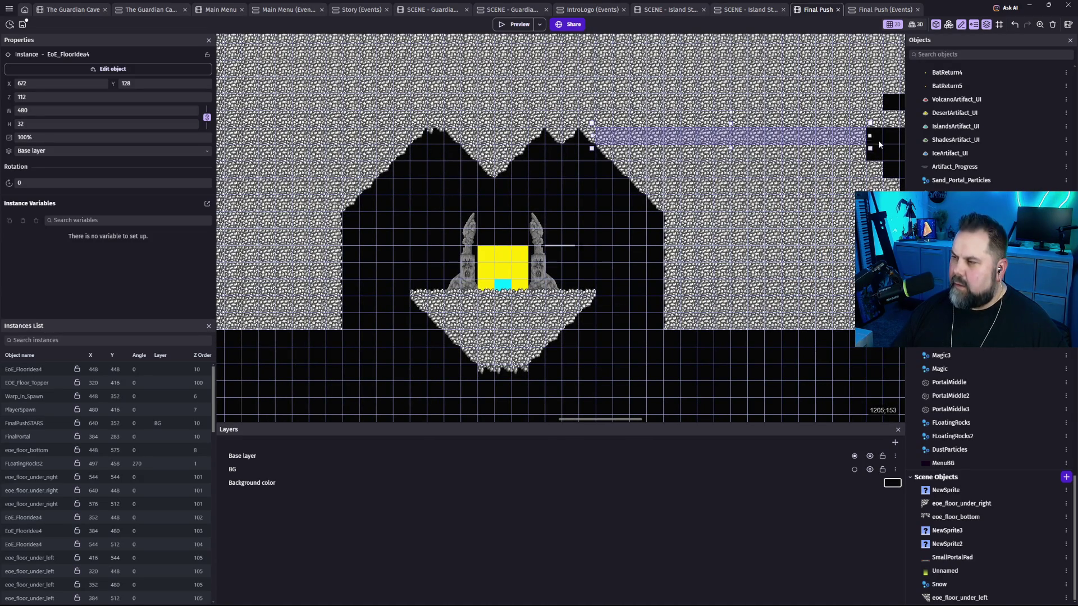
Move the EoE_FloorIdea4 strip one grid cell right and down to 704, 160.
{"action": "mouse_move", "coordinate": [857, 145]}
{"action": "left_mouse_down"}
{"action": "mouse_move", "coordinate": [872, 161]}
{"action": "mouse_move", "coordinate": [911, 156]}
{"action": "mouse_move", "coordinate": [706, 175]}
{"action": "mouse_move", "coordinate": [753, 164]}
{"action": "mouse_move", "coordinate": [738, 107]}
{"action": "left_mouse_up"}
{"action": "left_click", "coordinate": [706, 176]}
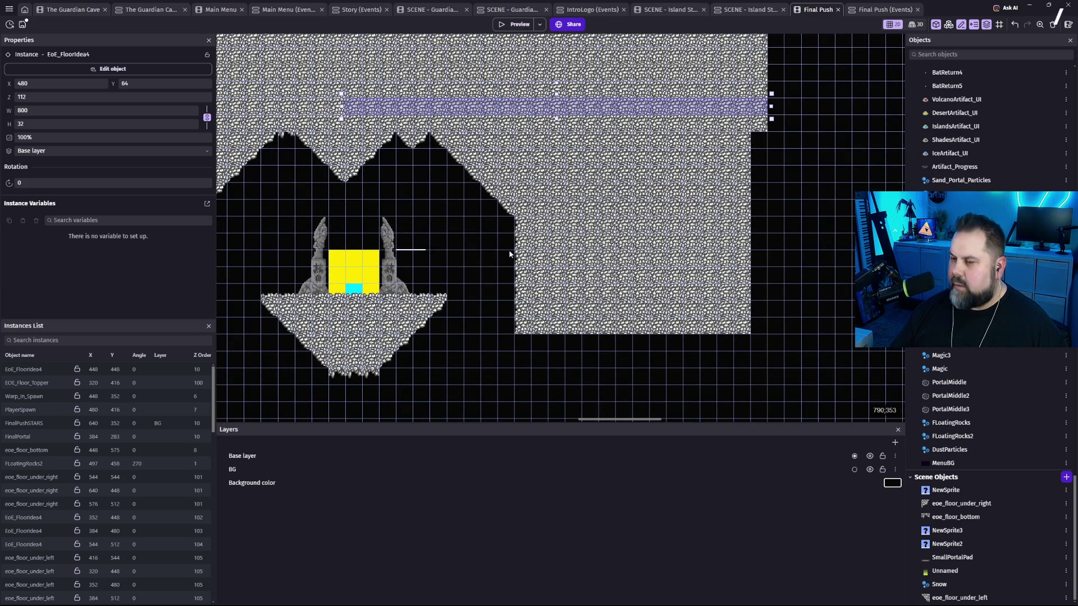
{"action": "left_click", "coordinate": [438, 281]}
Re-centre the view on the cave and island and select an eoe_floor_under_left tile.
{"action": "mouse_move", "coordinate": [437, 284]}
{"action": "left_mouse_down"}
{"action": "mouse_move", "coordinate": [558, 240]}
{"action": "mouse_move", "coordinate": [682, 301]}
{"action": "mouse_move", "coordinate": [758, 272]}
{"action": "mouse_move", "coordinate": [614, 330]}
{"action": "mouse_move", "coordinate": [710, 265]}
{"action": "mouse_move", "coordinate": [669, 354]}
{"action": "mouse_move", "coordinate": [627, 272]}
{"action": "left_mouse_up"}
{"action": "scroll", "coordinate": [628, 272], "scroll_direction": "down", "scroll_amount": 2}
{"action": "scroll", "coordinate": [631, 267], "scroll_direction": "up", "scroll_amount": 1}
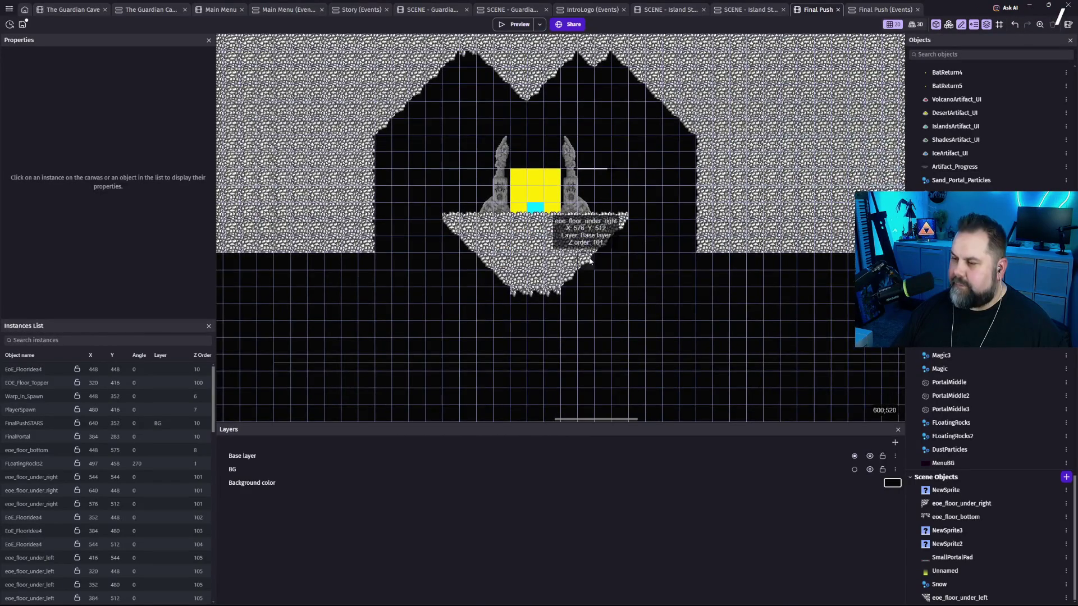
{"action": "scroll", "coordinate": [588, 264], "scroll_direction": "up", "scroll_amount": 3}
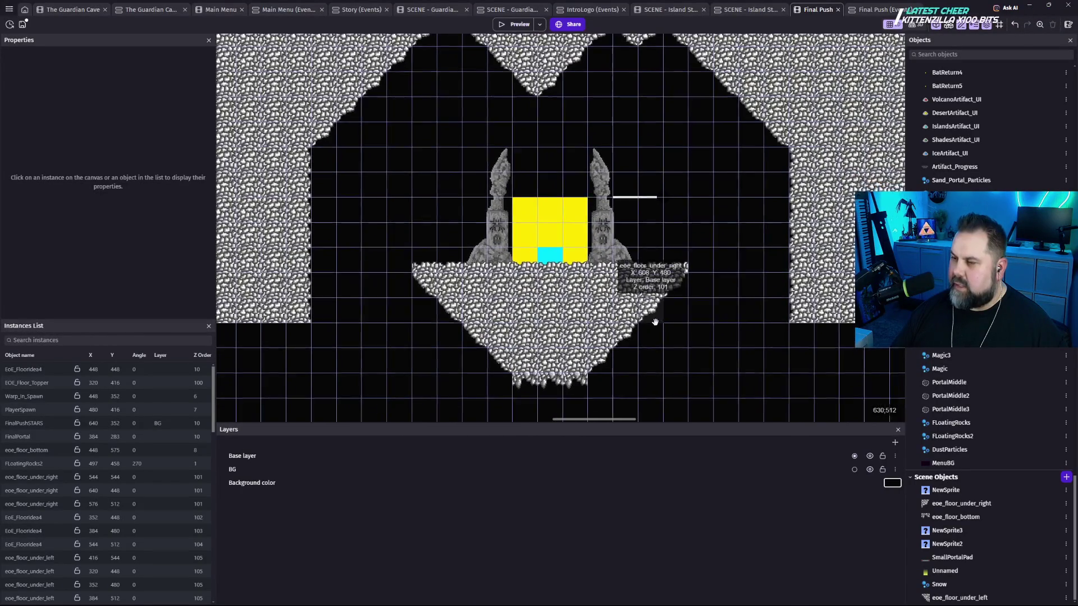
{"action": "scroll", "coordinate": [653, 307], "scroll_direction": "down", "scroll_amount": 1}
{"action": "scroll", "coordinate": [635, 289], "scroll_direction": "down", "scroll_amount": 2}
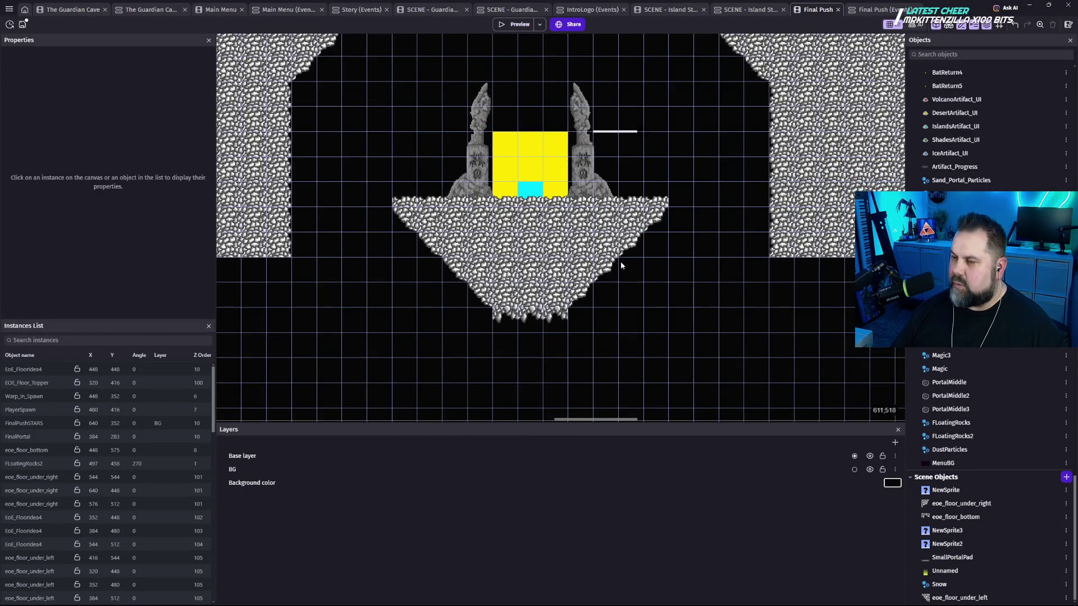
{"action": "left_click_drag", "start_coordinate": [629, 286], "coordinate": [637, 253]}
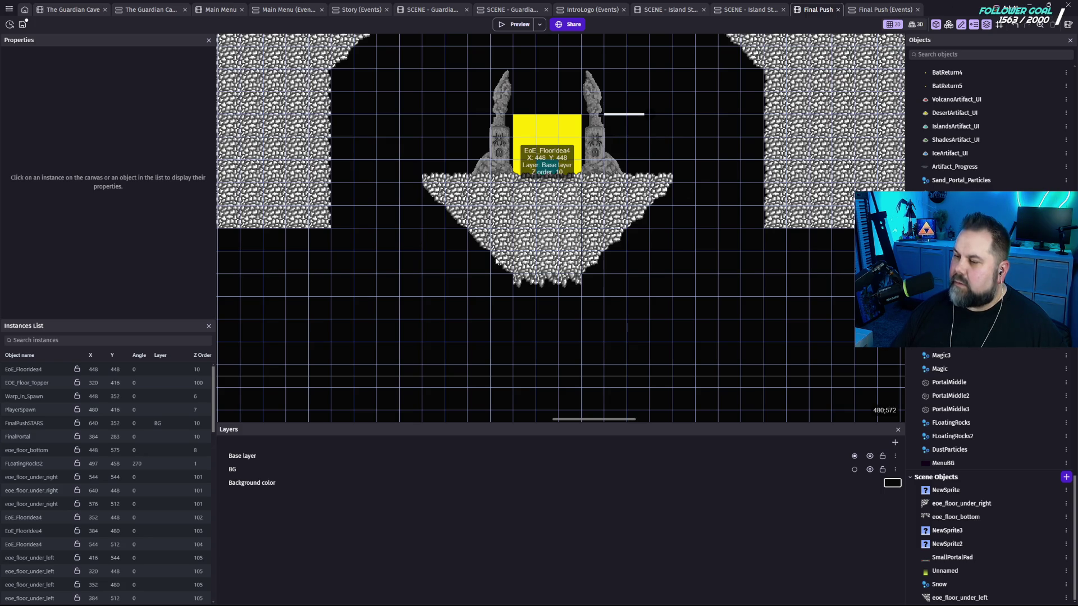
{"action": "left_click", "coordinate": [481, 246]}
Place an eoe_floor_under_left tile under the right wall and an eoe_floor_under_right under the left.
{"action": "mouse_move", "coordinate": [481, 246]}
{"action": "left_mouse_down"}
{"action": "mouse_move", "coordinate": [791, 285]}
{"action": "mouse_move", "coordinate": [791, 255]}
{"action": "left_mouse_up"}
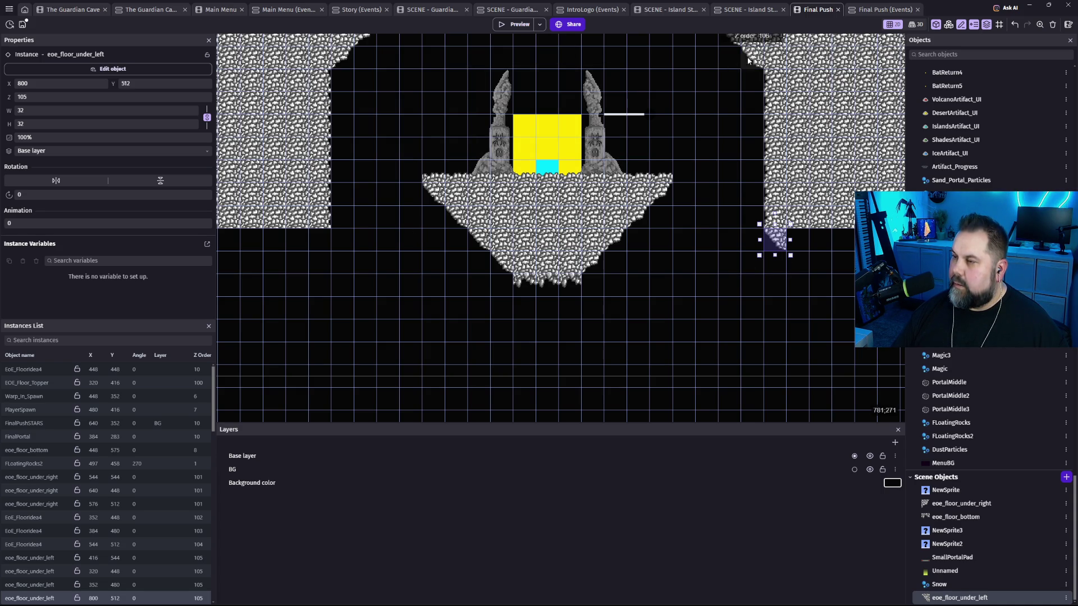
{"action": "left_click", "coordinate": [342, 59]}
{"action": "mouse_move", "coordinate": [344, 60]}
{"action": "left_mouse_down"}
{"action": "mouse_move", "coordinate": [343, 247]}
{"action": "mouse_move", "coordinate": [319, 252]}
{"action": "mouse_move", "coordinate": [285, 286]}
{"action": "left_mouse_up"}
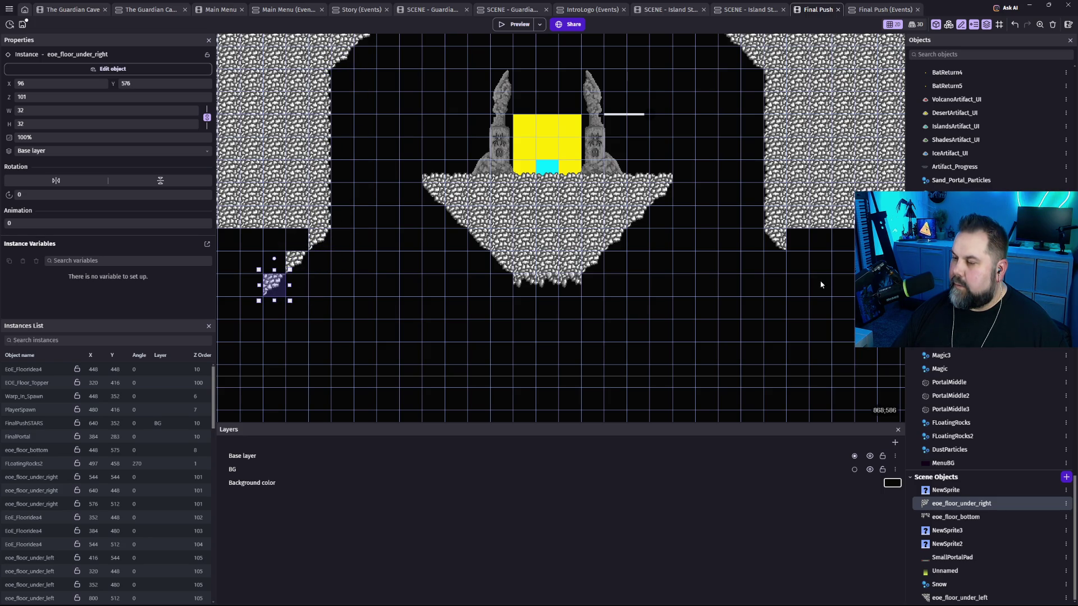
Continue the right wall's diagonal staircase by moving rock tiles down-right step by step.
{"action": "left_click", "coordinate": [777, 245]}
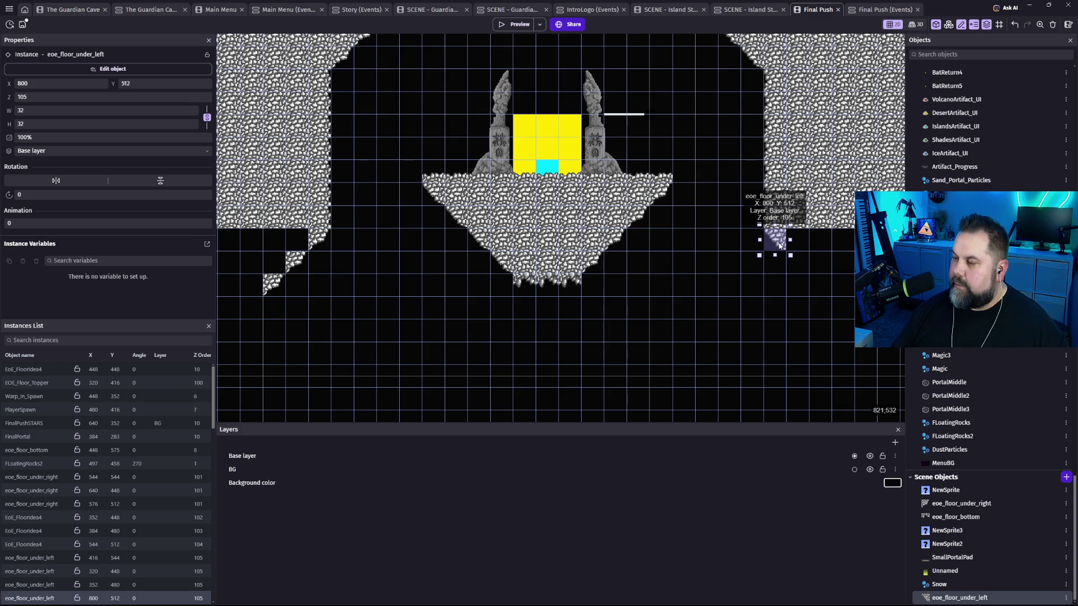
{"action": "left_click", "coordinate": [299, 263]}
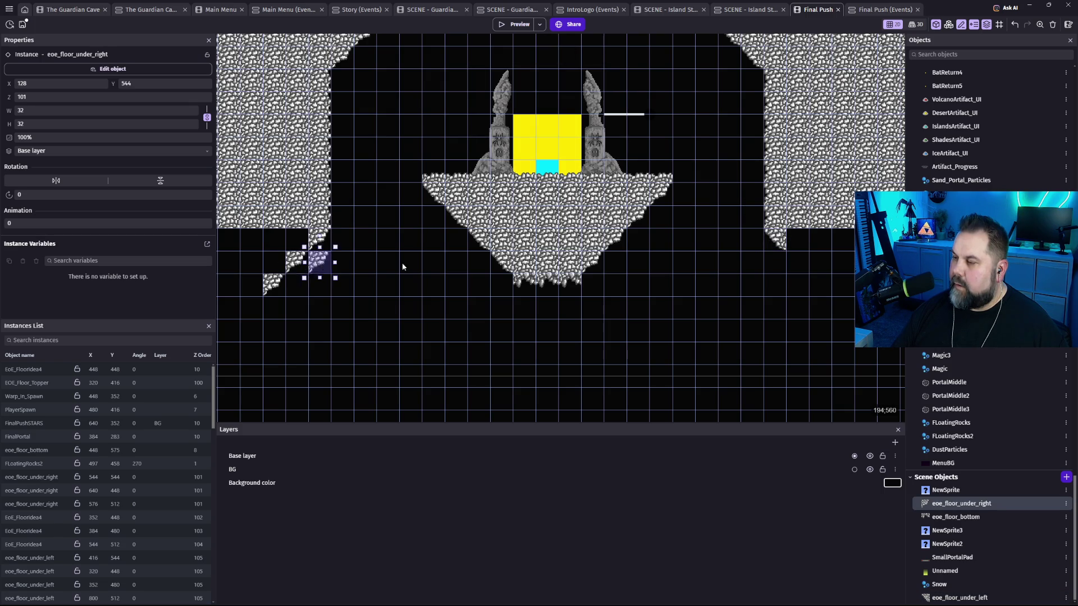
{"action": "left_click", "coordinate": [775, 243]}
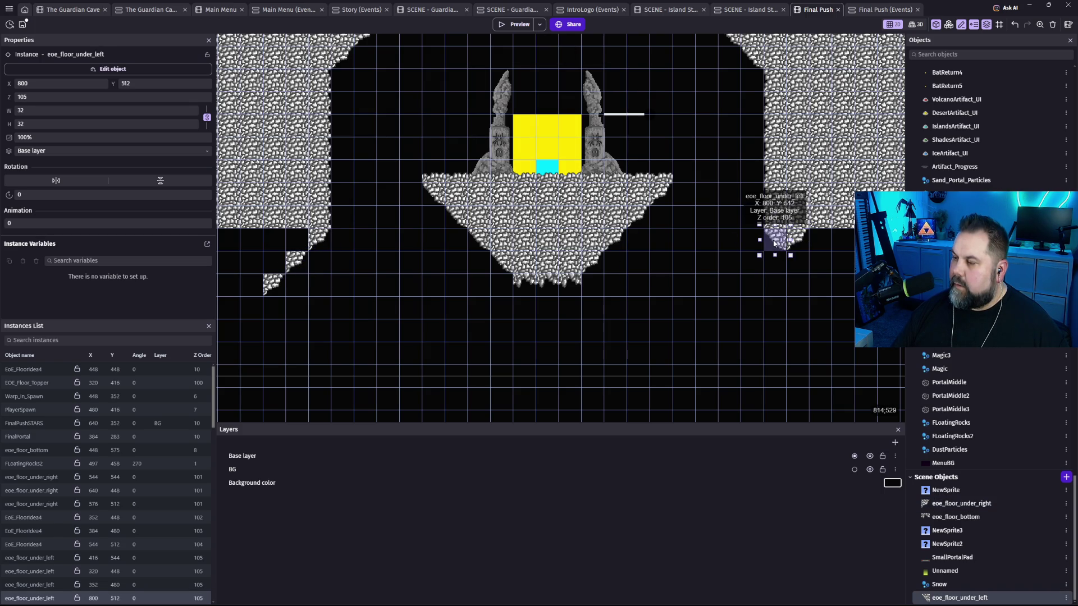
{"action": "mouse_move", "coordinate": [783, 246]}
{"action": "left_mouse_down"}
{"action": "mouse_move", "coordinate": [821, 245]}
{"action": "mouse_move", "coordinate": [867, 287]}
{"action": "left_mouse_up"}
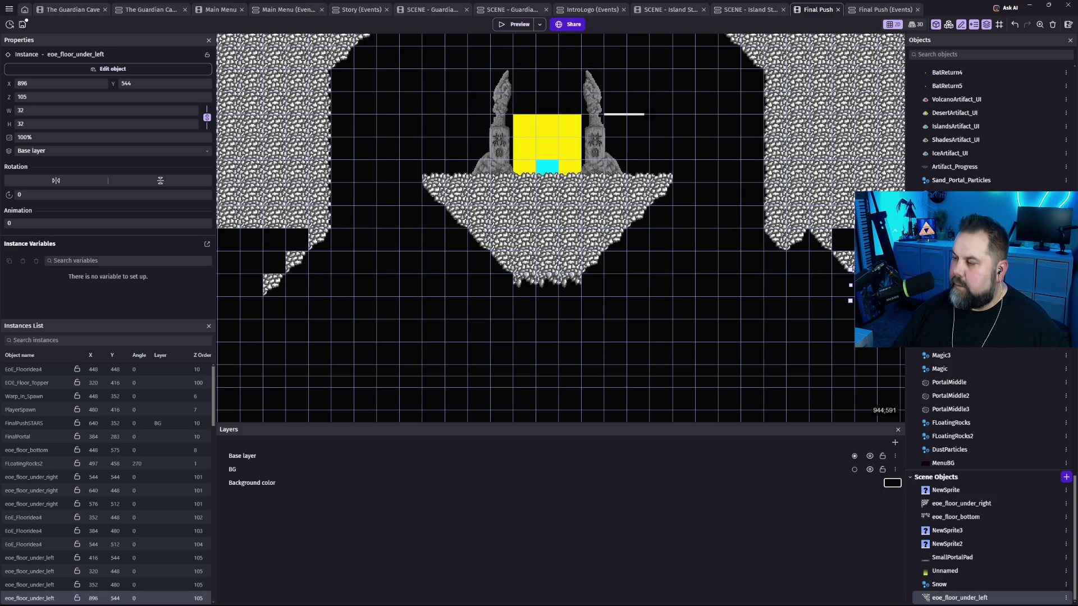
{"action": "left_click_drag", "start_coordinate": [769, 294], "coordinate": [588, 244]}
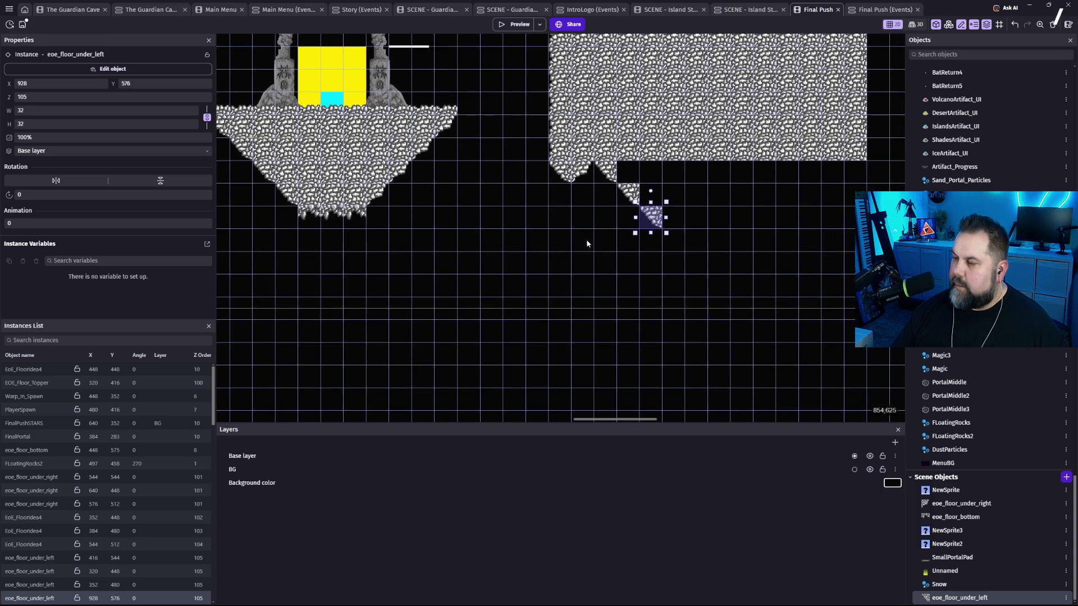
{"action": "mouse_move", "coordinate": [577, 177]}
{"action": "left_mouse_down"}
{"action": "mouse_move", "coordinate": [691, 222]}
{"action": "mouse_move", "coordinate": [672, 217]}
{"action": "mouse_move", "coordinate": [697, 205]}
{"action": "left_mouse_up"}
{"action": "mouse_move", "coordinate": [632, 192]}
{"action": "left_mouse_down"}
{"action": "mouse_move", "coordinate": [733, 207]}
{"action": "mouse_move", "coordinate": [786, 260]}
{"action": "left_mouse_up"}
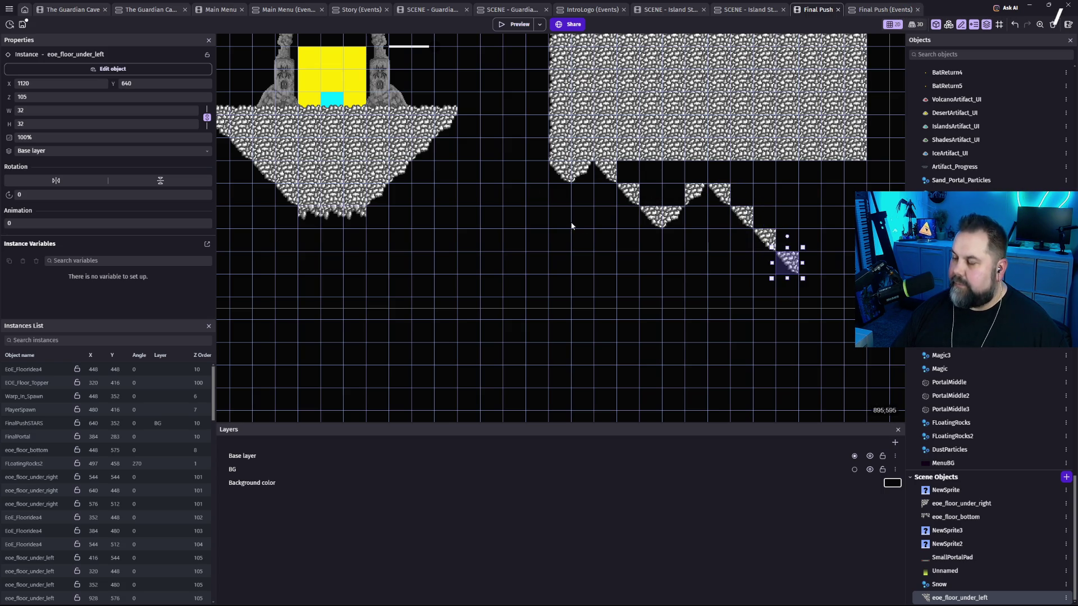
{"action": "scroll", "coordinate": [505, 252], "scroll_direction": "left", "scroll_amount": 5}
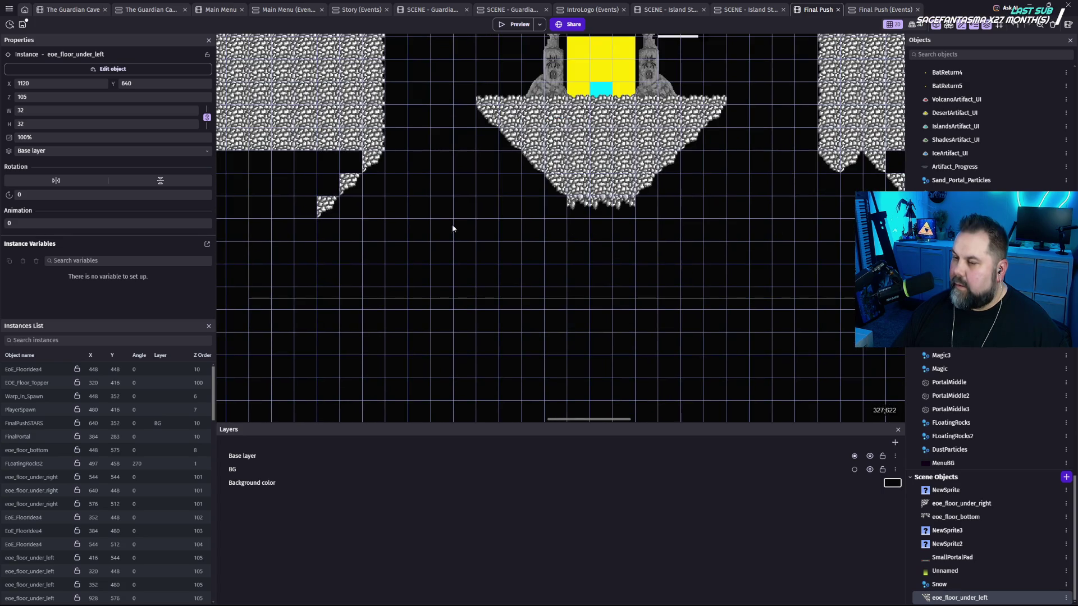
{"action": "scroll", "coordinate": [527, 224], "scroll_direction": "left", "scroll_amount": 2}
{"action": "left_click", "coordinate": [385, 211]}
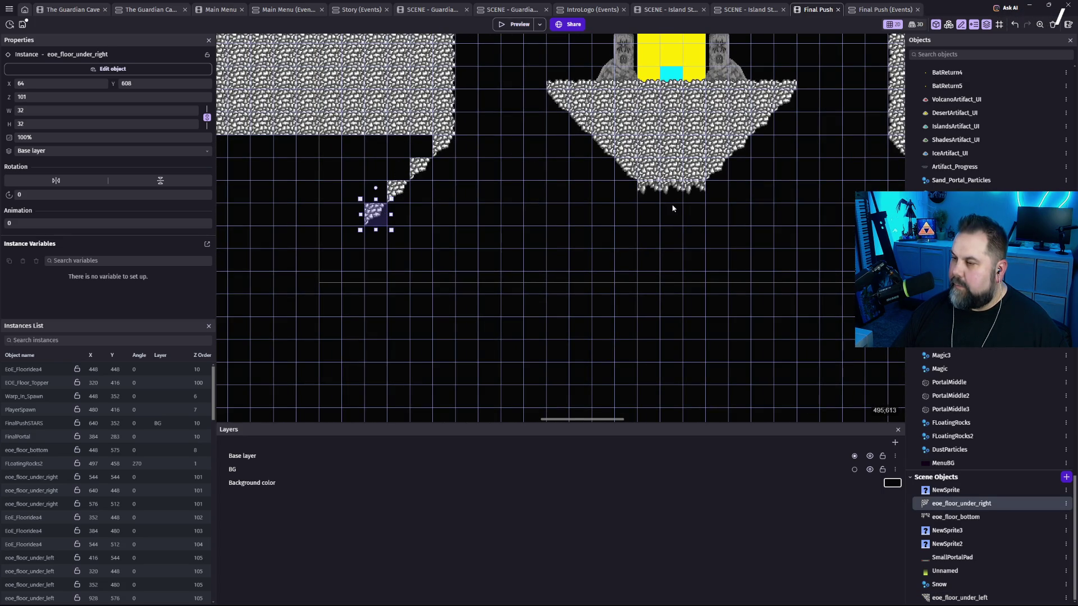
Arrange rock tiles into a stepped underside descending down-left beneath the left cave wall.
{"action": "left_click_drag", "start_coordinate": [625, 170], "coordinate": [355, 220]}
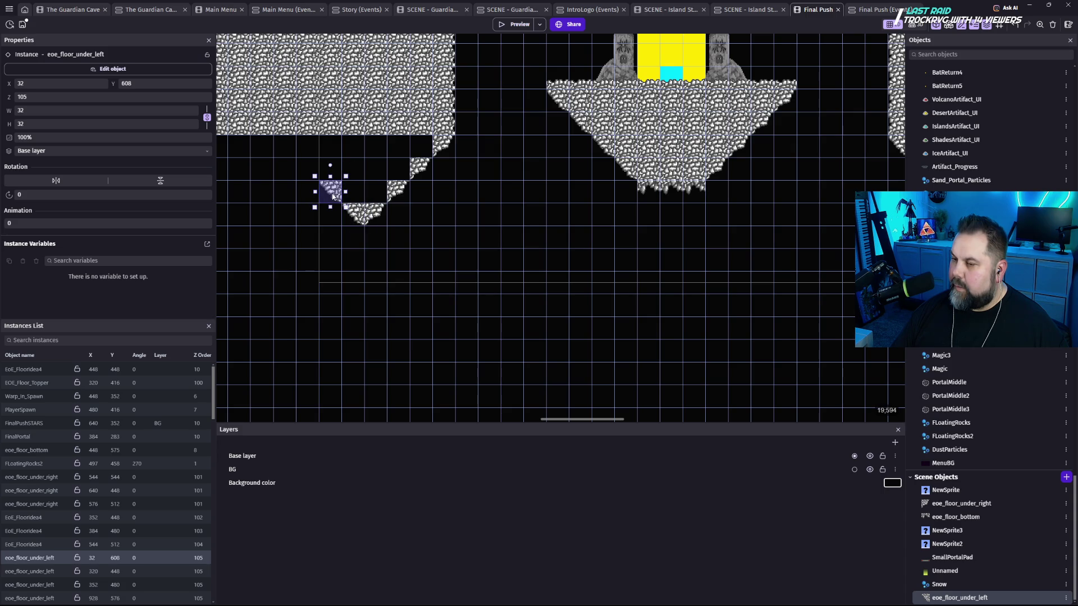
{"action": "left_click", "coordinate": [396, 195]}
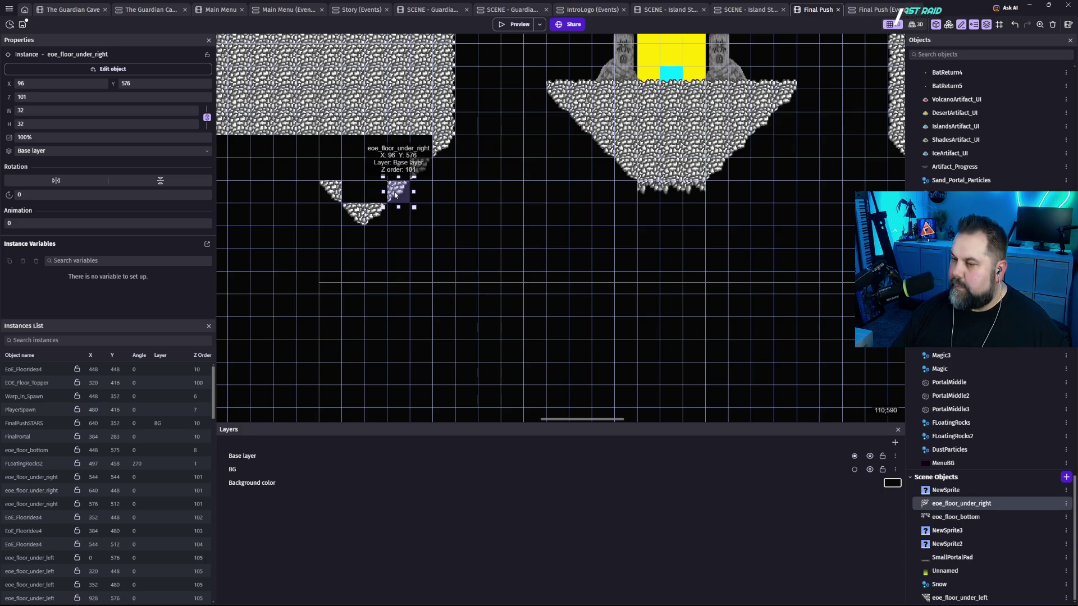
{"action": "mouse_move", "coordinate": [378, 193]}
{"action": "left_mouse_down"}
{"action": "mouse_move", "coordinate": [308, 199]}
{"action": "mouse_move", "coordinate": [303, 222]}
{"action": "mouse_move", "coordinate": [283, 222]}
{"action": "mouse_move", "coordinate": [281, 239]}
{"action": "mouse_move", "coordinate": [268, 241]}
{"action": "mouse_move", "coordinate": [414, 180]}
{"action": "mouse_move", "coordinate": [363, 227]}
{"action": "left_mouse_up"}
{"action": "left_click_drag", "start_coordinate": [509, 155], "coordinate": [347, 223]}
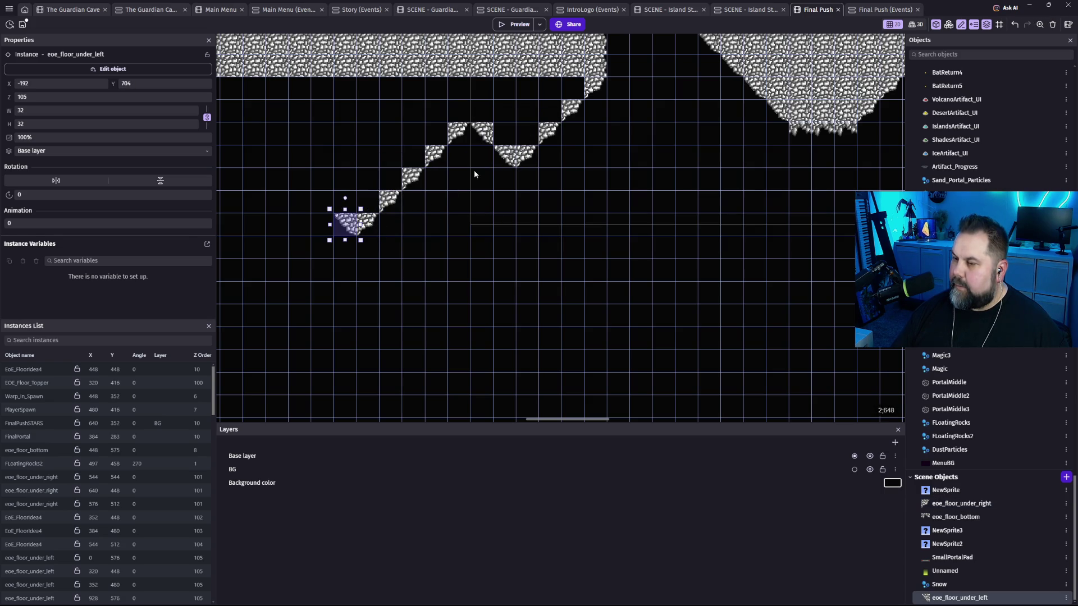
{"action": "mouse_move", "coordinate": [342, 231]}
{"action": "left_mouse_down"}
{"action": "mouse_move", "coordinate": [345, 205]}
{"action": "mouse_move", "coordinate": [319, 207]}
{"action": "left_mouse_up"}
{"action": "mouse_move", "coordinate": [466, 137]}
{"action": "left_mouse_down"}
{"action": "mouse_move", "coordinate": [281, 227]}
{"action": "mouse_move", "coordinate": [245, 278]}
{"action": "left_mouse_up"}
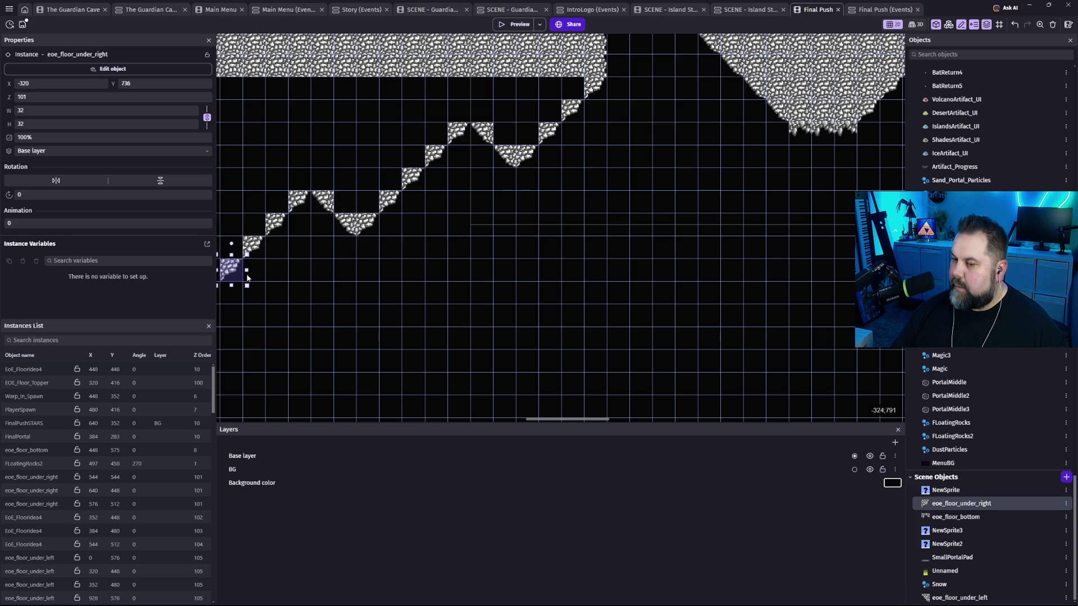
{"action": "scroll", "coordinate": [457, 337], "scroll_direction": "up", "scroll_amount": 2}
{"action": "scroll", "coordinate": [457, 337], "scroll_direction": "left", "scroll_amount": 5}
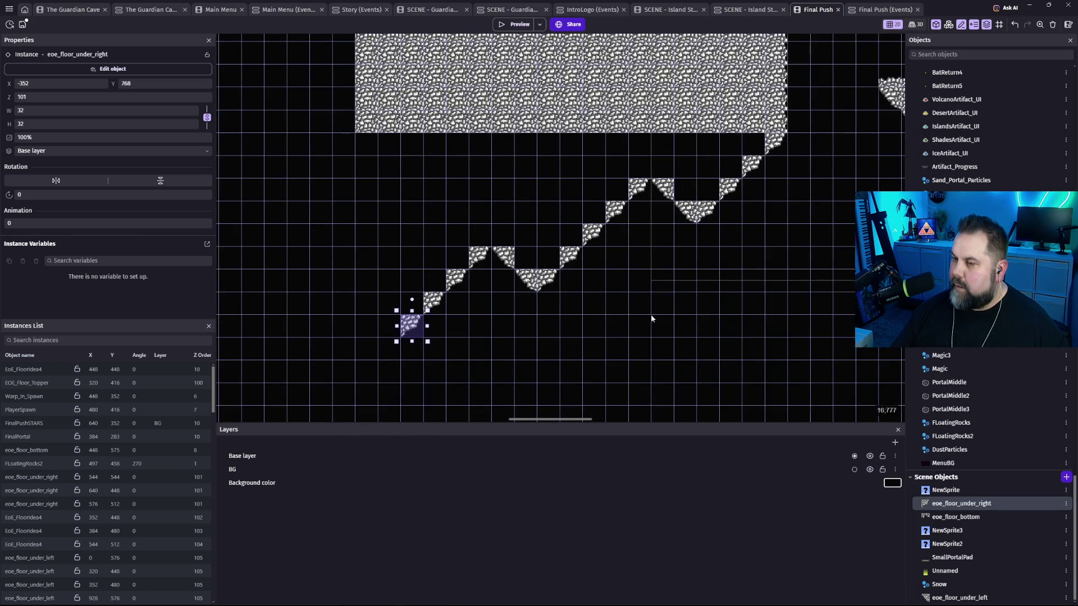
Add tile copies extending the right staircase down-right, ending with a tile at 1248, 672.
{"action": "left_click", "coordinate": [612, 137]}
{"action": "left_click", "coordinate": [703, 132]}
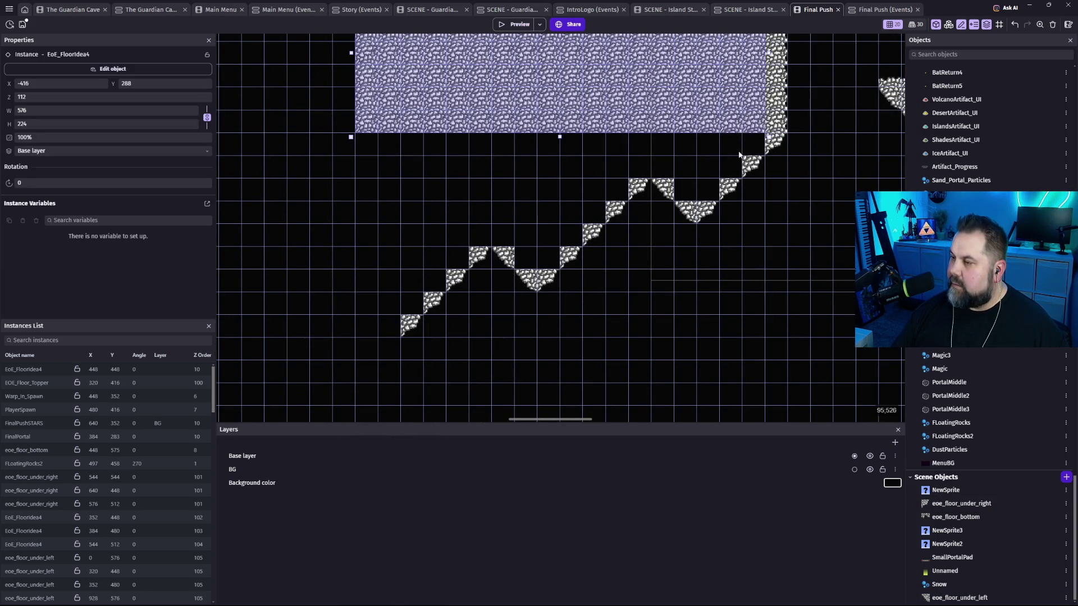
{"action": "scroll", "coordinate": [806, 210], "scroll_direction": "down", "scroll_amount": 2}
{"action": "scroll", "coordinate": [558, 228], "scroll_direction": "right", "scroll_amount": 20}
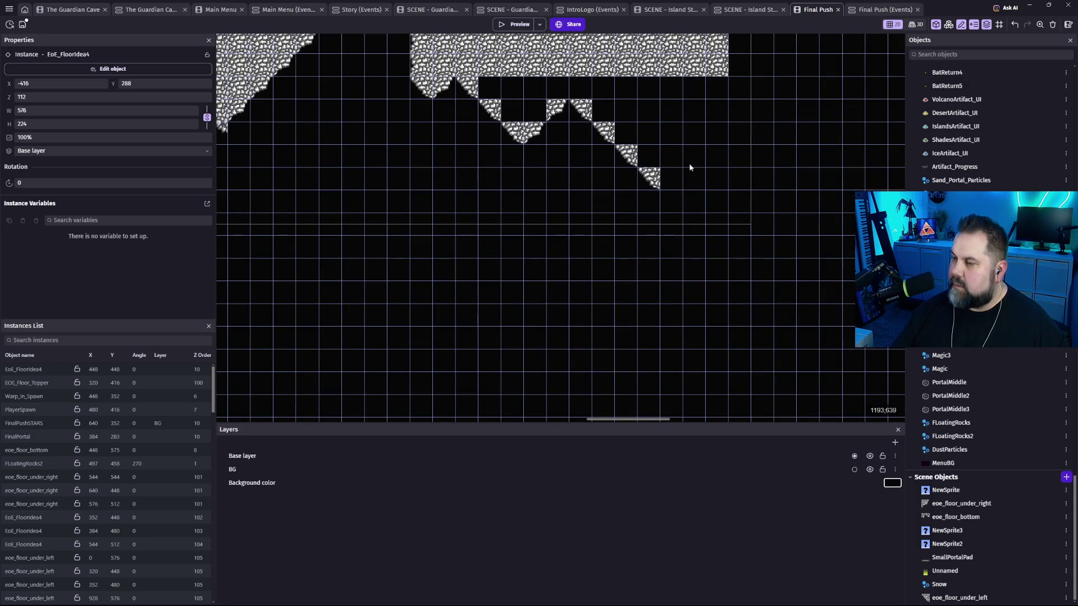
{"action": "left_click", "coordinate": [652, 182]}
{"action": "left_click_drag", "start_coordinate": [675, 203], "coordinate": [690, 224]}
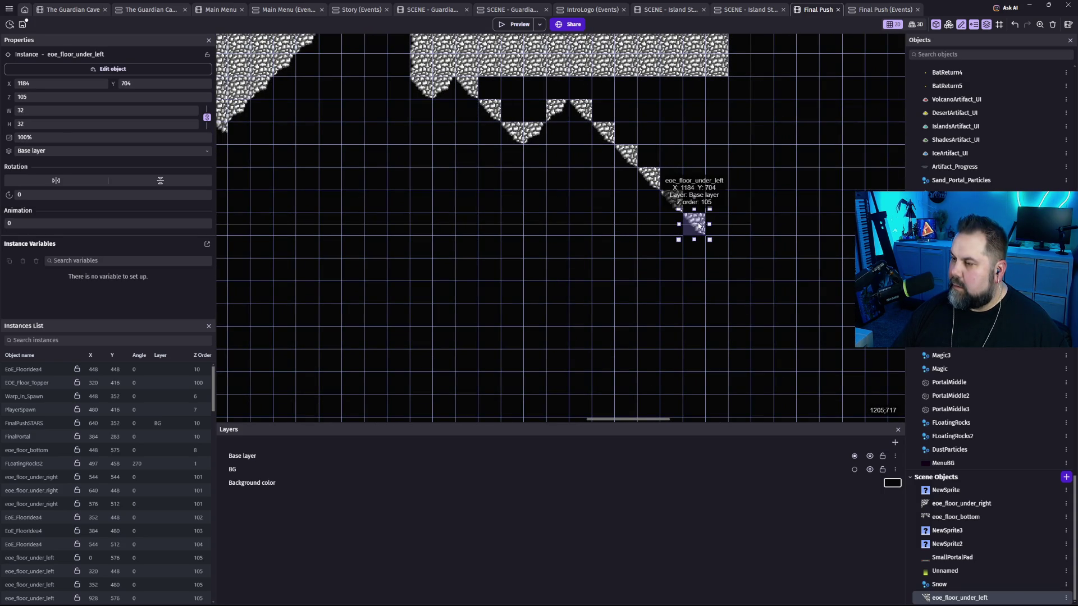
{"action": "left_click_drag", "start_coordinate": [536, 135], "coordinate": [724, 225]}
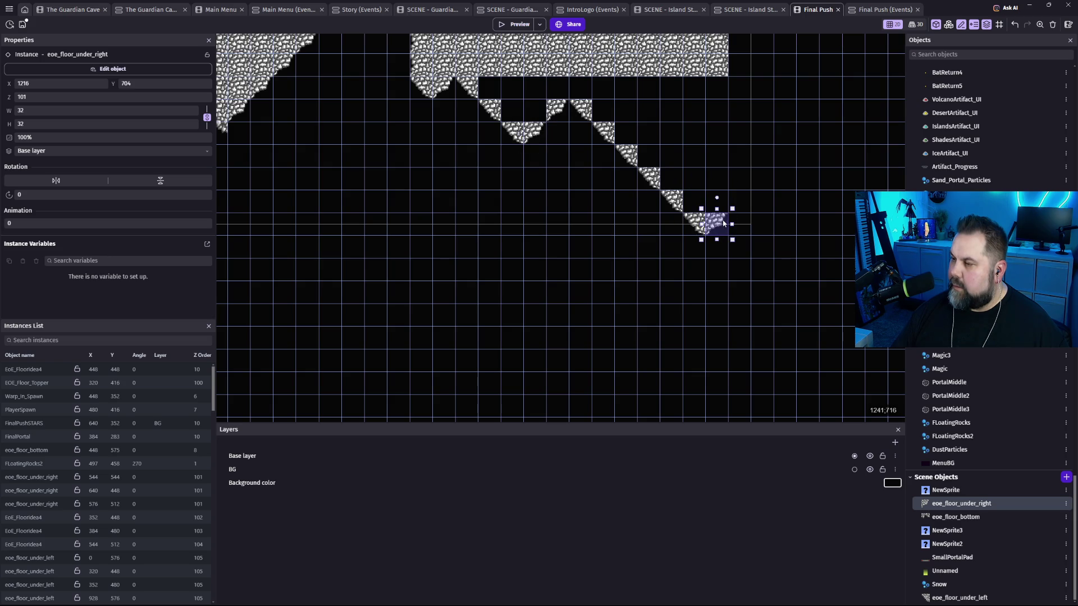
{"action": "scroll", "coordinate": [724, 225], "scroll_direction": "left", "scroll_amount": 5}
{"action": "scroll", "coordinate": [758, 252], "scroll_direction": "up", "scroll_amount": 3}
{"action": "scroll", "coordinate": [660, 306], "scroll_direction": "down", "scroll_amount": 5}
{"action": "scroll", "coordinate": [575, 234], "scroll_direction": "right", "scroll_amount": 5}
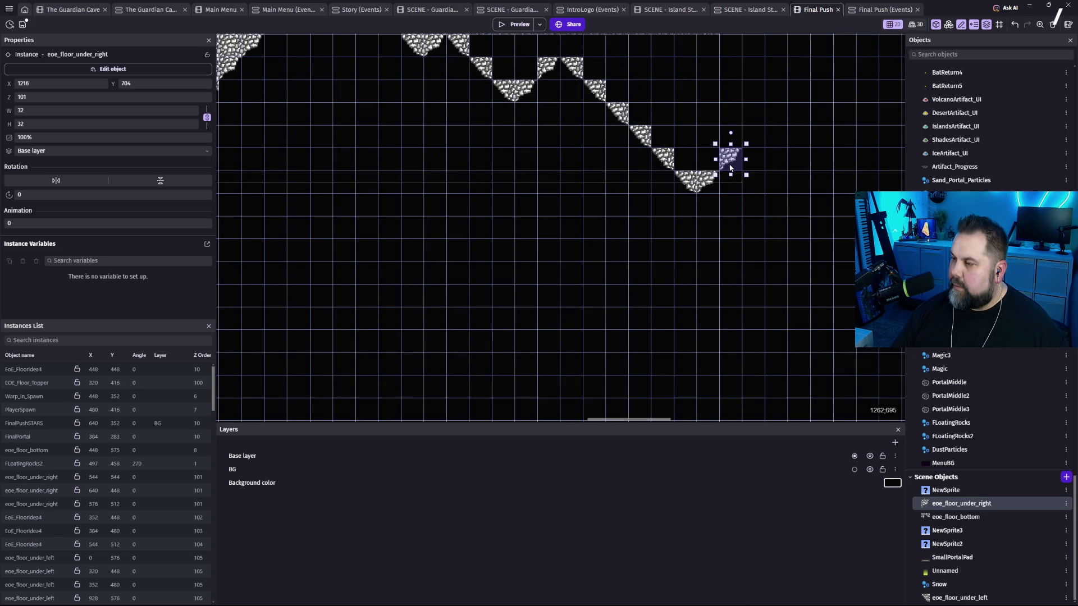
{"action": "left_click", "coordinate": [731, 168]}
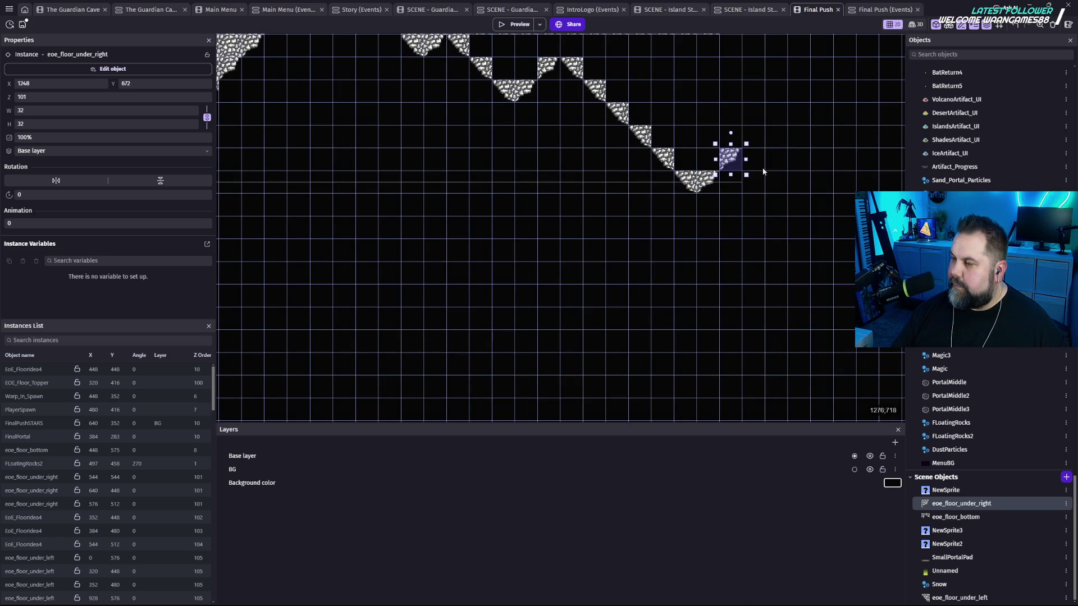
{"action": "left_click", "coordinate": [456, 199]}
{"action": "scroll", "coordinate": [456, 241], "scroll_direction": "up", "scroll_amount": 3}
{"action": "left_click", "coordinate": [510, 128]}
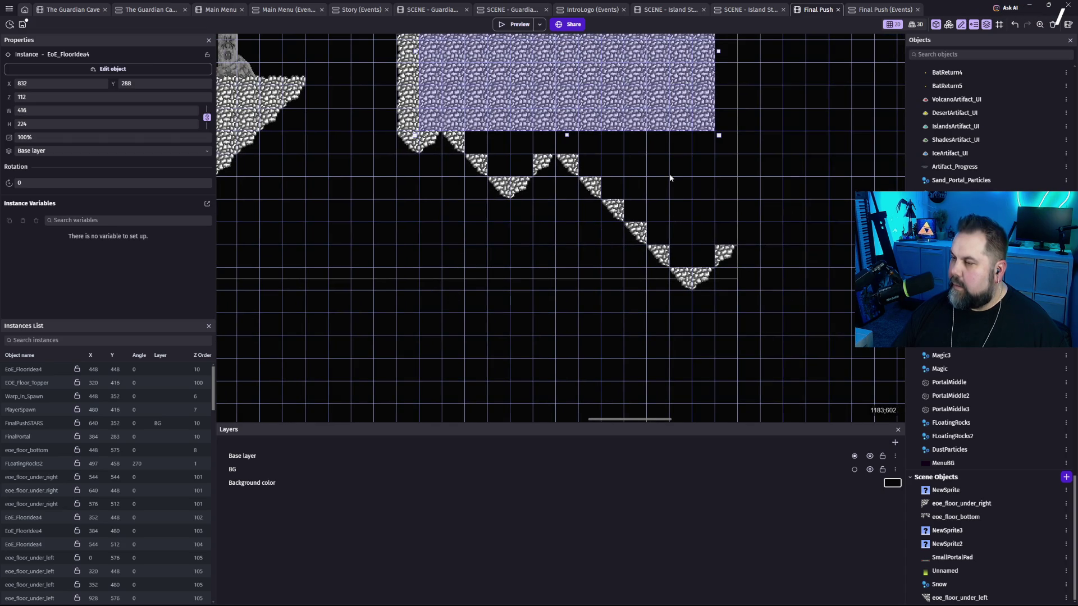
Move a thin EoE_FloorIdea4 strip down beneath a rock block, snapped onto the grid.
{"action": "scroll", "coordinate": [685, 261], "scroll_direction": "up", "scroll_amount": 3}
{"action": "scroll", "coordinate": [685, 262], "scroll_direction": "up", "scroll_amount": 2}
{"action": "left_click", "coordinate": [551, 105]}
{"action": "mouse_move", "coordinate": [512, 105]}
{"action": "left_mouse_down"}
{"action": "mouse_move", "coordinate": [648, 264]}
{"action": "mouse_move", "coordinate": [595, 285]}
{"action": "left_mouse_up"}
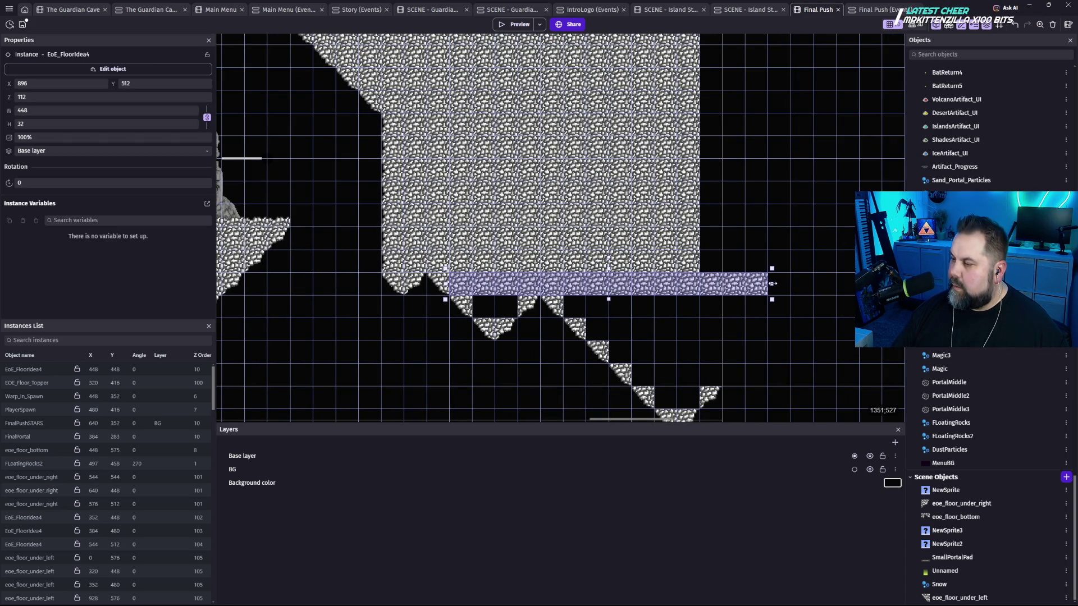
{"action": "mouse_move", "coordinate": [489, 285]}
{"action": "left_mouse_down"}
{"action": "mouse_move", "coordinate": [606, 308]}
{"action": "mouse_move", "coordinate": [614, 331]}
{"action": "mouse_move", "coordinate": [664, 373]}
{"action": "mouse_move", "coordinate": [540, 278]}
{"action": "mouse_move", "coordinate": [506, 231]}
{"action": "mouse_move", "coordinate": [535, 252]}
{"action": "mouse_move", "coordinate": [656, 269]}
{"action": "mouse_move", "coordinate": [640, 316]}
{"action": "mouse_move", "coordinate": [714, 342]}
{"action": "mouse_move", "coordinate": [641, 341]}
{"action": "mouse_move", "coordinate": [722, 337]}
{"action": "left_mouse_up"}
{"action": "mouse_move", "coordinate": [561, 325]}
{"action": "left_mouse_down"}
{"action": "mouse_move", "coordinate": [724, 356]}
{"action": "mouse_move", "coordinate": [772, 324]}
{"action": "mouse_move", "coordinate": [782, 209]}
{"action": "mouse_move", "coordinate": [760, 292]}
{"action": "left_mouse_up"}
Carry another strip from the left wall across into the right rock mass's notch.
{"action": "left_click", "coordinate": [591, 134]}
{"action": "mouse_move", "coordinate": [655, 136]}
{"action": "left_mouse_down"}
{"action": "mouse_move", "coordinate": [581, 313]}
{"action": "mouse_move", "coordinate": [628, 313]}
{"action": "mouse_move", "coordinate": [617, 337]}
{"action": "mouse_move", "coordinate": [544, 345]}
{"action": "mouse_move", "coordinate": [523, 362]}
{"action": "left_mouse_up"}
{"action": "scroll", "coordinate": [562, 281], "scroll_direction": "down", "scroll_amount": 3}
{"action": "left_click_drag", "start_coordinate": [620, 186], "coordinate": [564, 230]}
{"action": "scroll", "coordinate": [687, 265], "scroll_direction": "right", "scroll_amount": 5}
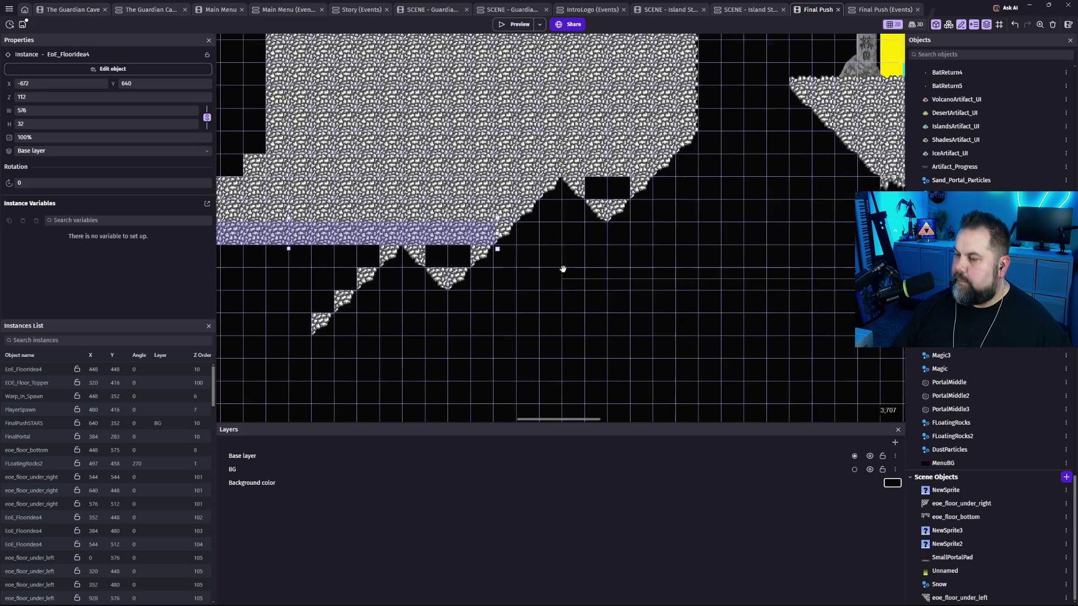
{"action": "mouse_move", "coordinate": [359, 204]}
{"action": "left_mouse_down"}
{"action": "mouse_move", "coordinate": [491, 177]}
{"action": "mouse_move", "coordinate": [493, 159]}
{"action": "left_mouse_up"}
{"action": "scroll", "coordinate": [458, 236], "scroll_direction": "left", "scroll_amount": 2}
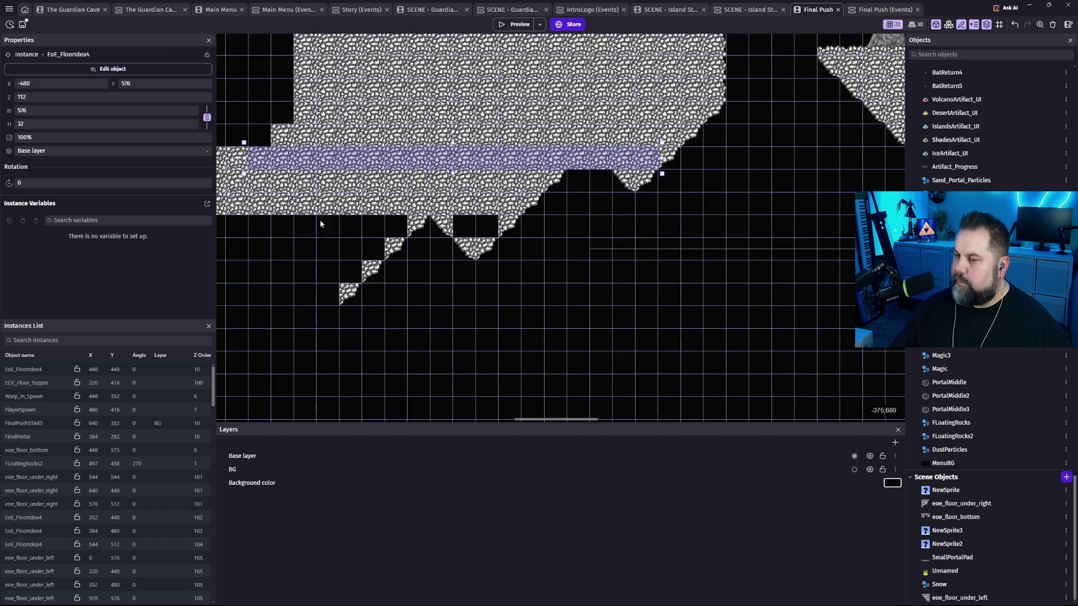
{"action": "mouse_move", "coordinate": [253, 166]}
{"action": "left_mouse_down"}
{"action": "mouse_move", "coordinate": [640, 169]}
{"action": "mouse_move", "coordinate": [464, 235]}
{"action": "left_mouse_up"}
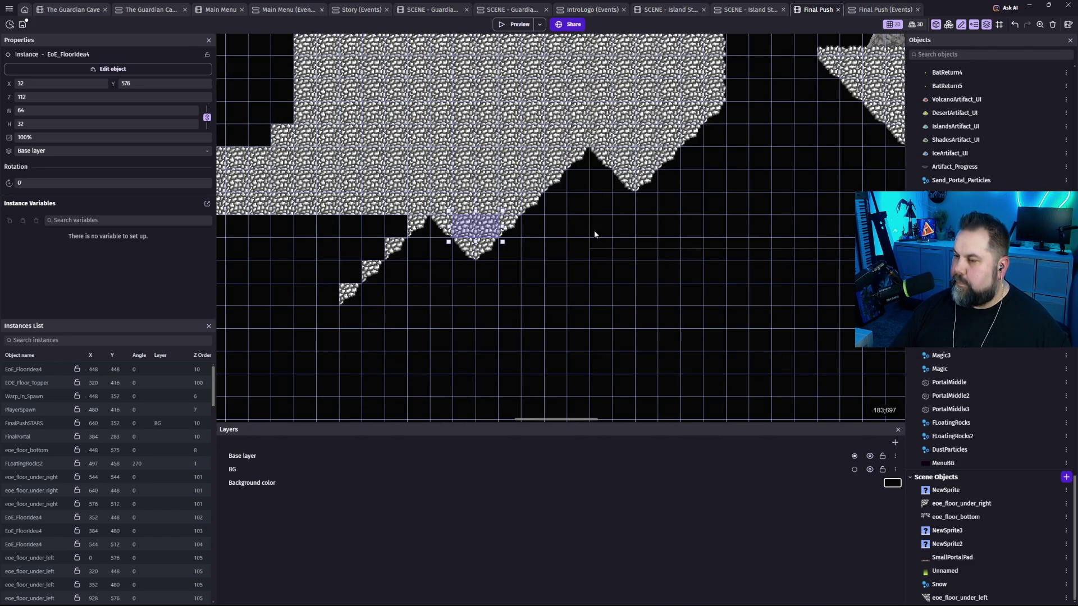
{"action": "scroll", "coordinate": [601, 240], "scroll_direction": "right", "scroll_amount": 5}
{"action": "left_click_drag", "start_coordinate": [348, 244], "coordinate": [825, 215]}
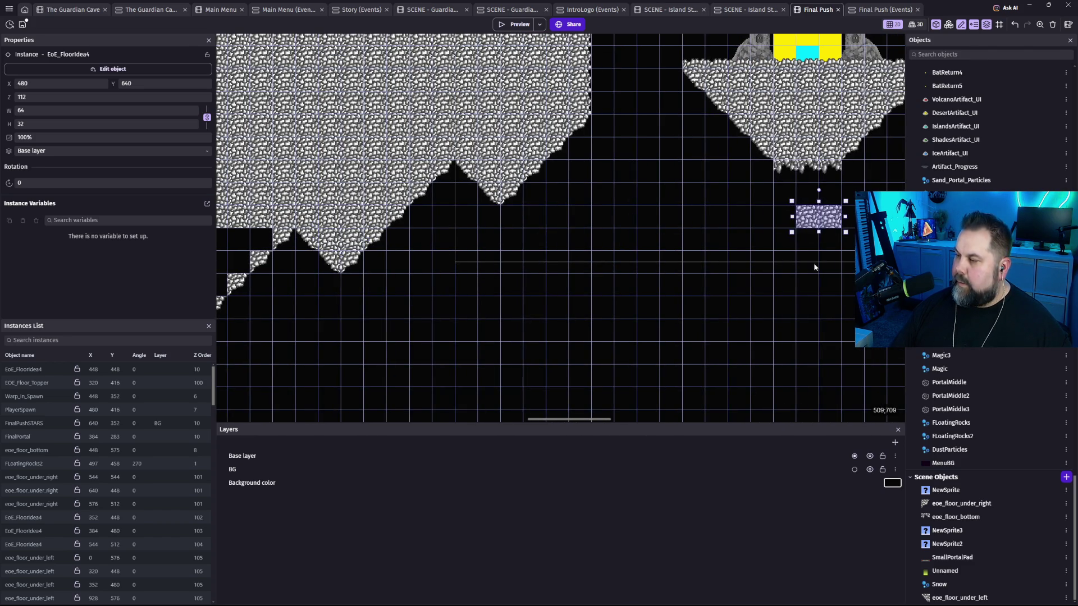
{"action": "scroll", "coordinate": [421, 301], "scroll_direction": "right", "scroll_amount": 6}
{"action": "mouse_move", "coordinate": [347, 218]}
{"action": "left_mouse_down"}
{"action": "mouse_move", "coordinate": [666, 149]}
{"action": "mouse_move", "coordinate": [849, 231]}
{"action": "left_mouse_up"}
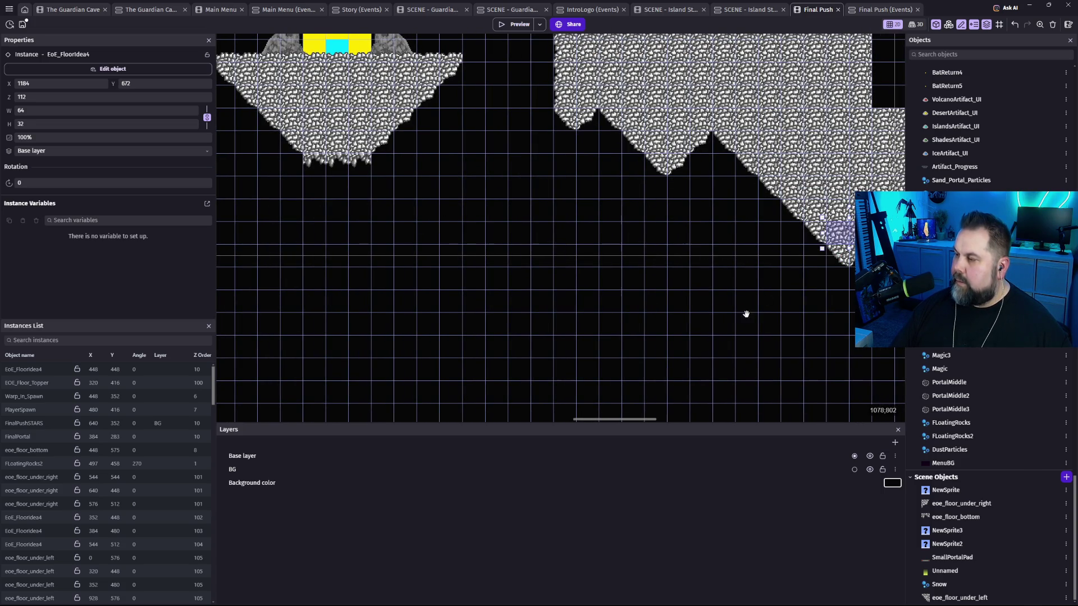
{"action": "scroll", "coordinate": [751, 317], "scroll_direction": "up", "scroll_amount": 3}
{"action": "scroll", "coordinate": [786, 351], "scroll_direction": "left", "scroll_amount": 10}
{"action": "mouse_move", "coordinate": [743, 315]}
{"action": "left_mouse_down"}
{"action": "mouse_move", "coordinate": [691, 293]}
{"action": "mouse_move", "coordinate": [624, 351]}
{"action": "mouse_move", "coordinate": [699, 385]}
{"action": "left_mouse_up"}
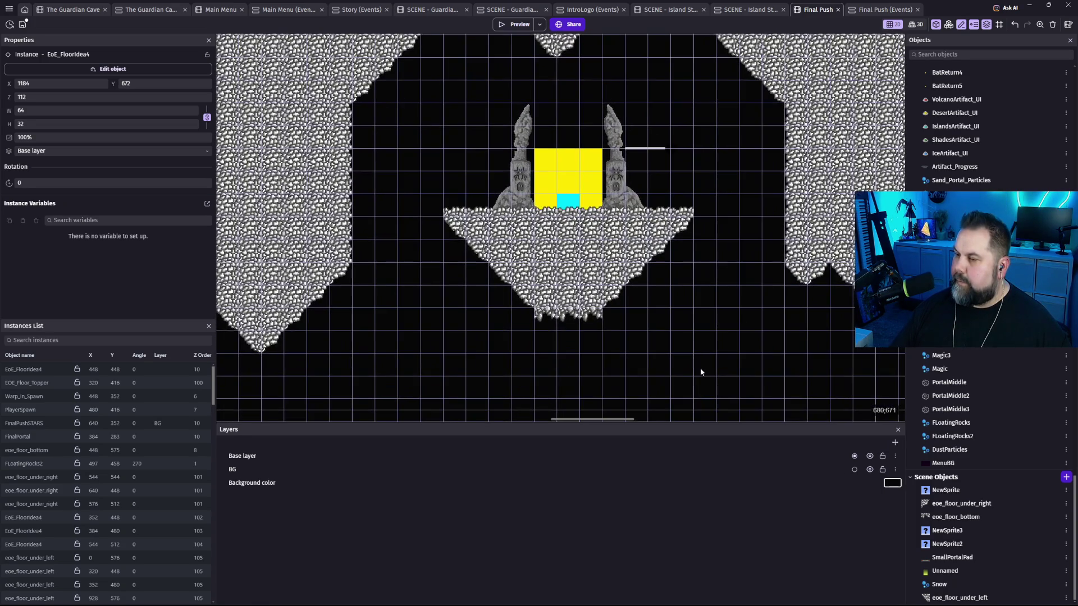
{"action": "mouse_move", "coordinate": [681, 325]}
{"action": "left_mouse_down"}
{"action": "mouse_move", "coordinate": [690, 359]}
{"action": "mouse_move", "coordinate": [666, 296]}
{"action": "mouse_move", "coordinate": [664, 305]}
{"action": "left_mouse_up"}
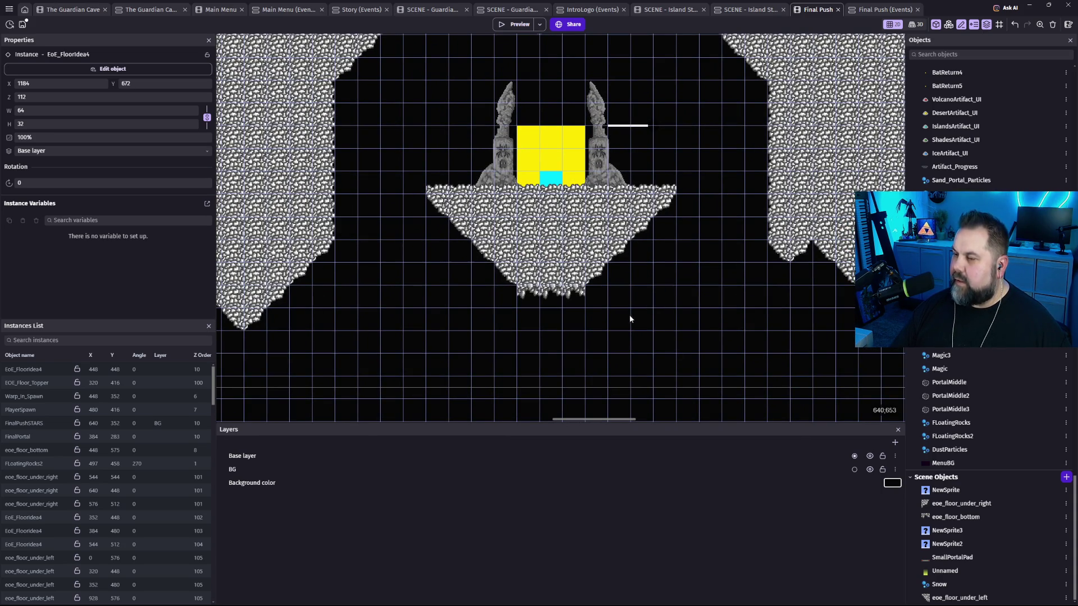
{"action": "left_click_drag", "start_coordinate": [631, 323], "coordinate": [671, 390]}
{"action": "mouse_move", "coordinate": [459, 356]}
{"action": "left_mouse_down"}
{"action": "mouse_move", "coordinate": [534, 258]}
{"action": "mouse_move", "coordinate": [481, 243]}
{"action": "mouse_move", "coordinate": [386, 280]}
{"action": "mouse_move", "coordinate": [436, 279]}
{"action": "mouse_move", "coordinate": [443, 320]}
{"action": "mouse_move", "coordinate": [416, 321]}
{"action": "left_mouse_up"}
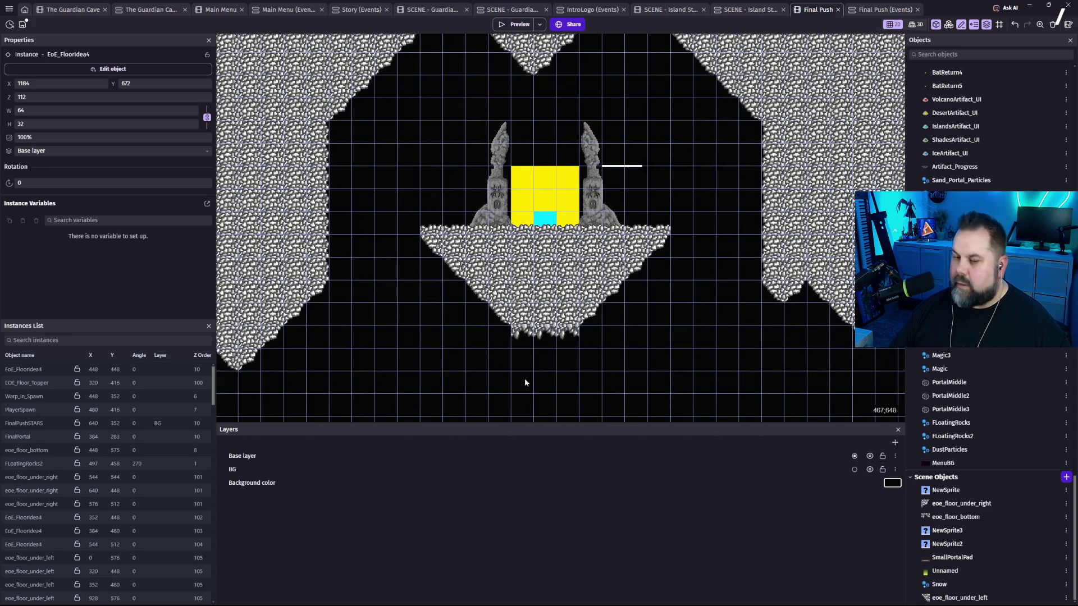
{"action": "mouse_move", "coordinate": [424, 290]}
{"action": "left_mouse_down"}
{"action": "mouse_move", "coordinate": [436, 323]}
{"action": "mouse_move", "coordinate": [349, 175]}
{"action": "mouse_move", "coordinate": [542, 168]}
{"action": "left_mouse_up"}
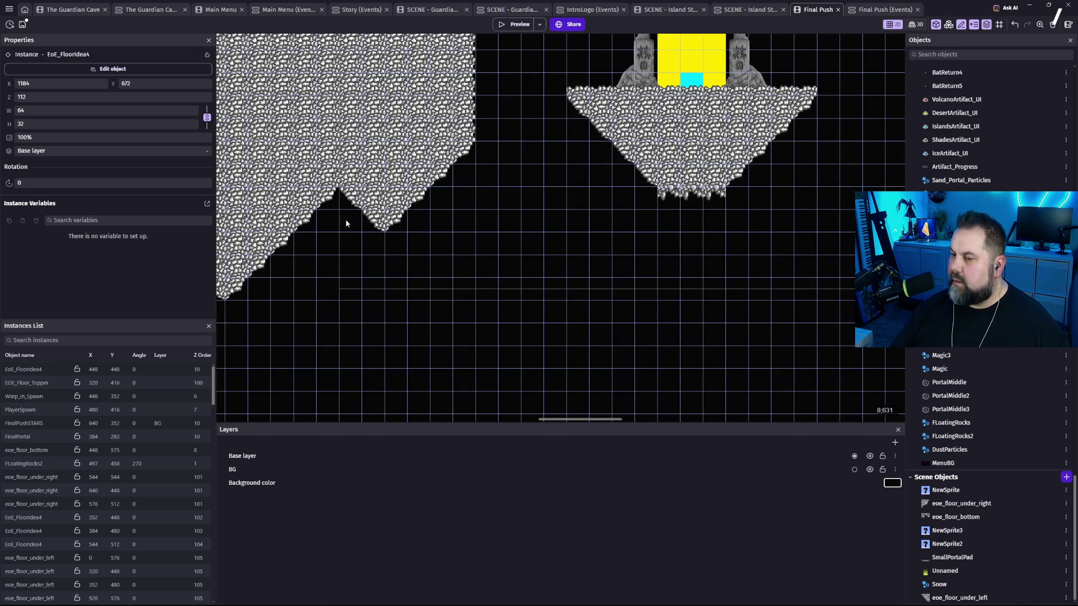
{"action": "left_click_drag", "start_coordinate": [771, 216], "coordinate": [709, 371]}
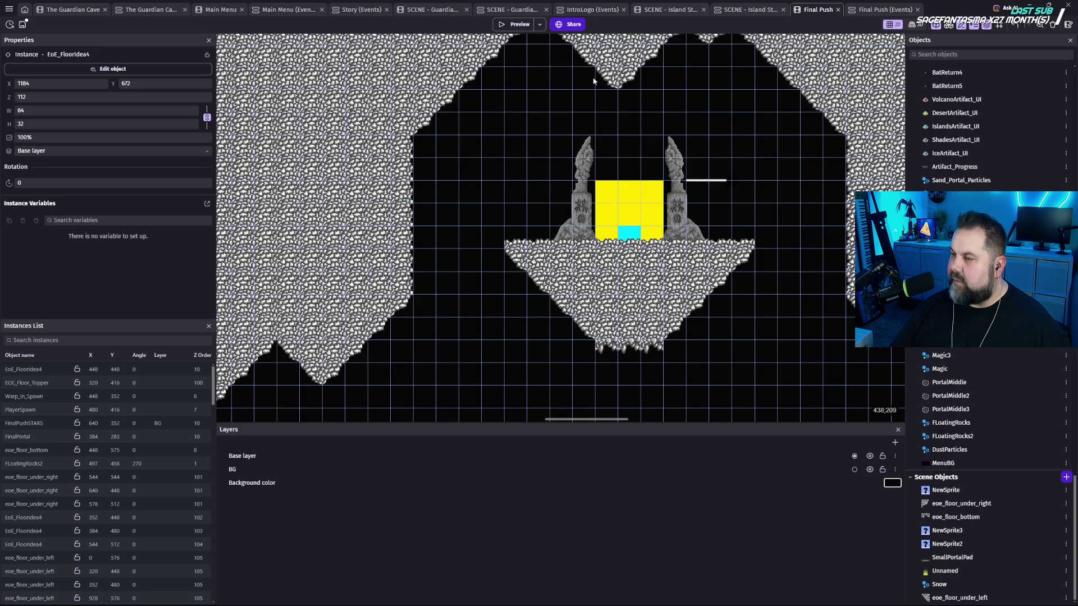
{"action": "mouse_move", "coordinate": [828, 309]}
{"action": "left_mouse_down"}
{"action": "mouse_move", "coordinate": [760, 279]}
{"action": "mouse_move", "coordinate": [650, 270]}
{"action": "mouse_move", "coordinate": [786, 113]}
{"action": "mouse_move", "coordinate": [659, 222]}
{"action": "mouse_move", "coordinate": [706, 152]}
{"action": "mouse_move", "coordinate": [698, 111]}
{"action": "left_mouse_up"}
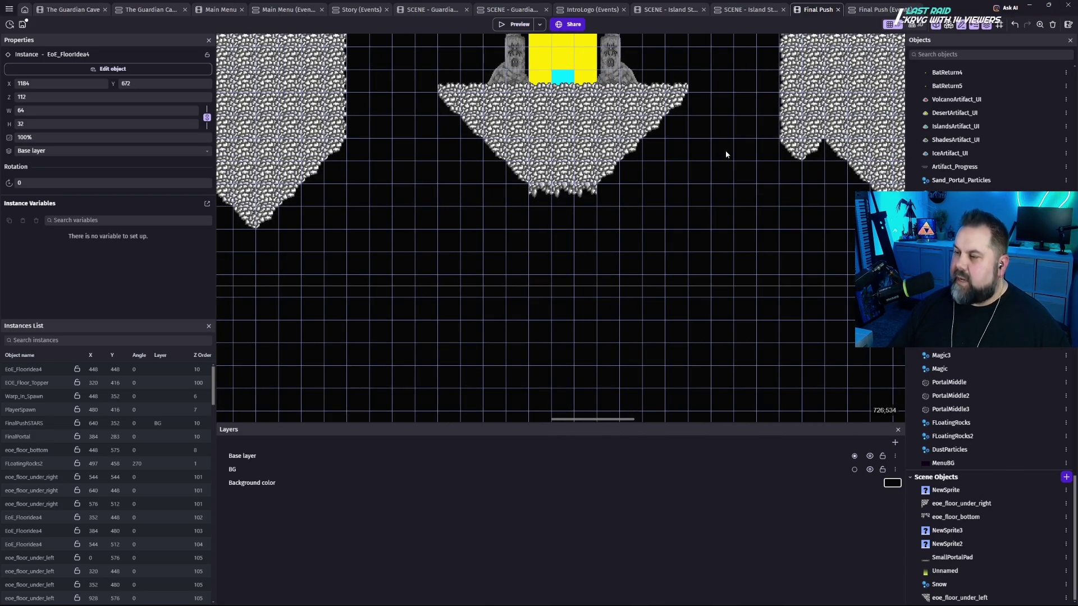
{"action": "left_click_drag", "start_coordinate": [726, 154], "coordinate": [707, 241]}
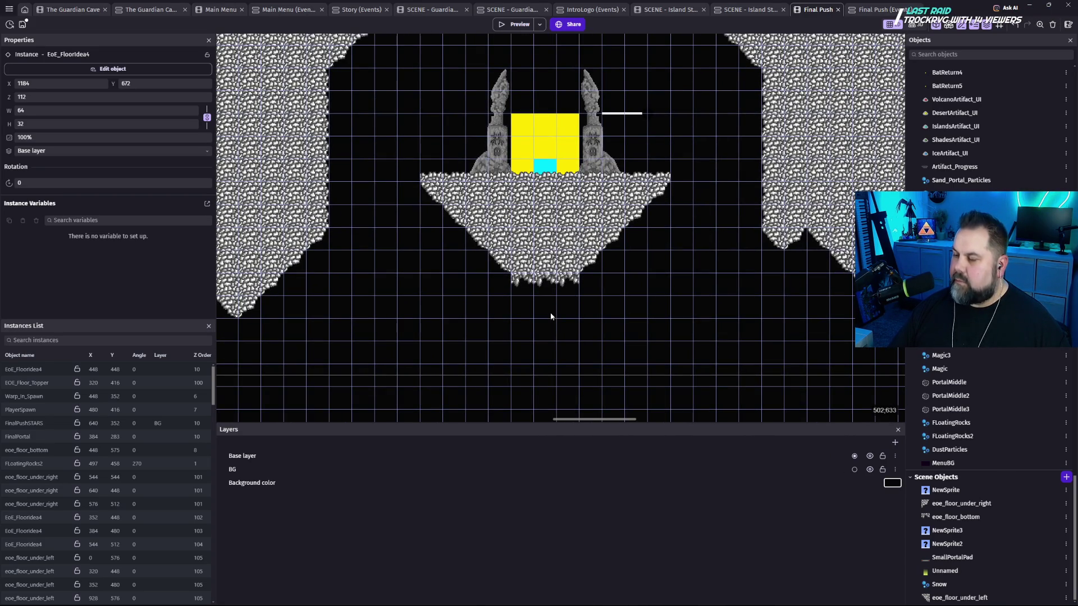
{"action": "left_click_drag", "start_coordinate": [550, 317], "coordinate": [558, 202]}
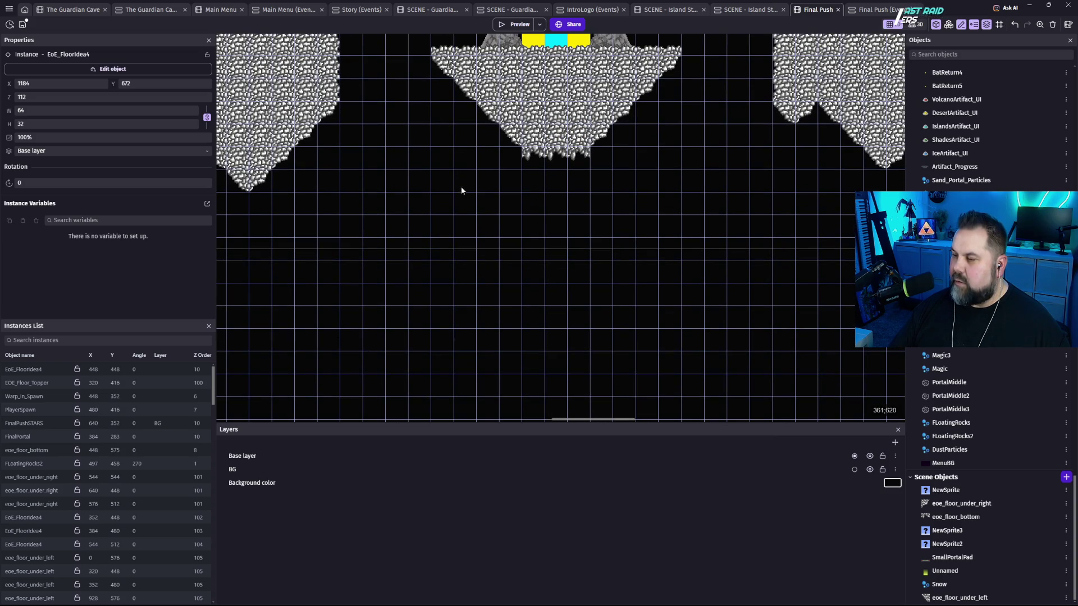
{"action": "scroll", "coordinate": [584, 331], "scroll_direction": "down", "scroll_amount": 5}
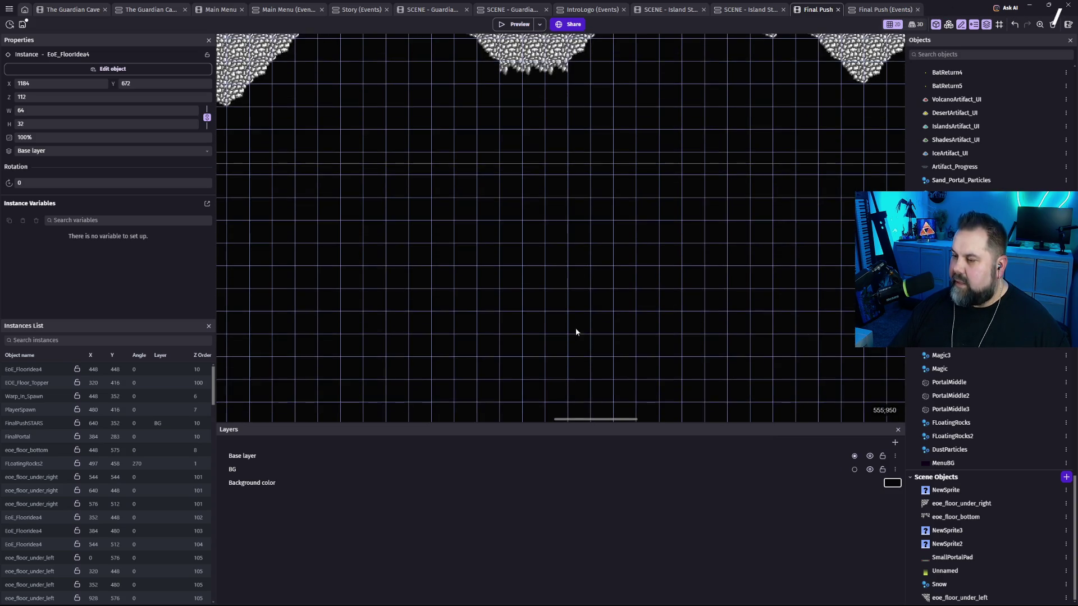
{"action": "scroll", "coordinate": [596, 309], "scroll_direction": "down", "scroll_amount": 4}
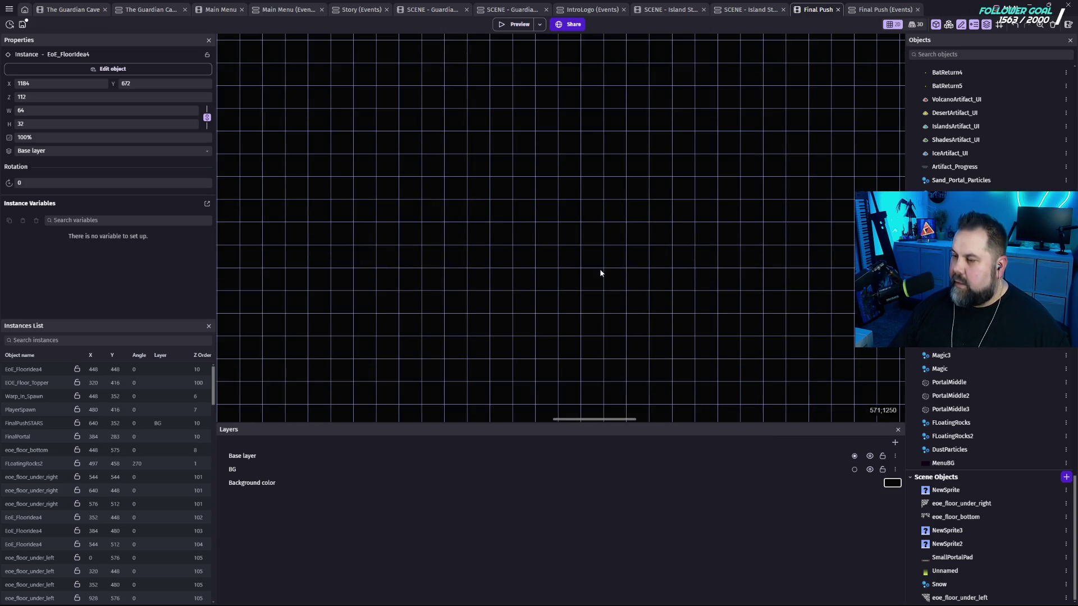
{"action": "scroll", "coordinate": [541, 145], "scroll_direction": "up", "scroll_amount": 9}
{"action": "left_click_drag", "start_coordinate": [658, 308], "coordinate": [643, 368]}
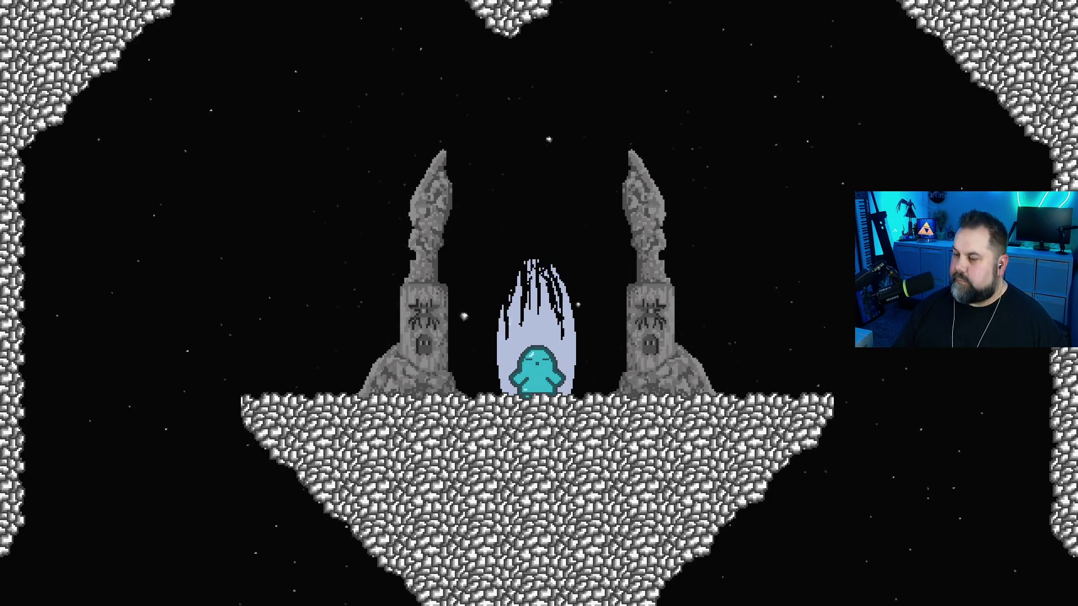
{"action": "key", "text": "space"}
{"action": "key", "text": "Left"}
{"action": "key", "text": "Left"}
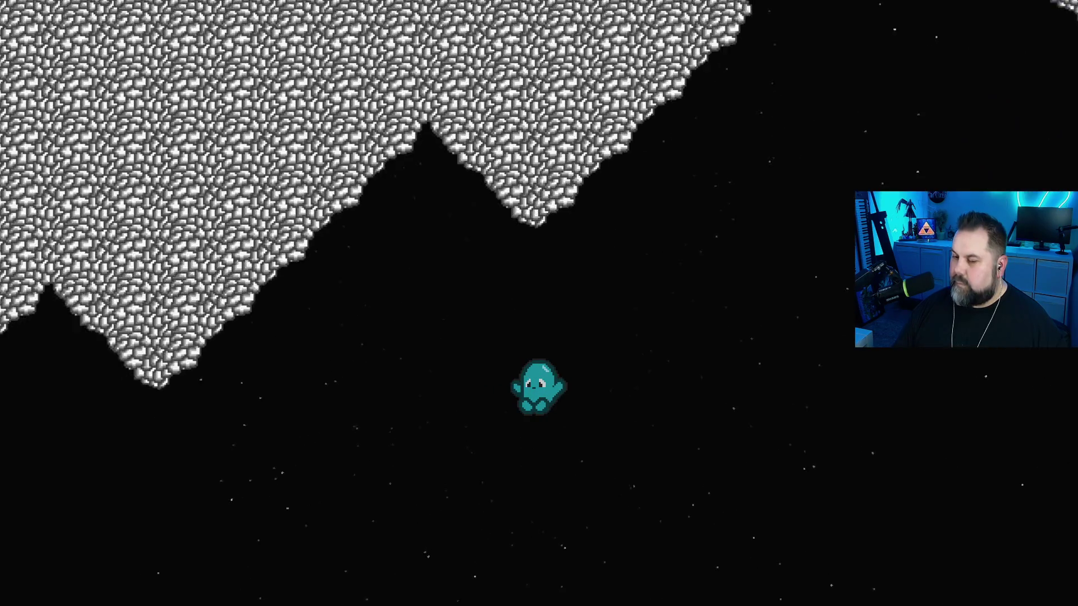
{"action": "key", "text": "Escape"}
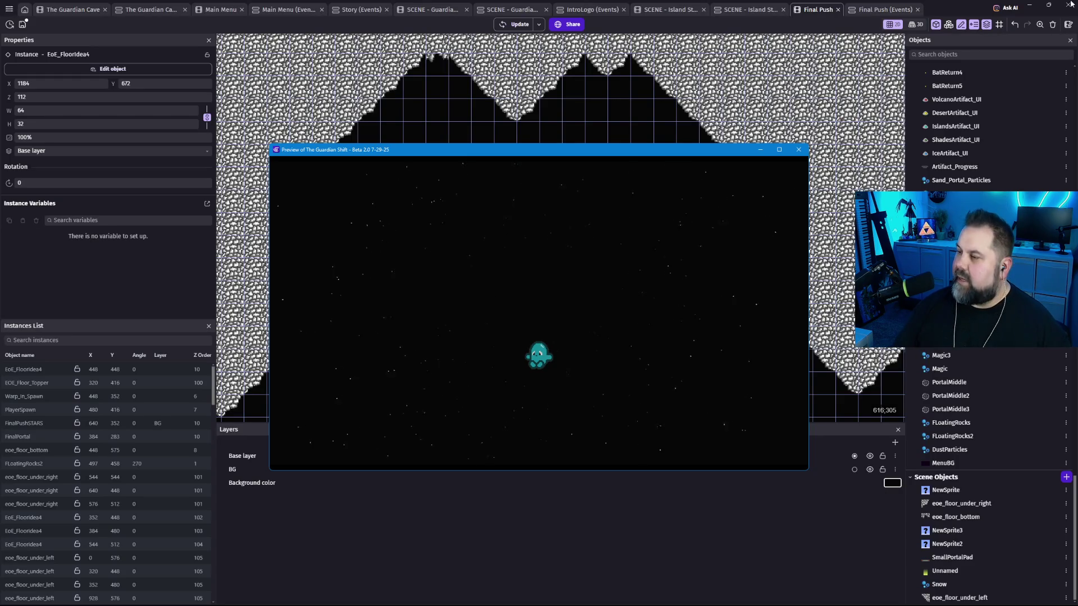
{"action": "left_click", "coordinate": [798, 149]}
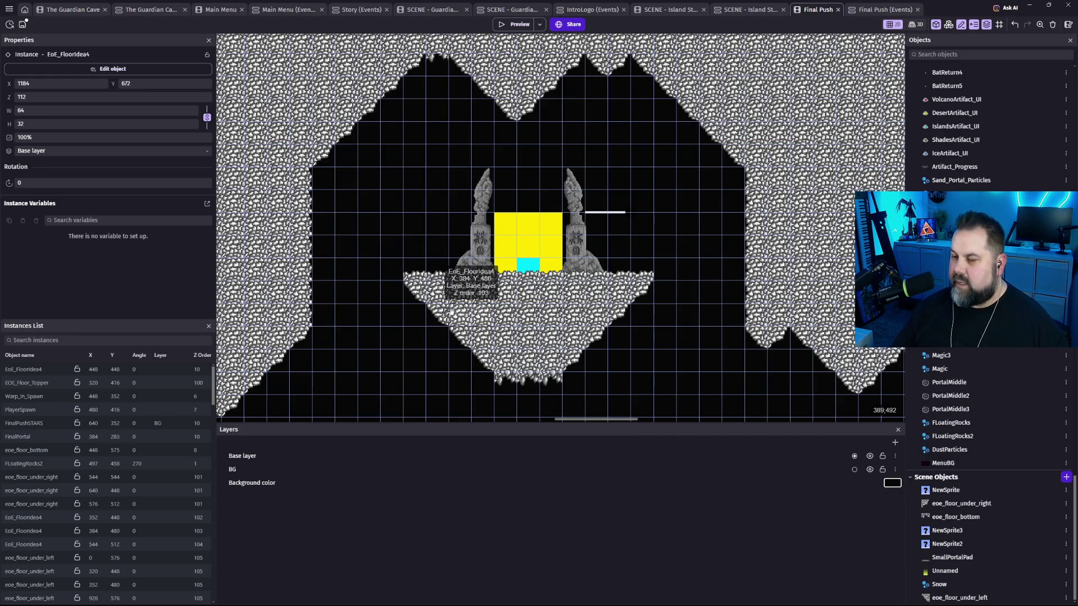
Shift a floor strip left and down one cell and delete a stray small corner tile.
{"action": "left_click_drag", "start_coordinate": [451, 311], "coordinate": [827, 205]}
{"action": "scroll", "coordinate": [737, 271], "scroll_direction": "down", "scroll_amount": 5}
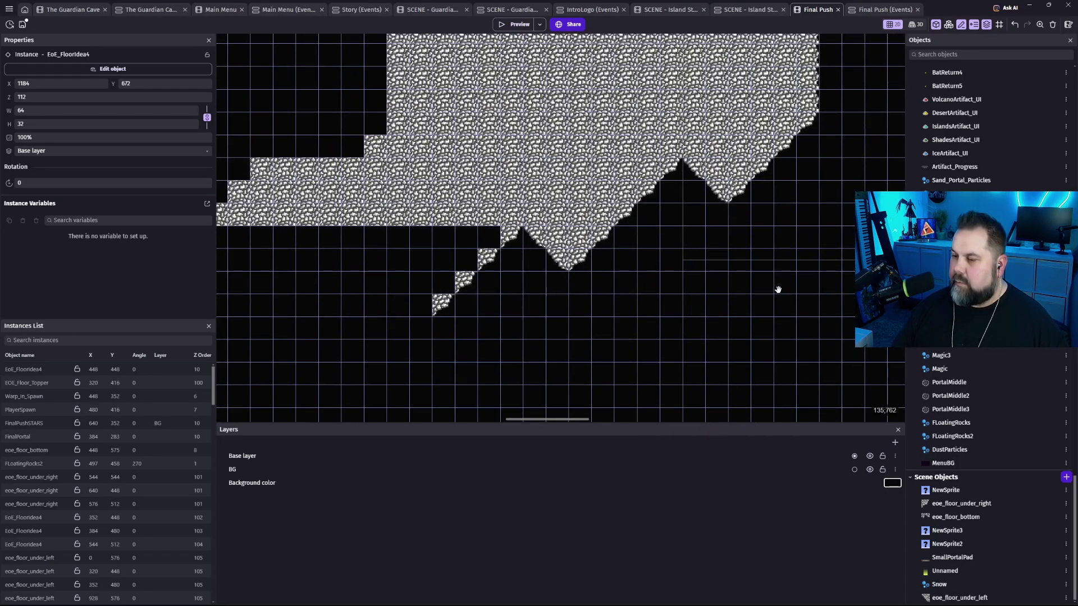
{"action": "scroll", "coordinate": [532, 321], "scroll_direction": "down", "scroll_amount": 3}
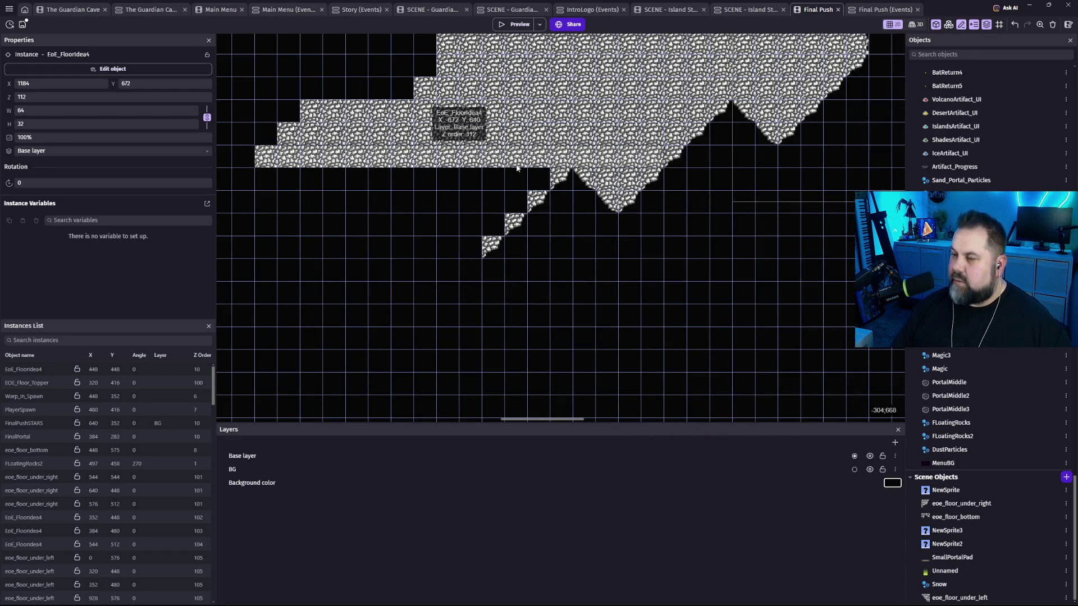
{"action": "mouse_move", "coordinate": [613, 158]}
{"action": "left_mouse_down"}
{"action": "mouse_move", "coordinate": [499, 181]}
{"action": "mouse_move", "coordinate": [503, 201]}
{"action": "mouse_move", "coordinate": [485, 229]}
{"action": "left_mouse_up"}
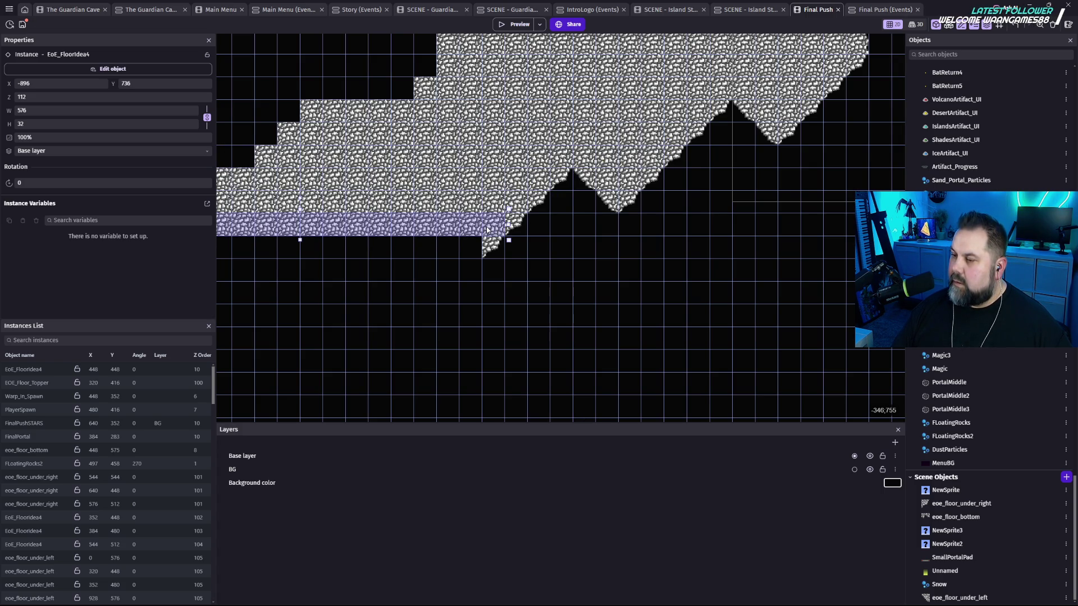
{"action": "left_click_drag", "start_coordinate": [497, 250], "coordinate": [403, 340]}
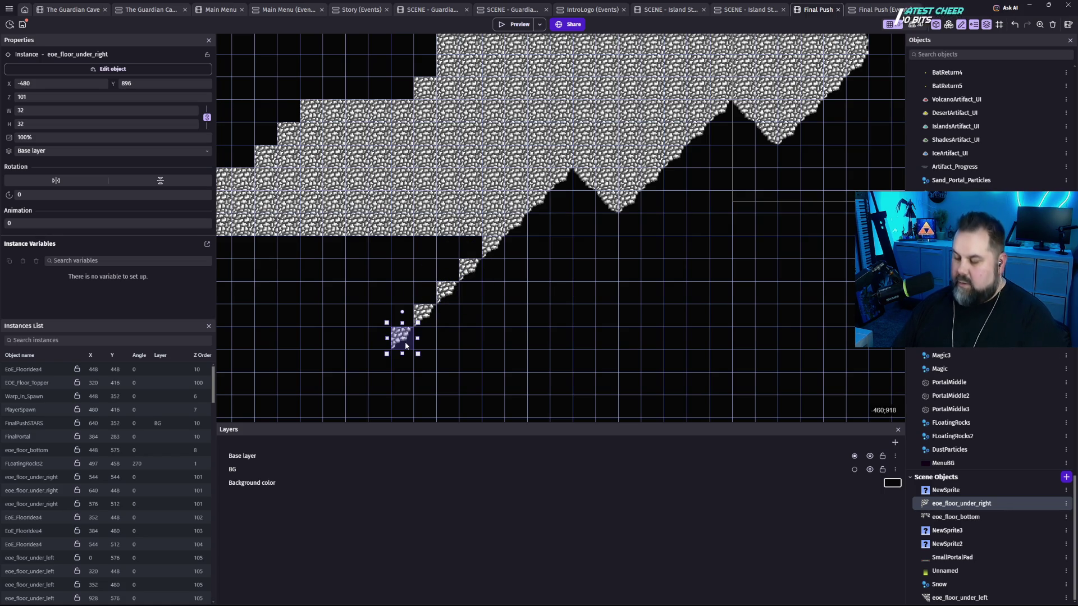
{"action": "key", "text": "Delete"}
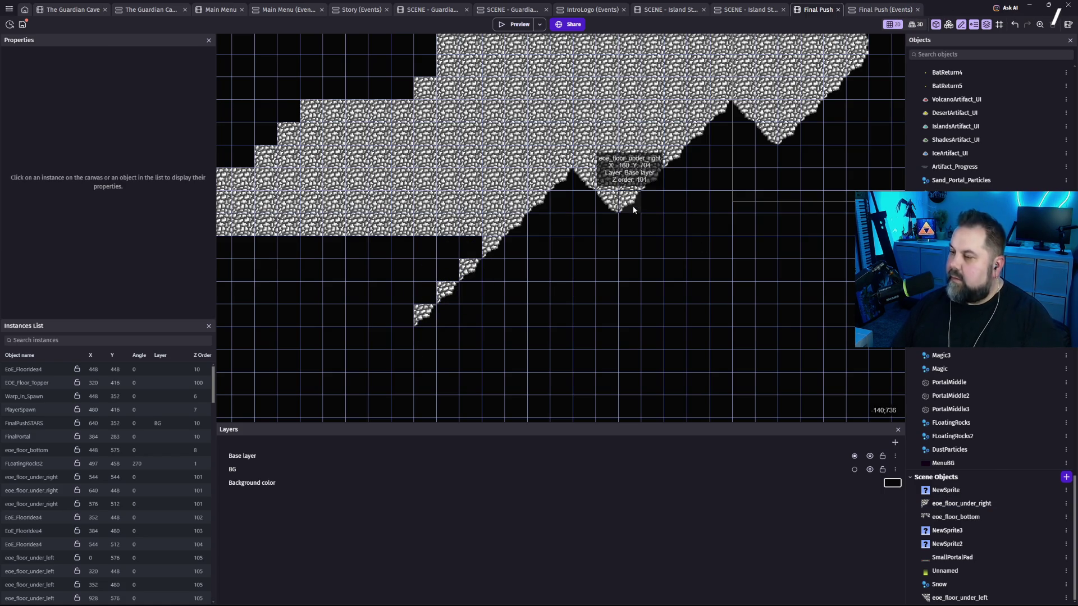
Slide the eoe_floor_under_left tile down the slope and drop the strip into the gap at -480, 832.
{"action": "left_click", "coordinate": [612, 205]}
{"action": "mouse_move", "coordinate": [612, 205]}
{"action": "left_mouse_down"}
{"action": "mouse_move", "coordinate": [396, 316]}
{"action": "mouse_move", "coordinate": [361, 279]}
{"action": "left_mouse_up"}
{"action": "left_click_drag", "start_coordinate": [426, 238], "coordinate": [432, 248]}
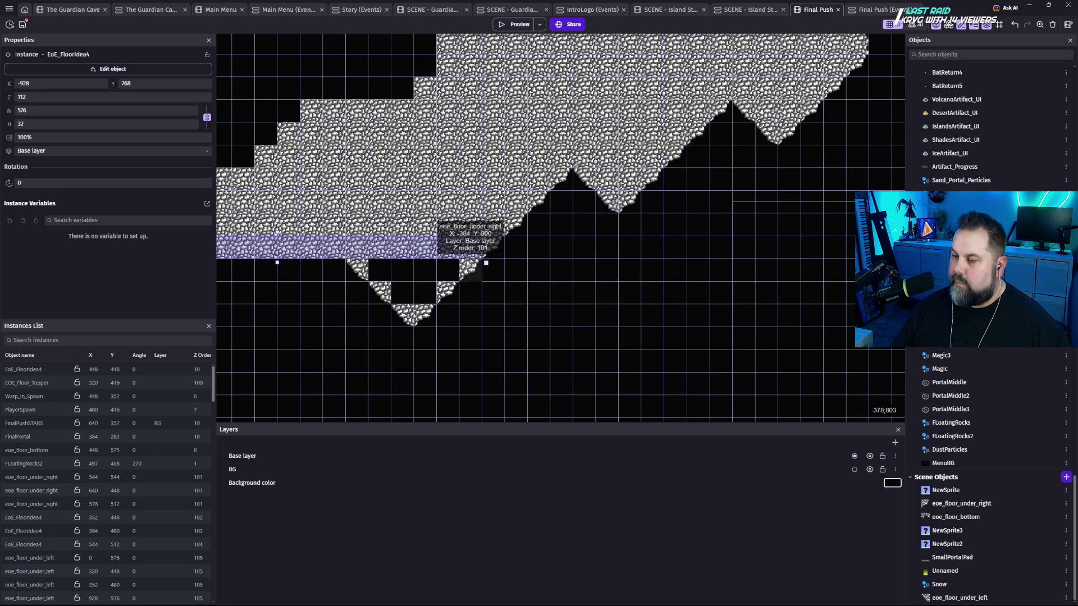
{"action": "mouse_move", "coordinate": [425, 252]}
{"action": "left_mouse_down"}
{"action": "mouse_move", "coordinate": [424, 284]}
{"action": "mouse_move", "coordinate": [742, 287]}
{"action": "mouse_move", "coordinate": [459, 283]}
{"action": "mouse_move", "coordinate": [441, 292]}
{"action": "left_mouse_up"}
{"action": "left_click", "coordinate": [639, 312]}
{"action": "left_click_drag", "start_coordinate": [764, 286], "coordinate": [448, 327]}
Move the eoe_floor_under_left and eoe_floor_under_right corner tiles down-right under the right wall.
{"action": "scroll", "coordinate": [619, 298], "scroll_direction": "right", "scroll_amount": 10}
{"action": "left_click_drag", "start_coordinate": [697, 315], "coordinate": [540, 263]}
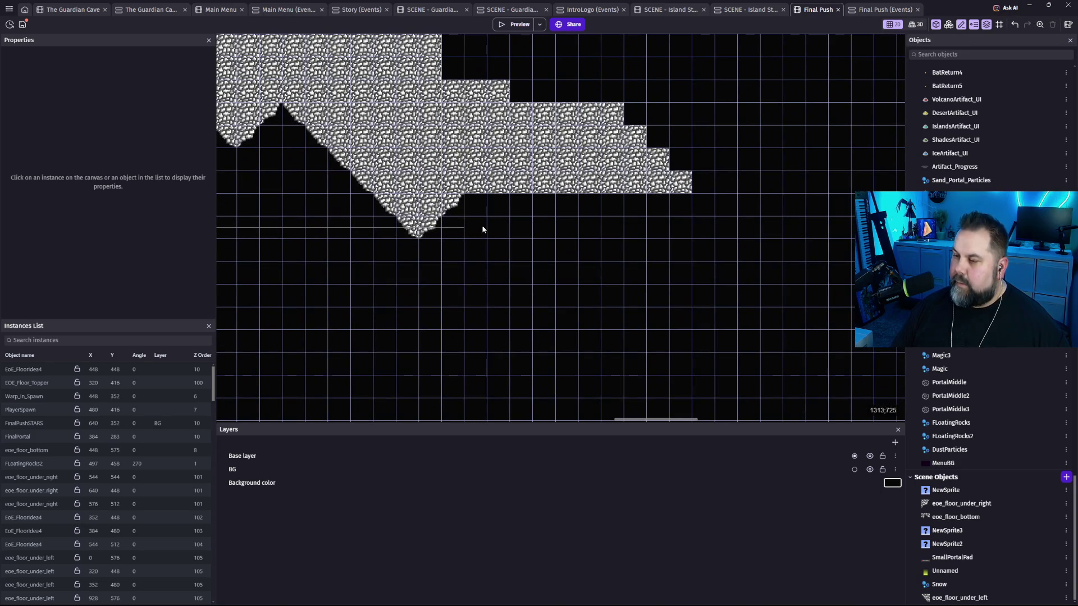
{"action": "left_click", "coordinate": [394, 218]}
{"action": "mouse_move", "coordinate": [392, 210]}
{"action": "left_mouse_down"}
{"action": "mouse_move", "coordinate": [481, 216]}
{"action": "mouse_move", "coordinate": [528, 251]}
{"action": "left_mouse_up"}
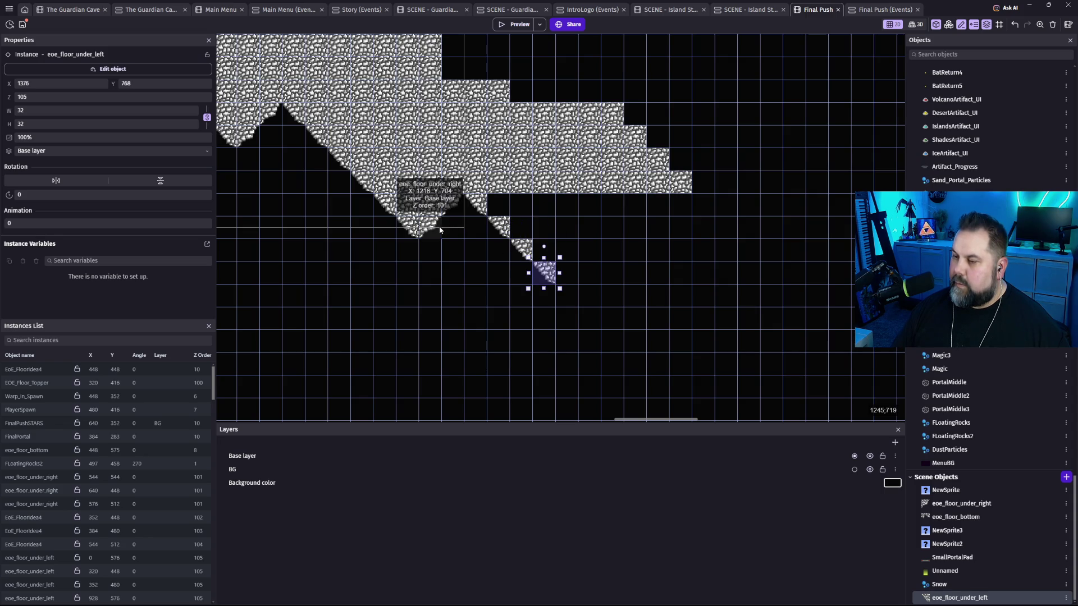
{"action": "mouse_move", "coordinate": [432, 229]}
{"action": "left_mouse_down"}
{"action": "mouse_move", "coordinate": [573, 240]}
{"action": "mouse_move", "coordinate": [573, 267]}
{"action": "mouse_move", "coordinate": [636, 216]}
{"action": "left_mouse_up"}
Move the long floor strip right and down, shortening it from 192 to 64 wide.
{"action": "left_click", "coordinate": [509, 191]}
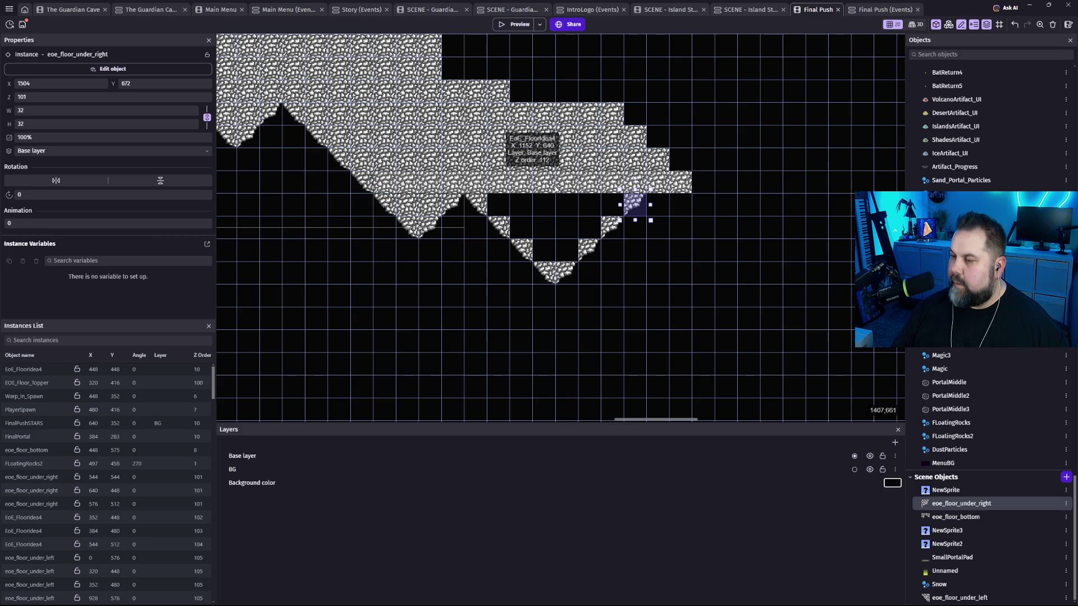
{"action": "mouse_move", "coordinate": [477, 188]}
{"action": "left_mouse_down"}
{"action": "mouse_move", "coordinate": [610, 199]}
{"action": "mouse_move", "coordinate": [690, 225]}
{"action": "left_mouse_up"}
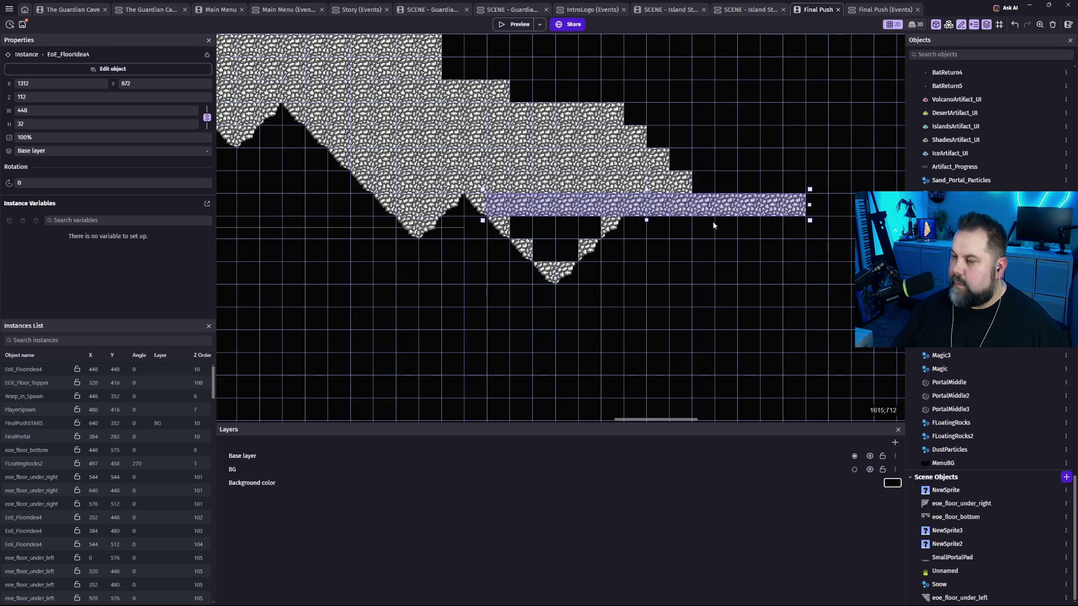
{"action": "mouse_move", "coordinate": [811, 214]}
{"action": "left_mouse_down"}
{"action": "mouse_move", "coordinate": [591, 213]}
{"action": "mouse_move", "coordinate": [631, 231]}
{"action": "mouse_move", "coordinate": [603, 227]}
{"action": "mouse_move", "coordinate": [580, 250]}
{"action": "mouse_move", "coordinate": [603, 251]}
{"action": "mouse_move", "coordinate": [578, 254]}
{"action": "left_mouse_up"}
{"action": "mouse_move", "coordinate": [455, 274]}
{"action": "left_mouse_down"}
{"action": "mouse_move", "coordinate": [650, 313]}
{"action": "mouse_move", "coordinate": [855, 332]}
{"action": "mouse_move", "coordinate": [768, 235]}
{"action": "mouse_move", "coordinate": [568, 258]}
{"action": "mouse_move", "coordinate": [602, 373]}
{"action": "left_mouse_up"}
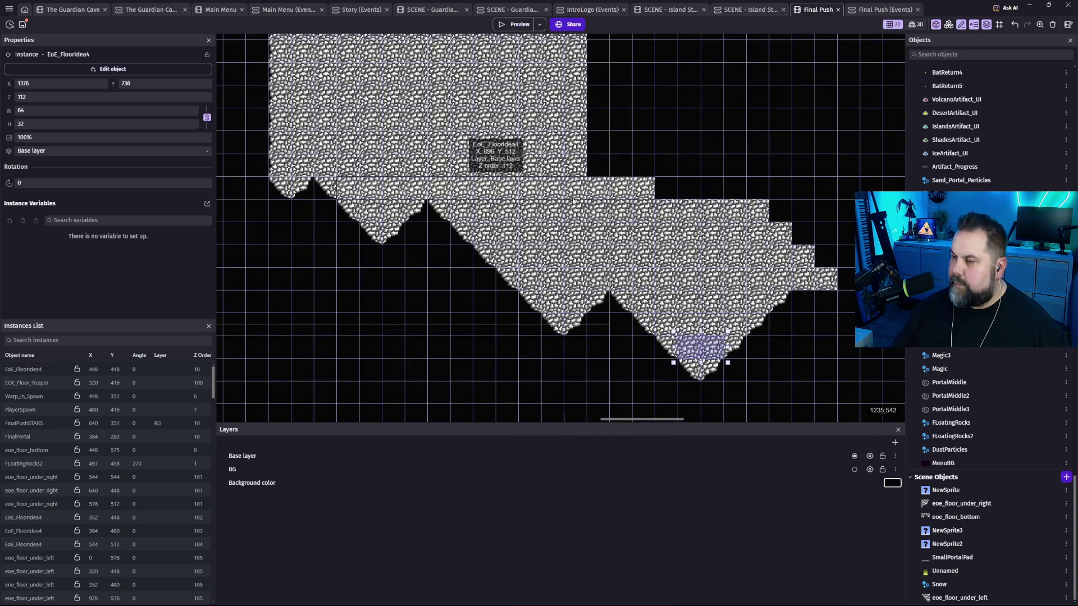
{"action": "left_click", "coordinate": [513, 24]}
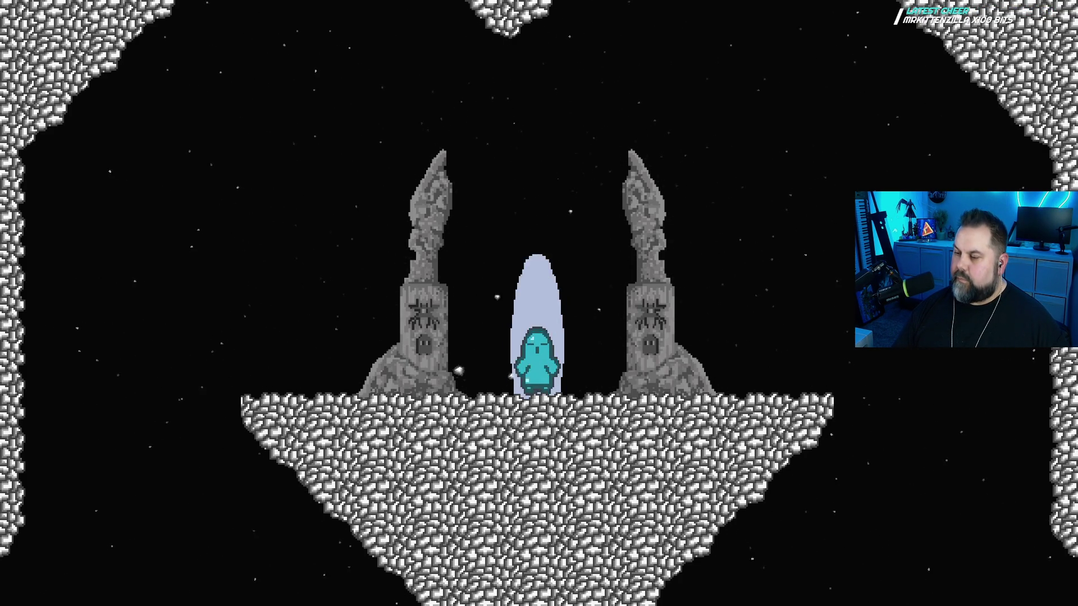
Jump the character right past the tower into the cavern, then exit and close the preview.
{"action": "key", "text": "Right"}
{"action": "key", "text": "space"}
{"action": "key", "text": "Right"}
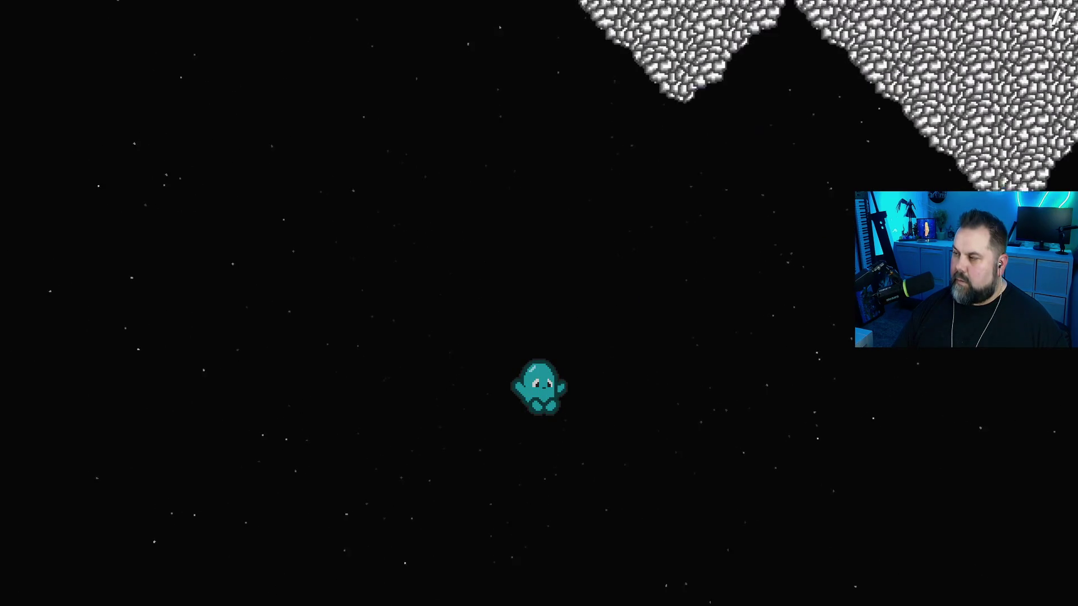
{"action": "key", "text": "Escape"}
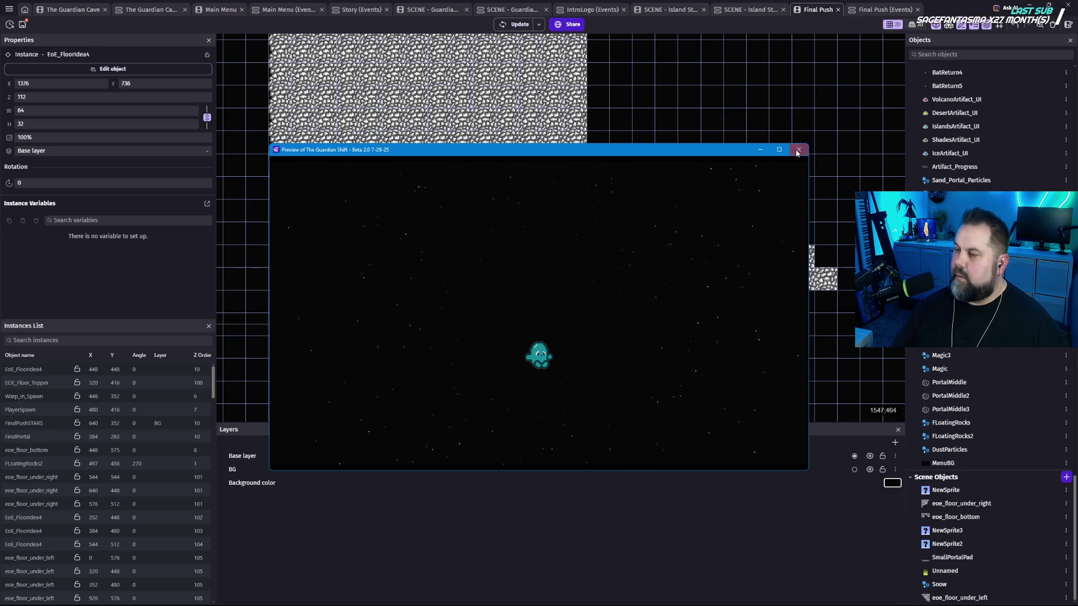
{"action": "left_click", "coordinate": [798, 149]}
{"action": "left_click", "coordinate": [560, 170]}
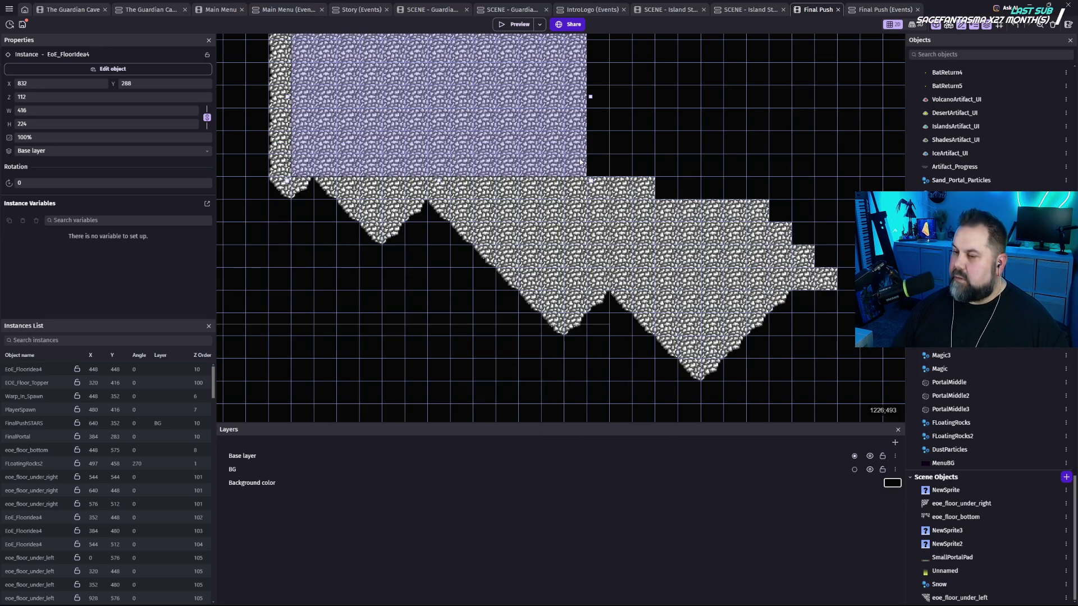
Widen the large rock block to 608 and stretch the thin strip below it rightward.
{"action": "left_click_drag", "start_coordinate": [591, 97], "coordinate": [665, 99]}
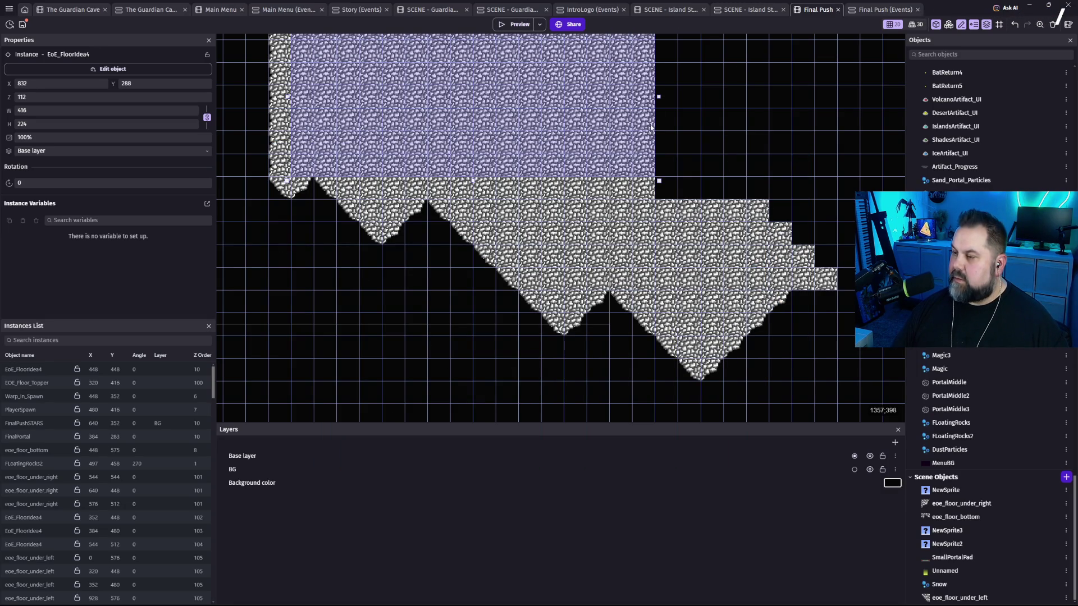
{"action": "left_click", "coordinate": [650, 188]}
{"action": "left_click_drag", "start_coordinate": [660, 187], "coordinate": [770, 186]}
{"action": "left_click", "coordinate": [651, 145]}
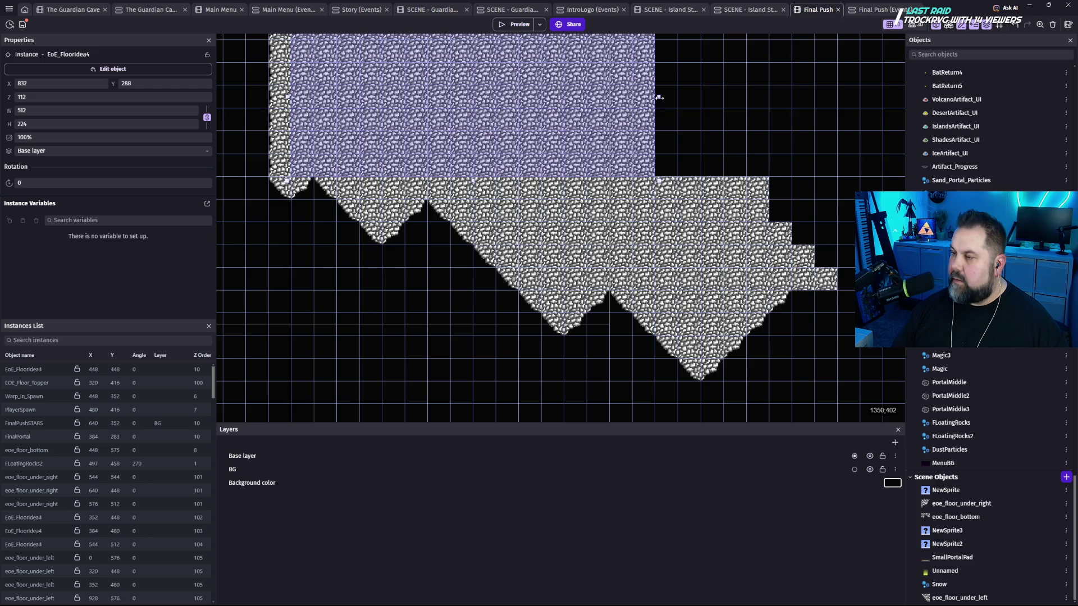
{"action": "left_click_drag", "start_coordinate": [660, 97], "coordinate": [731, 101]}
{"action": "mouse_move", "coordinate": [452, 278]}
{"action": "left_mouse_down"}
{"action": "mouse_move", "coordinate": [558, 361]}
{"action": "mouse_move", "coordinate": [634, 392]}
{"action": "left_mouse_up"}
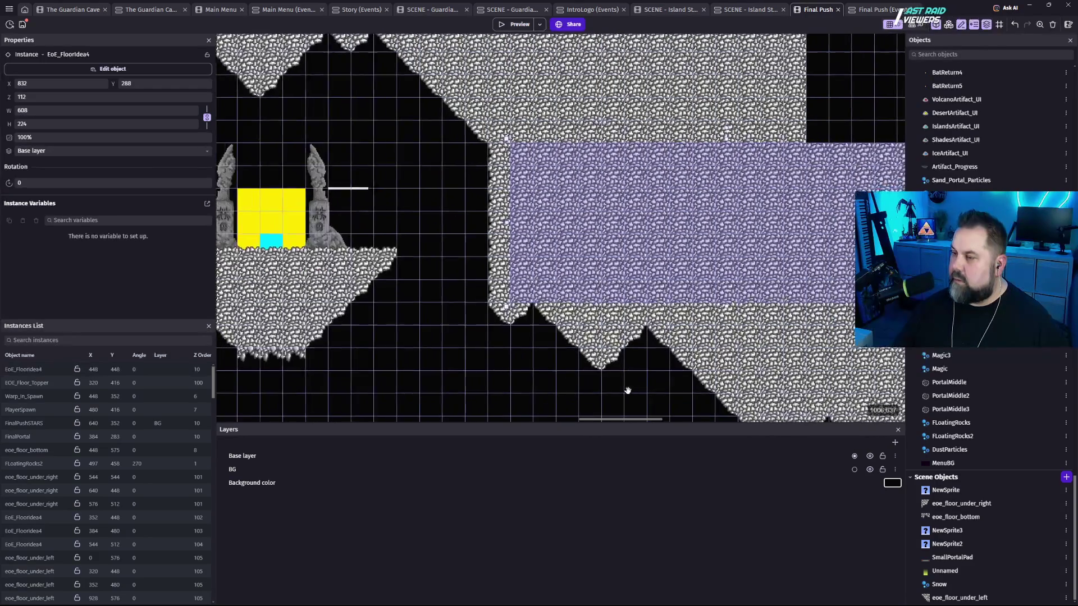
{"action": "left_click", "coordinate": [477, 373]}
{"action": "mouse_move", "coordinate": [477, 373]}
{"action": "left_mouse_down"}
{"action": "mouse_move", "coordinate": [717, 301]}
{"action": "mouse_move", "coordinate": [790, 325]}
{"action": "left_mouse_up"}
{"action": "scroll", "coordinate": [790, 324], "scroll_direction": "up", "scroll_amount": 10}
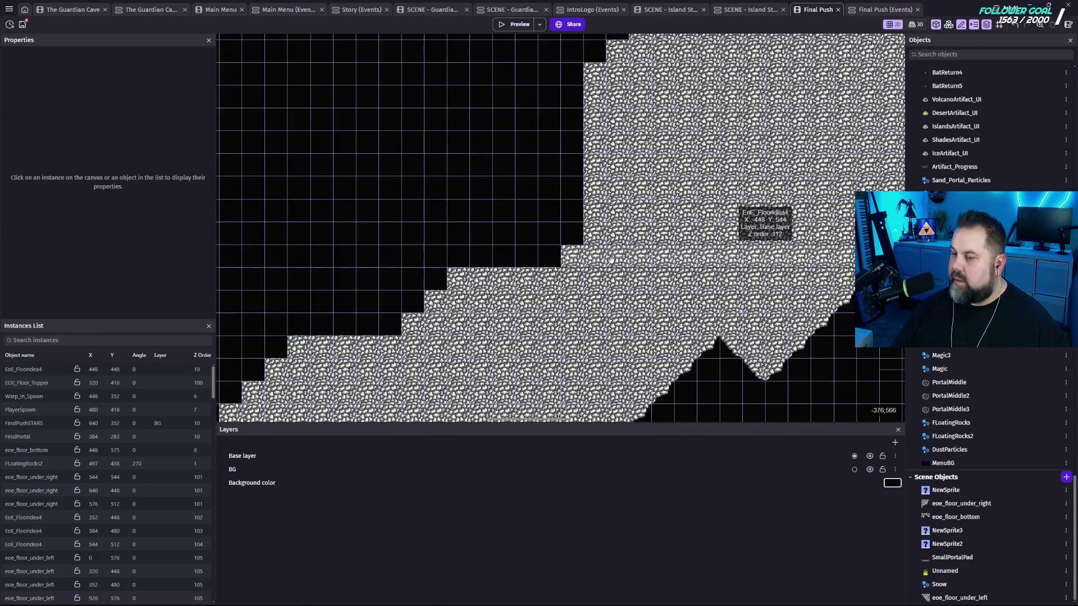
Extend the left floor strip leftward to 768 by 32 at -608, 512, undoing accidental resizes.
{"action": "left_click", "coordinate": [565, 257]}
{"action": "left_click_drag", "start_coordinate": [556, 257], "coordinate": [441, 258]}
{"action": "key", "text": "ctrl+z"}
{"action": "left_click_drag", "start_coordinate": [580, 143], "coordinate": [445, 143]}
{"action": "key", "text": "ctrl+z"}
{"action": "key", "text": "ctrl+z"}
{"action": "left_click_drag", "start_coordinate": [586, 240], "coordinate": [448, 240]}
{"action": "scroll", "coordinate": [460, 365], "scroll_direction": "up", "scroll_amount": 3}
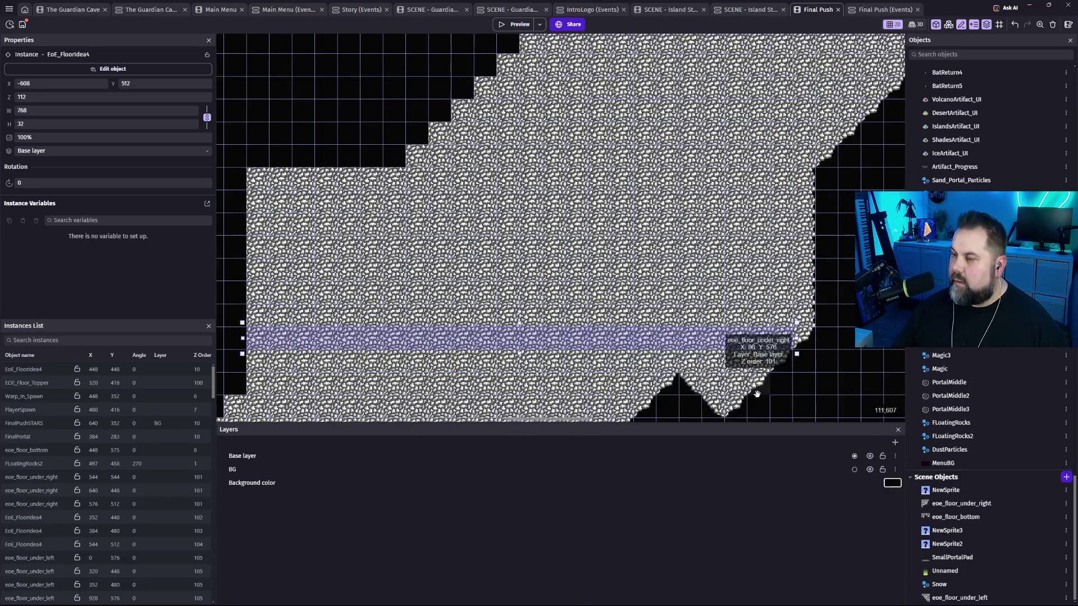
{"action": "scroll", "coordinate": [697, 212], "scroll_direction": "down", "scroll_amount": 5}
{"action": "scroll", "coordinate": [597, 260], "scroll_direction": "right", "scroll_amount": 5}
{"action": "scroll", "coordinate": [687, 232], "scroll_direction": "up", "scroll_amount": 5}
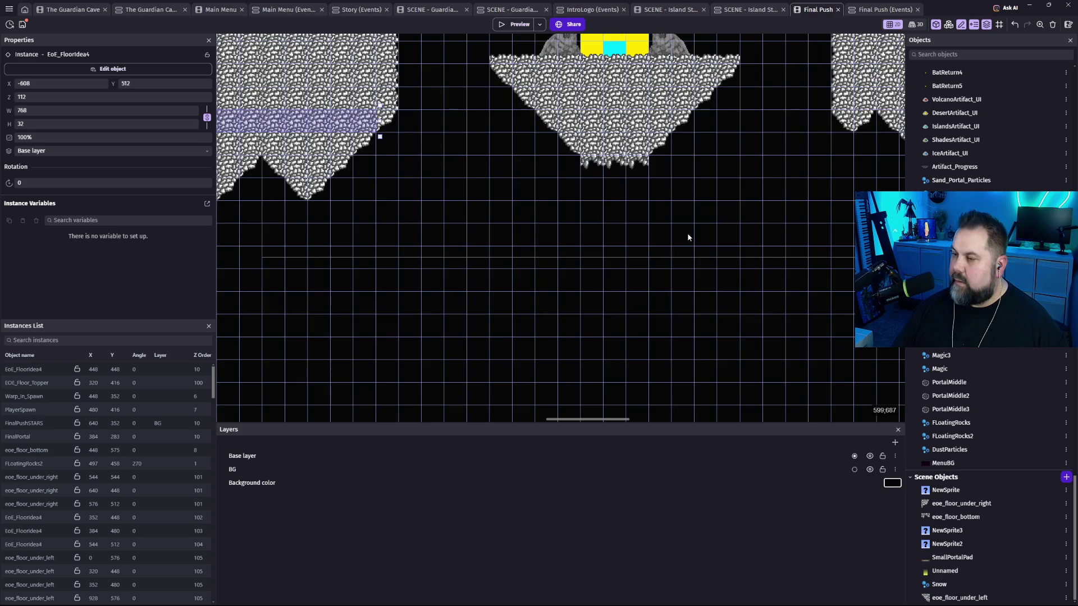
{"action": "scroll", "coordinate": [647, 350], "scroll_direction": "up", "scroll_amount": 2}
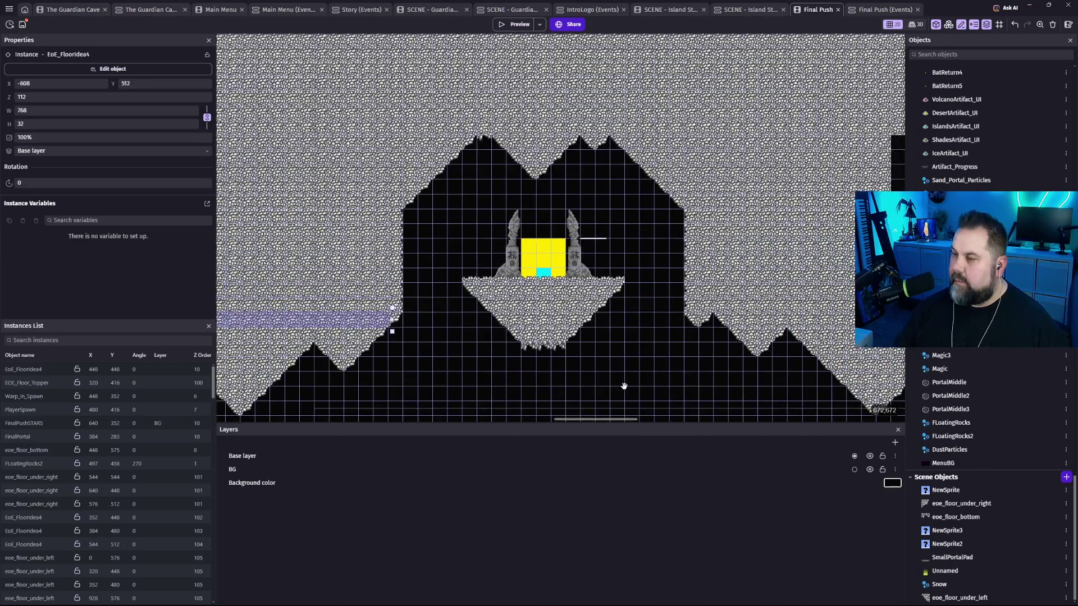
Undo the misplaced drag and reposition EoE_FloorIdea4 to X 672, Y 128, width 768.
{"action": "scroll", "coordinate": [621, 385], "scroll_direction": "right", "scroll_amount": 3}
{"action": "left_click", "coordinate": [691, 194]}
{"action": "mouse_move", "coordinate": [802, 193]}
{"action": "left_mouse_down"}
{"action": "mouse_move", "coordinate": [806, 216]}
{"action": "mouse_move", "coordinate": [870, 210]}
{"action": "left_mouse_up"}
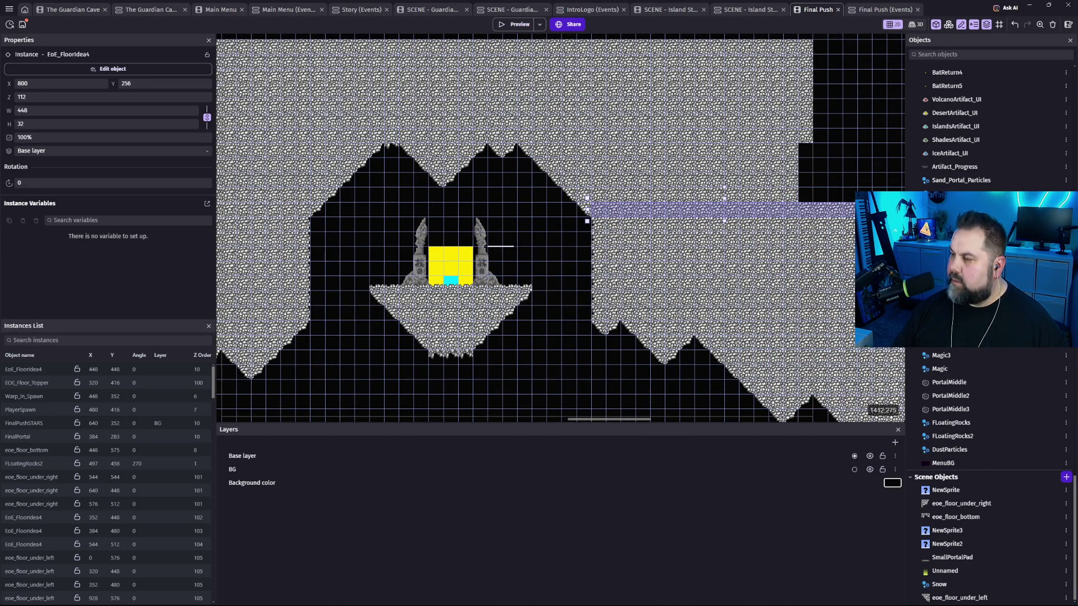
{"action": "key", "text": "ctrl+z"}
{"action": "key", "text": "ctrl+z"}
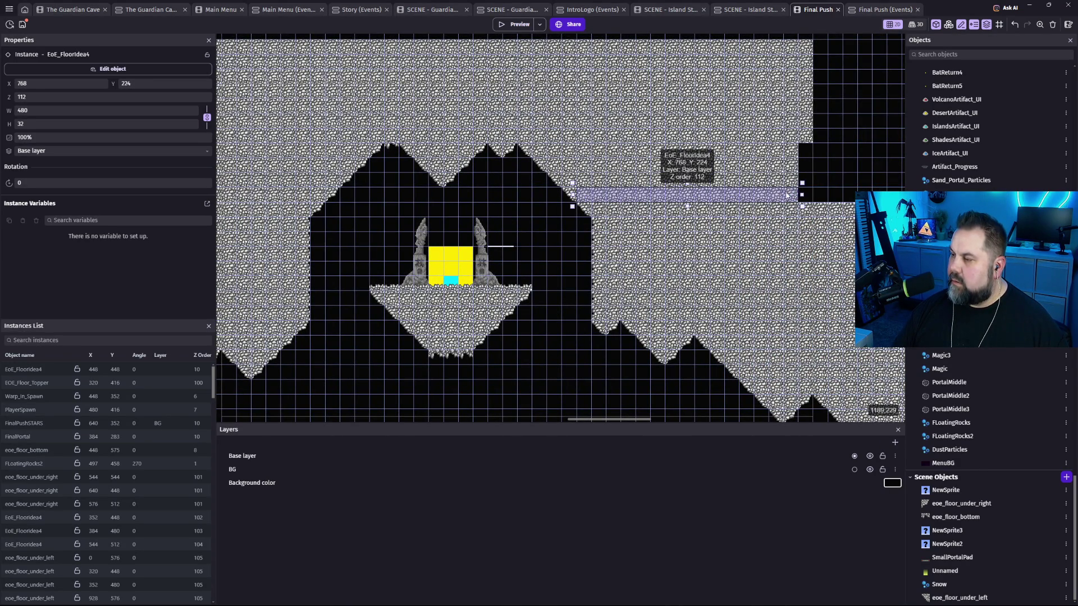
{"action": "left_click_drag", "start_coordinate": [702, 197], "coordinate": [686, 180]}
{"action": "mouse_move", "coordinate": [817, 180]}
{"action": "left_mouse_down"}
{"action": "mouse_move", "coordinate": [843, 172]}
{"action": "mouse_move", "coordinate": [801, 168]}
{"action": "mouse_move", "coordinate": [806, 155]}
{"action": "mouse_move", "coordinate": [891, 160]}
{"action": "left_mouse_up"}
Frame the whole cave around the platform and launch a Final Push preview.
{"action": "scroll", "coordinate": [710, 205], "scroll_direction": "up", "scroll_amount": 3}
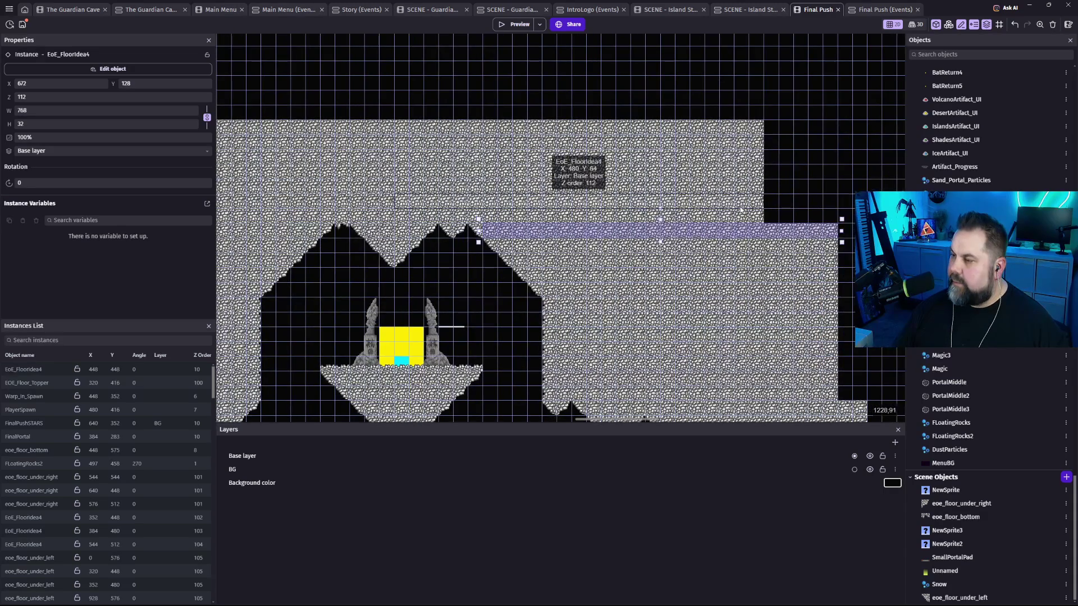
{"action": "scroll", "coordinate": [601, 185], "scroll_direction": "down", "scroll_amount": 2}
{"action": "scroll", "coordinate": [601, 185], "scroll_direction": "left", "scroll_amount": 5}
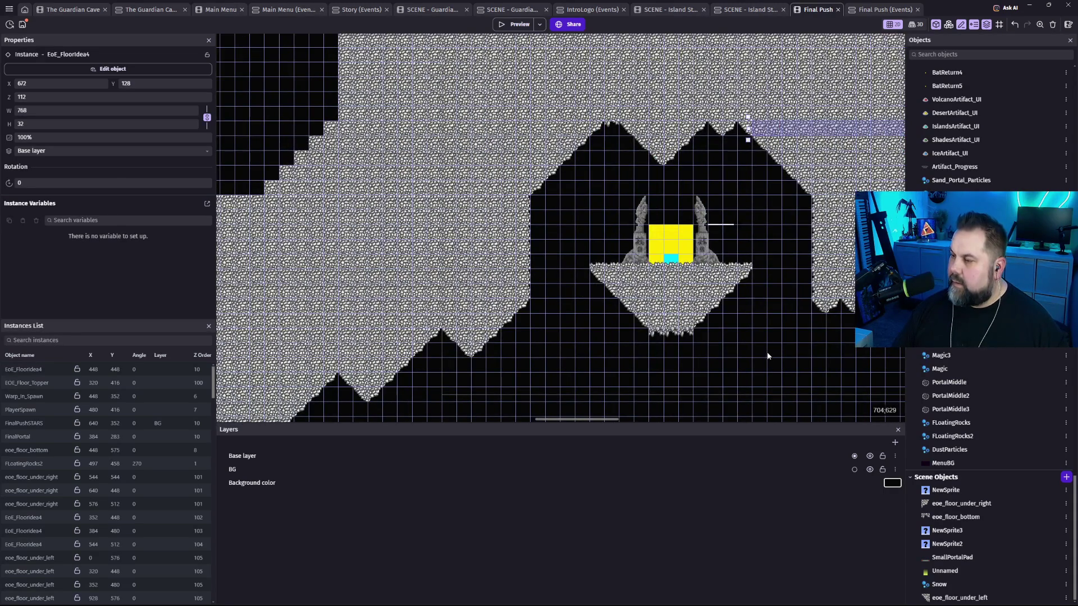
{"action": "left_click", "coordinate": [769, 350]}
{"action": "mouse_move", "coordinate": [770, 350]}
{"action": "left_mouse_down"}
{"action": "mouse_move", "coordinate": [649, 352]}
{"action": "mouse_move", "coordinate": [561, 301]}
{"action": "mouse_move", "coordinate": [601, 317]}
{"action": "mouse_move", "coordinate": [486, 217]}
{"action": "left_mouse_up"}
{"action": "scroll", "coordinate": [487, 218], "scroll_direction": "down", "scroll_amount": 3}
{"action": "mouse_move", "coordinate": [515, 315]}
{"action": "left_mouse_down"}
{"action": "mouse_move", "coordinate": [698, 243]}
{"action": "mouse_move", "coordinate": [481, 320]}
{"action": "mouse_move", "coordinate": [664, 244]}
{"action": "mouse_move", "coordinate": [632, 279]}
{"action": "mouse_move", "coordinate": [598, 288]}
{"action": "mouse_move", "coordinate": [630, 275]}
{"action": "left_mouse_up"}
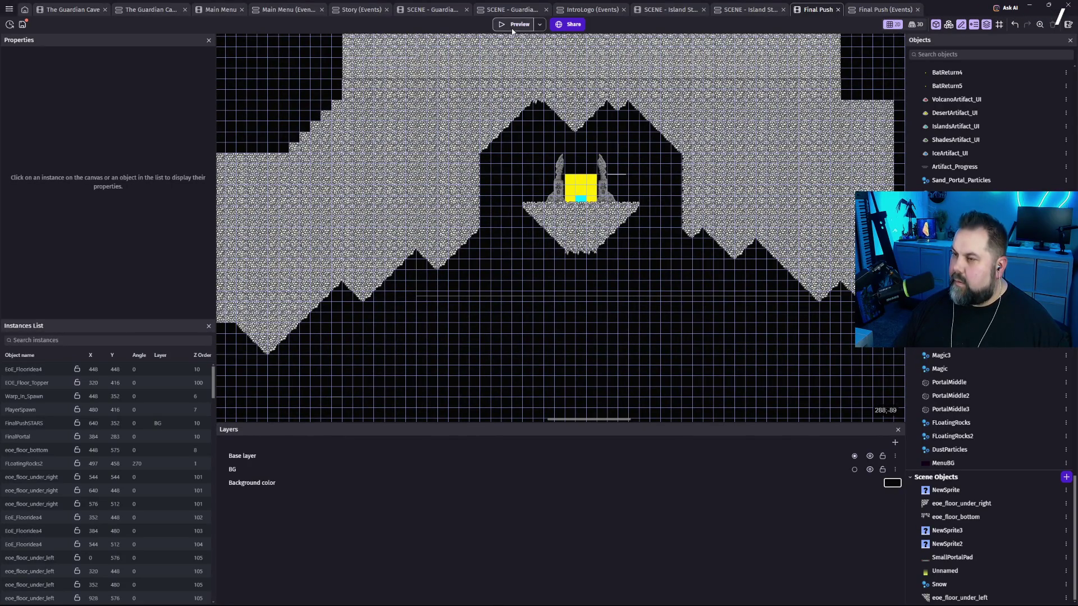
{"action": "key", "text": "ctrl+Return"}
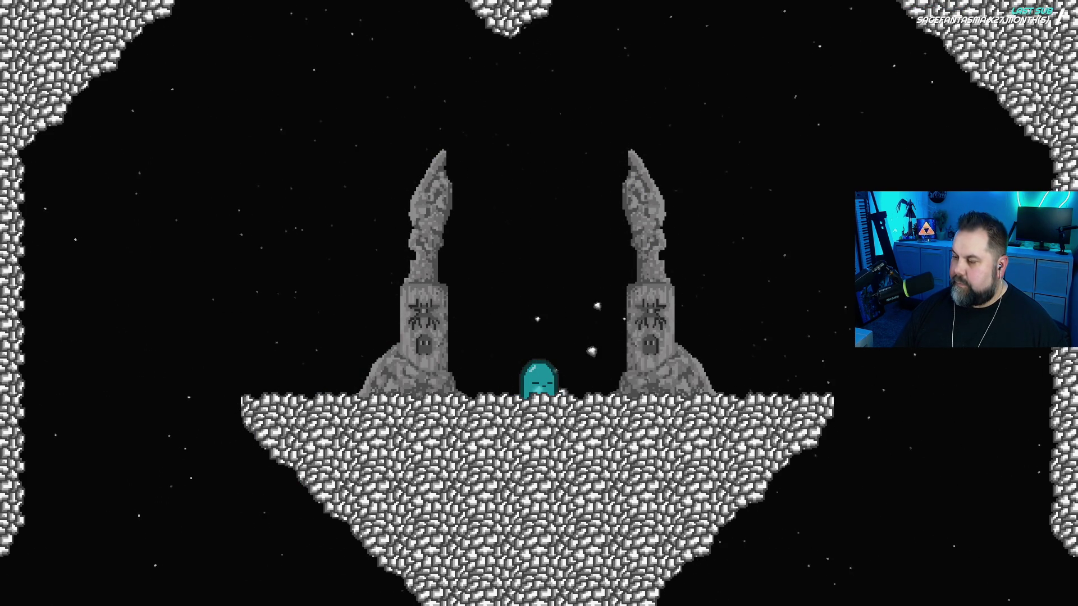
Walk the character right off the floating platform into the dark, then close the preview.
{"action": "key", "text": "Right"}
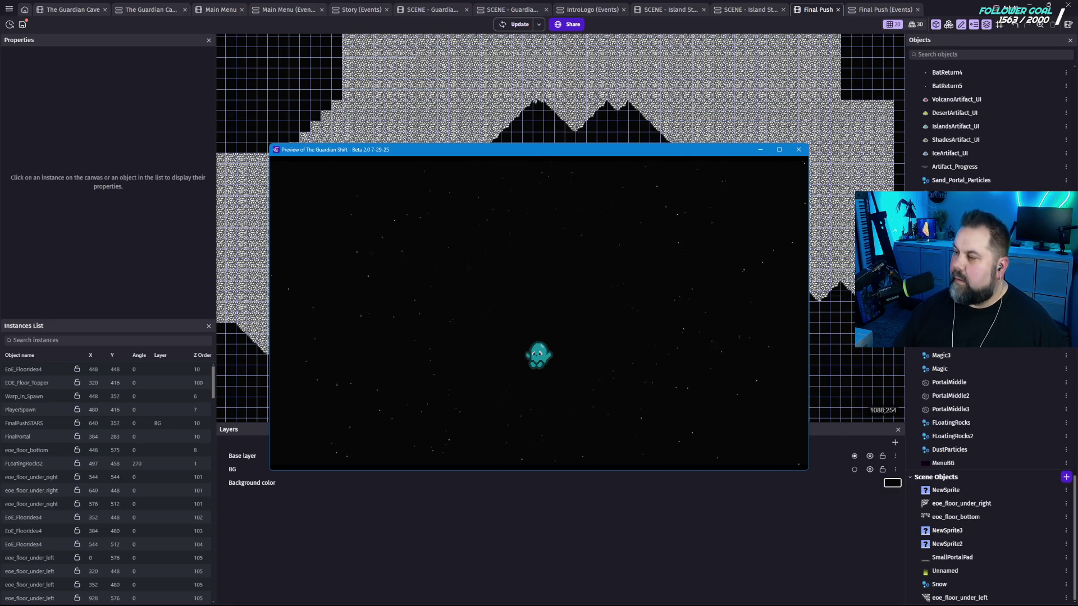
{"action": "left_click", "coordinate": [798, 150]}
Pan and zoom over the lower cave to bring the platform back into view.
{"action": "mouse_move", "coordinate": [652, 344]}
{"action": "left_mouse_down"}
{"action": "mouse_move", "coordinate": [638, 247]}
{"action": "mouse_move", "coordinate": [618, 342]}
{"action": "left_mouse_up"}
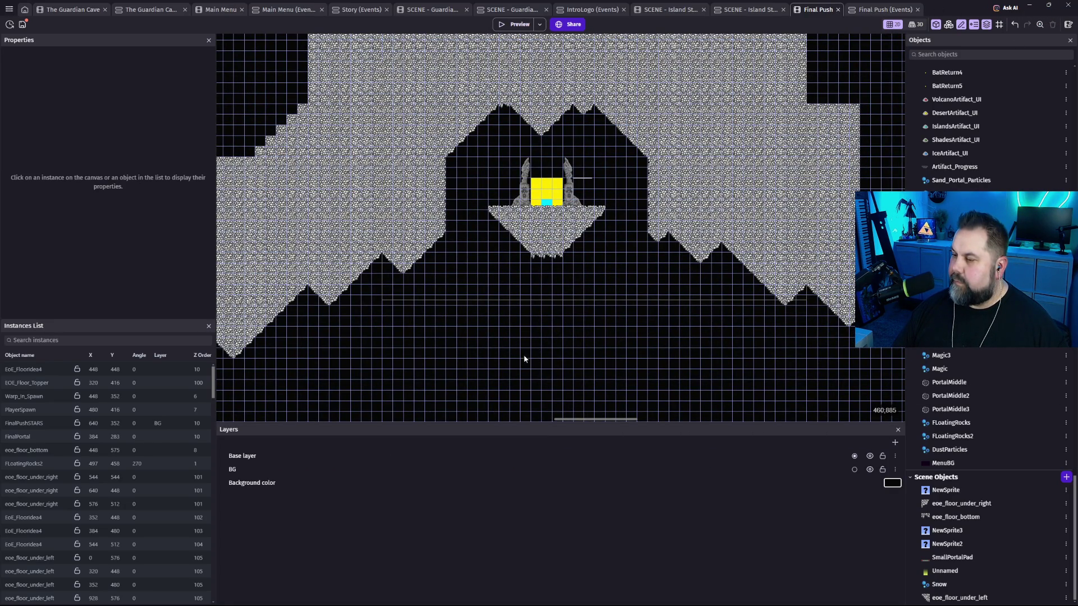
{"action": "mouse_move", "coordinate": [534, 354]}
{"action": "left_mouse_down"}
{"action": "mouse_move", "coordinate": [520, 337]}
{"action": "mouse_move", "coordinate": [523, 224]}
{"action": "mouse_move", "coordinate": [528, 325]}
{"action": "mouse_move", "coordinate": [539, 266]}
{"action": "left_mouse_up"}
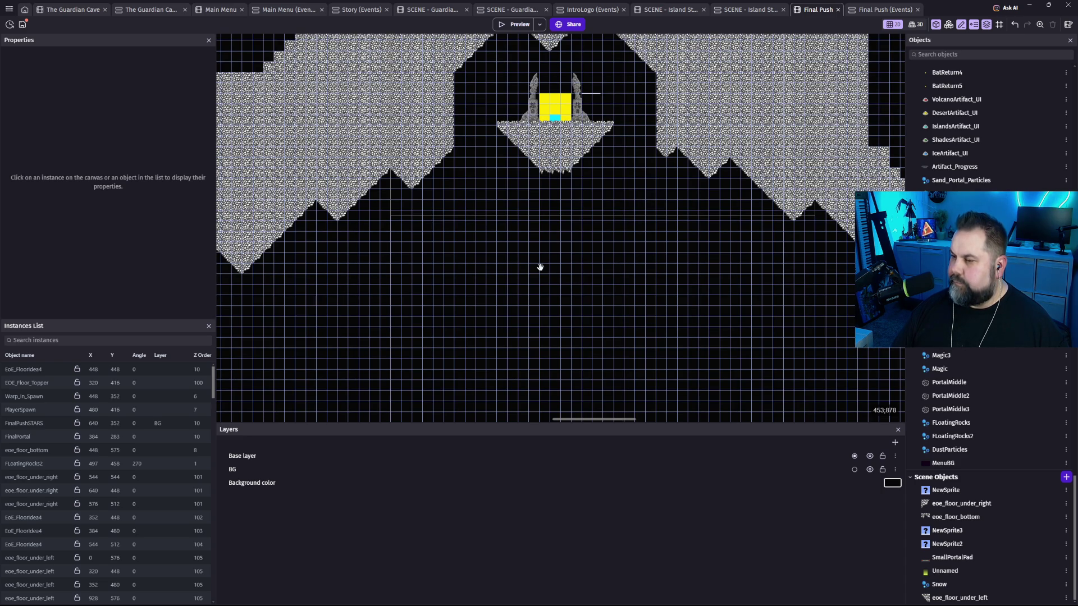
{"action": "scroll", "coordinate": [547, 253], "scroll_direction": "down", "scroll_amount": 3}
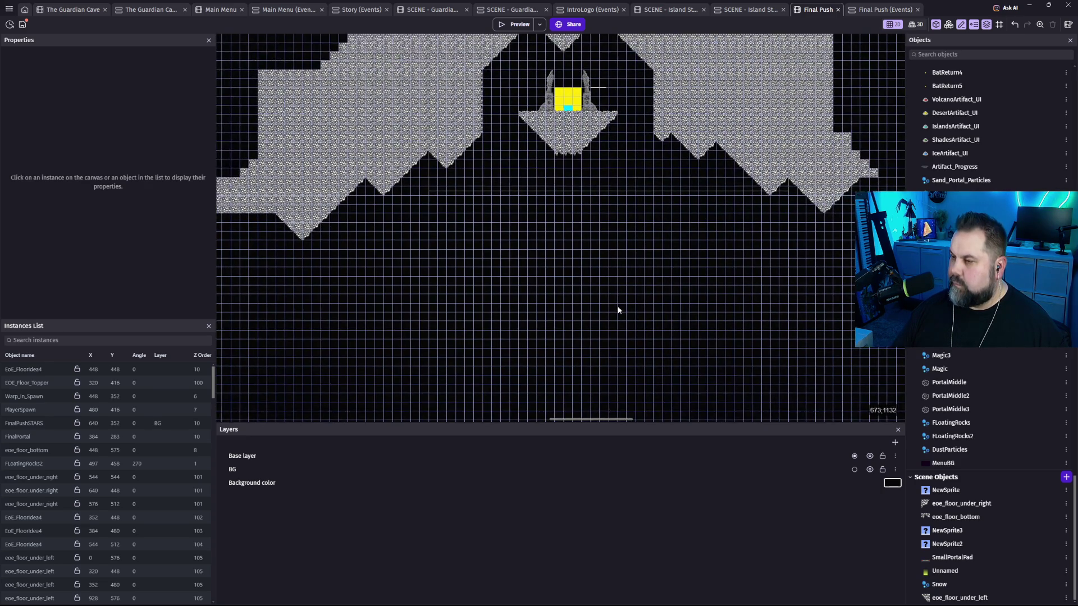
{"action": "scroll", "coordinate": [618, 281], "scroll_direction": "down", "scroll_amount": 2}
{"action": "mouse_move", "coordinate": [616, 248]}
{"action": "left_mouse_down"}
{"action": "mouse_move", "coordinate": [596, 255]}
{"action": "mouse_move", "coordinate": [591, 292]}
{"action": "left_mouse_up"}
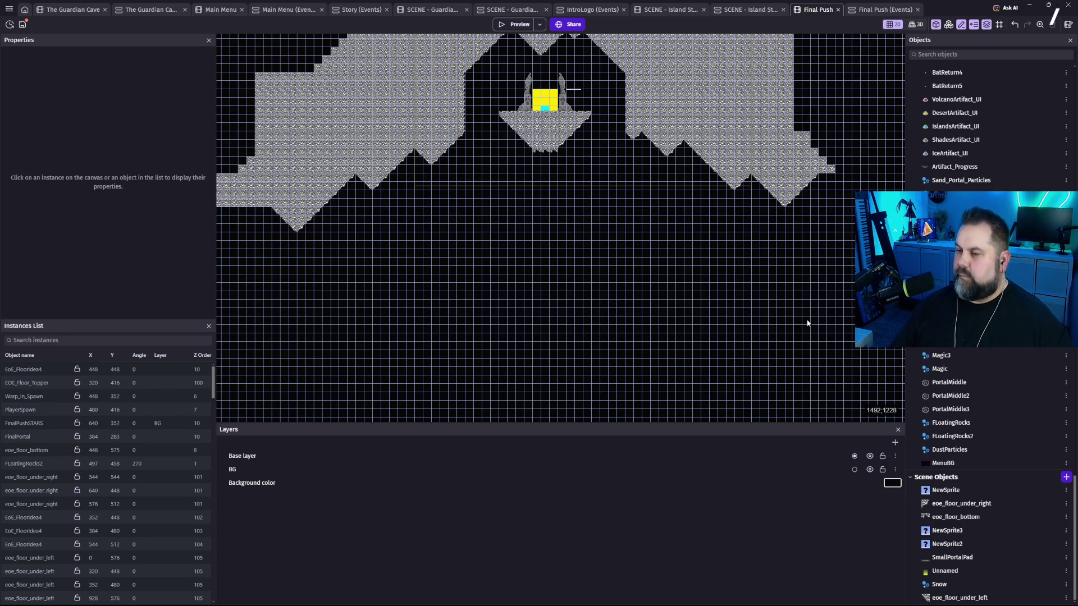
Inspect the platform and surrounding rocks, then bring up the project's scene list.
{"action": "scroll", "coordinate": [570, 243], "scroll_direction": "down", "scroll_amount": 2}
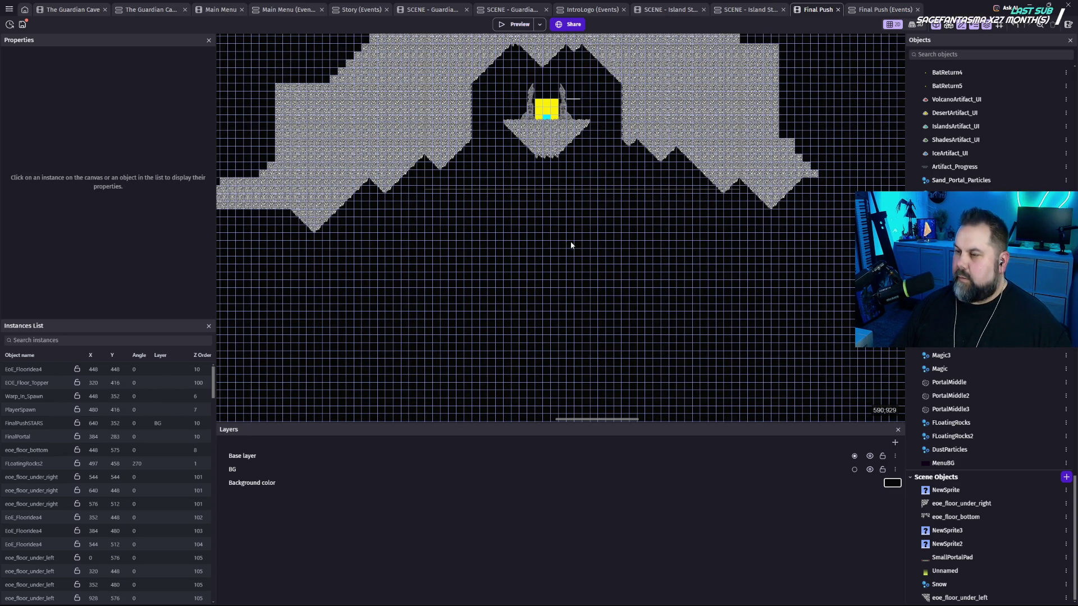
{"action": "scroll", "coordinate": [566, 284], "scroll_direction": "up", "scroll_amount": 3}
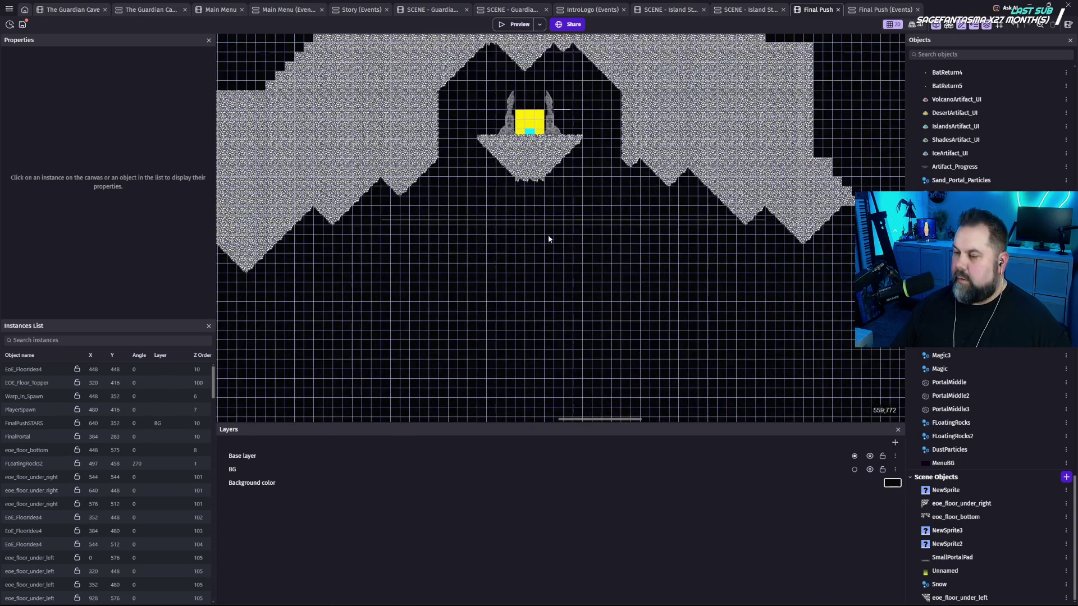
{"action": "scroll", "coordinate": [587, 322], "scroll_direction": "down", "scroll_amount": 3}
{"action": "scroll", "coordinate": [590, 264], "scroll_direction": "up", "scroll_amount": 4}
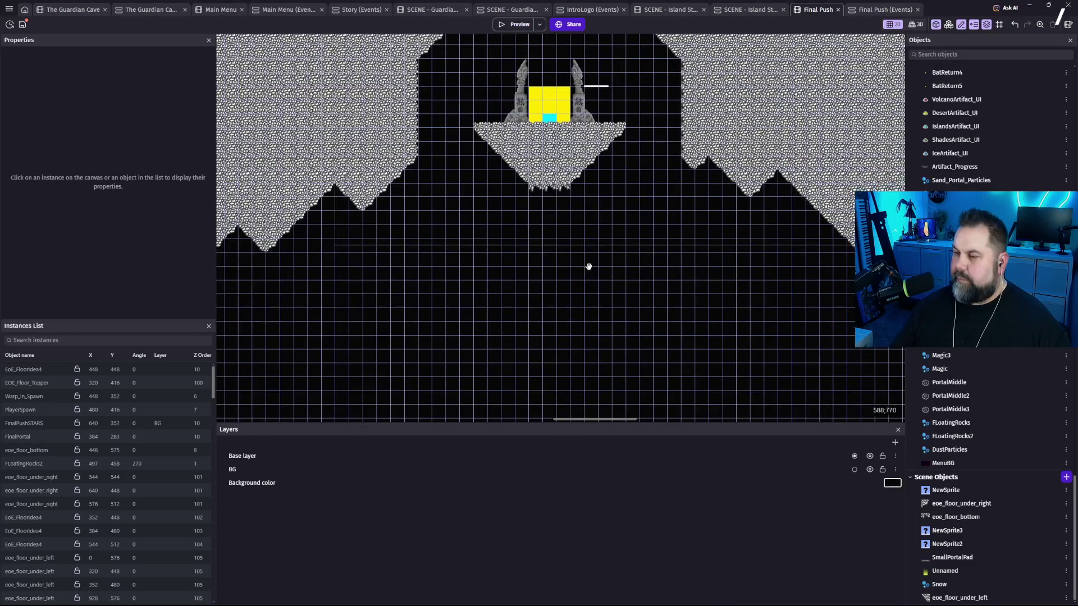
{"action": "scroll", "coordinate": [578, 296], "scroll_direction": "down", "scroll_amount": 1}
{"action": "mouse_move", "coordinate": [578, 296]}
{"action": "left_mouse_down"}
{"action": "mouse_move", "coordinate": [604, 272]}
{"action": "mouse_move", "coordinate": [613, 214]}
{"action": "left_mouse_up"}
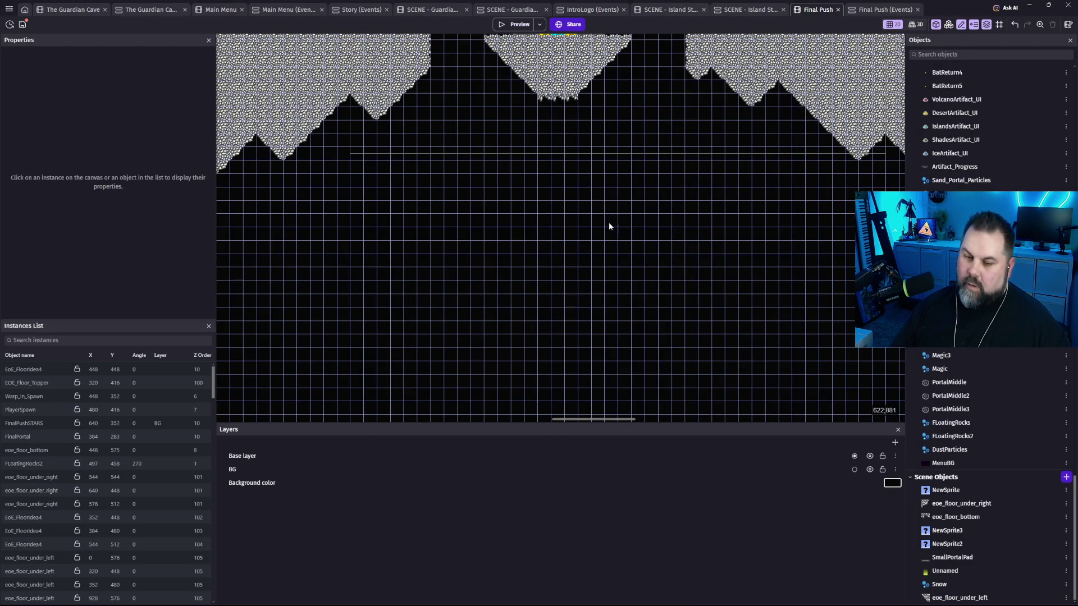
{"action": "mouse_move", "coordinate": [602, 236]}
{"action": "left_mouse_down"}
{"action": "mouse_move", "coordinate": [587, 385]}
{"action": "mouse_move", "coordinate": [529, 396]}
{"action": "left_mouse_up"}
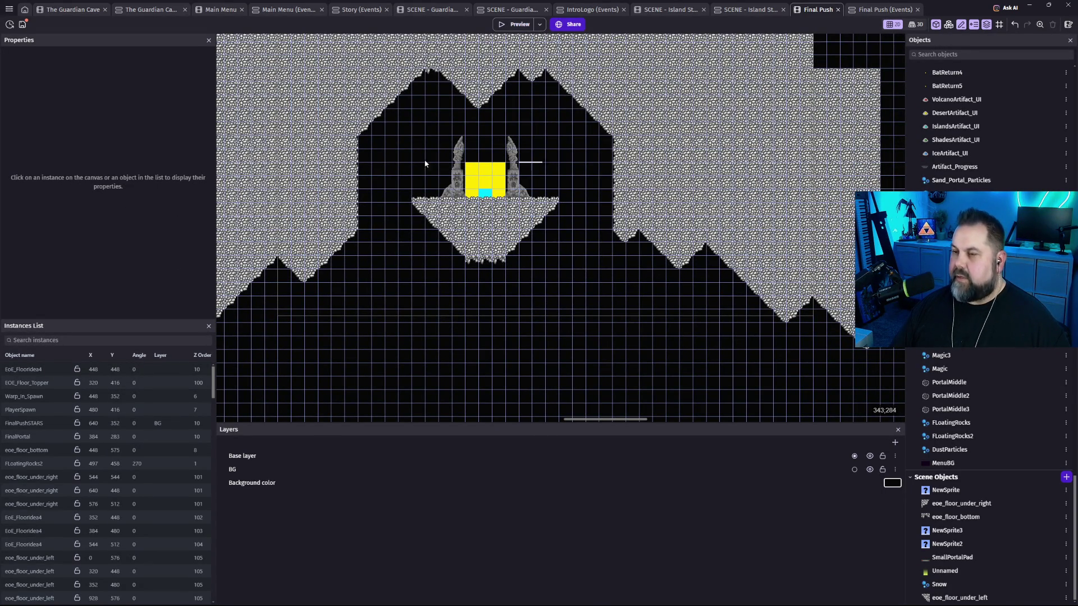
{"action": "scroll", "coordinate": [475, 268], "scroll_direction": "up", "scroll_amount": 5}
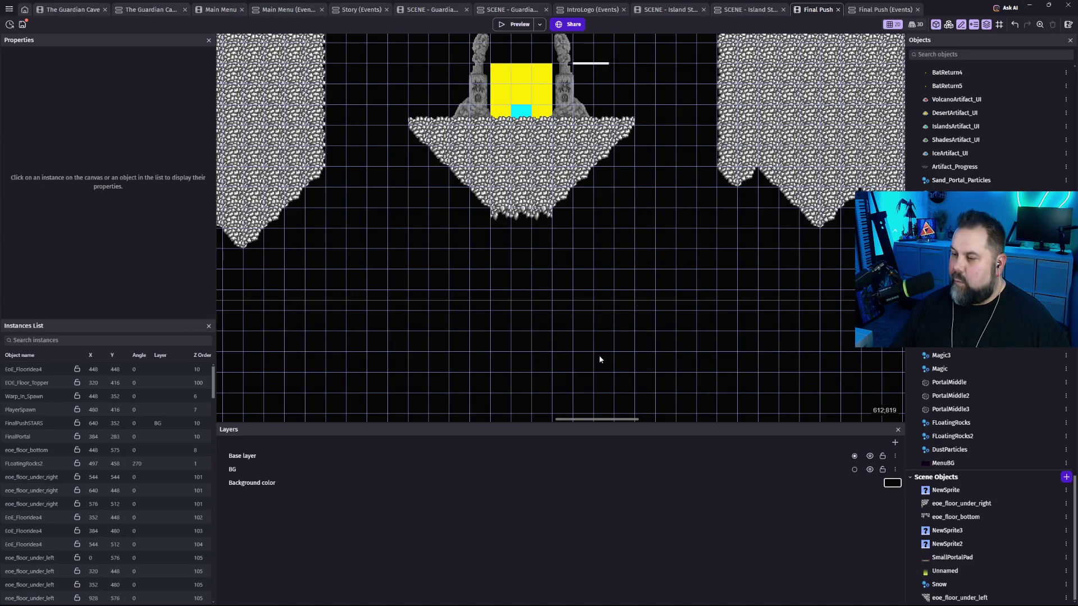
{"action": "scroll", "coordinate": [734, 238], "scroll_direction": "down", "scroll_amount": 3}
{"action": "mouse_move", "coordinate": [733, 238]}
{"action": "left_mouse_down"}
{"action": "mouse_move", "coordinate": [594, 382]}
{"action": "mouse_move", "coordinate": [659, 384]}
{"action": "left_mouse_up"}
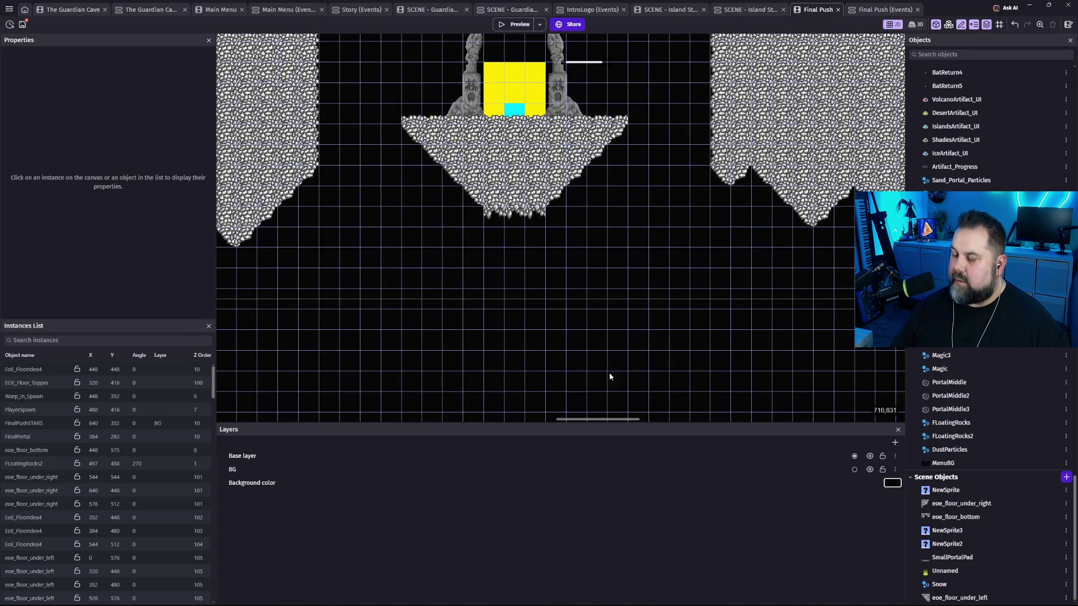
{"action": "scroll", "coordinate": [624, 381], "scroll_direction": "down", "scroll_amount": 5}
{"action": "scroll", "coordinate": [631, 197], "scroll_direction": "up", "scroll_amount": 5}
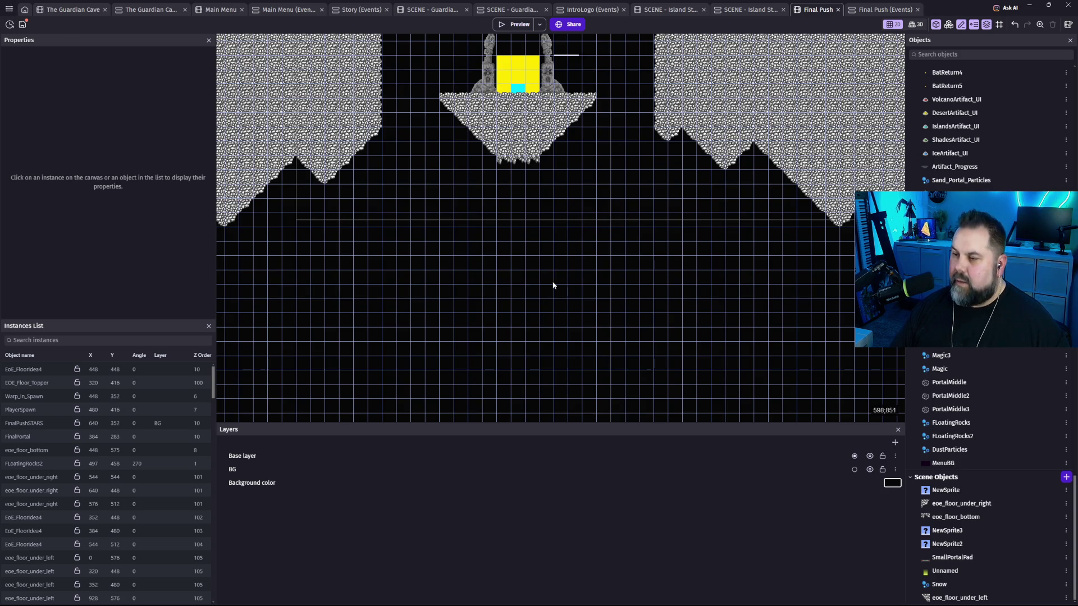
{"action": "left_click", "coordinate": [9, 10]}
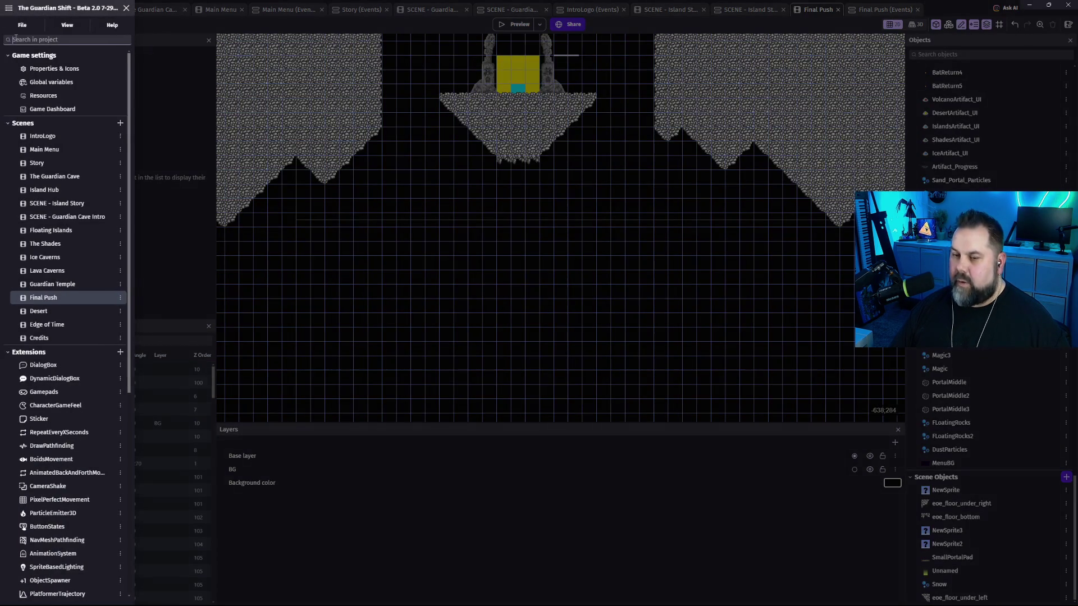
Open the Edge of Time scene, center the arena floor, and start its preview.
{"action": "left_click", "coordinate": [58, 325]}
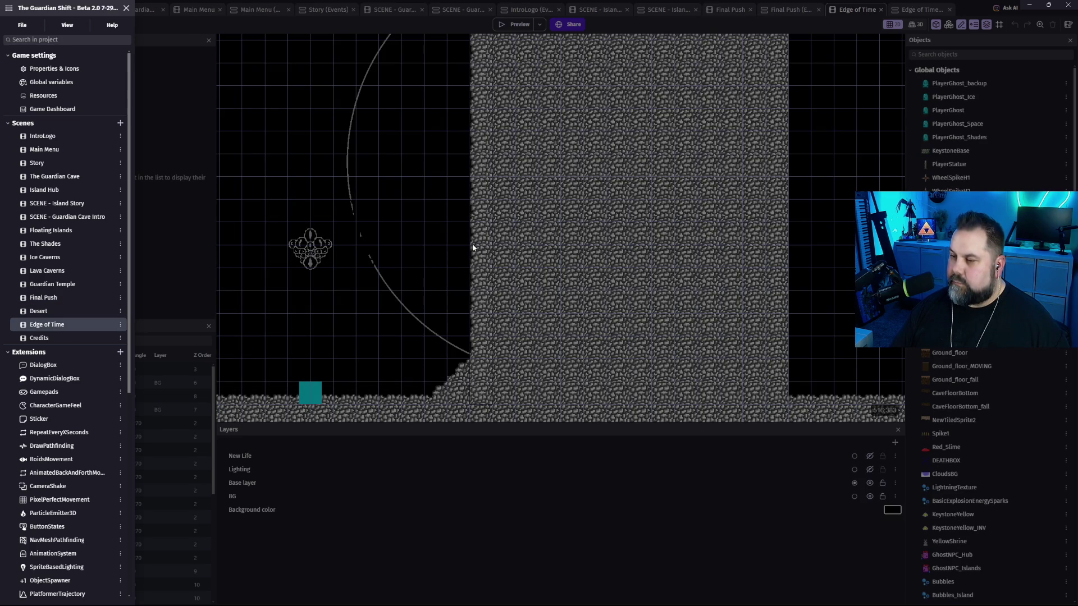
{"action": "left_click", "coordinate": [528, 255]}
{"action": "mouse_move", "coordinate": [440, 269]}
{"action": "left_mouse_down"}
{"action": "mouse_move", "coordinate": [771, 238]}
{"action": "mouse_move", "coordinate": [684, 248]}
{"action": "mouse_move", "coordinate": [664, 389]}
{"action": "mouse_move", "coordinate": [638, 359]}
{"action": "mouse_move", "coordinate": [611, 113]}
{"action": "left_mouse_up"}
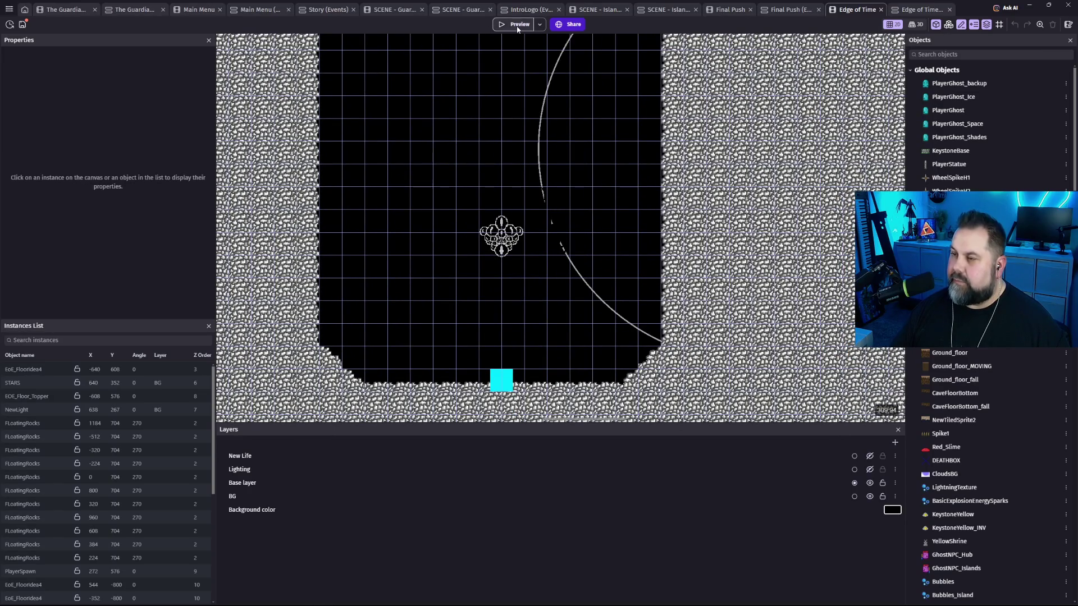
{"action": "left_click", "coordinate": [518, 27]}
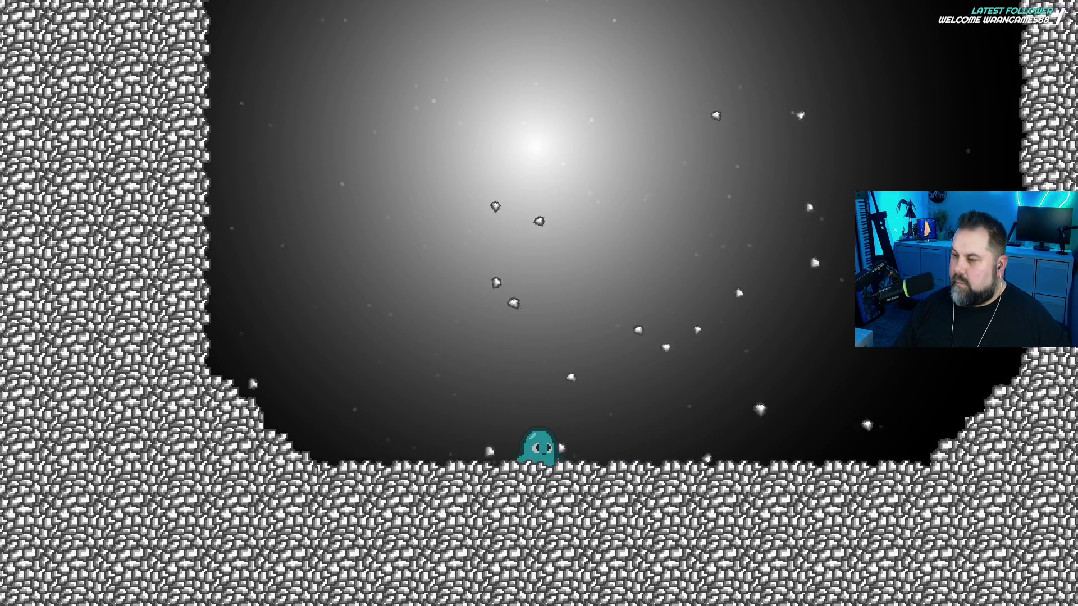
Jump the ghost and move it left and right across the arena floor.
{"action": "key", "text": "space"}
{"action": "key", "text": "Right"}
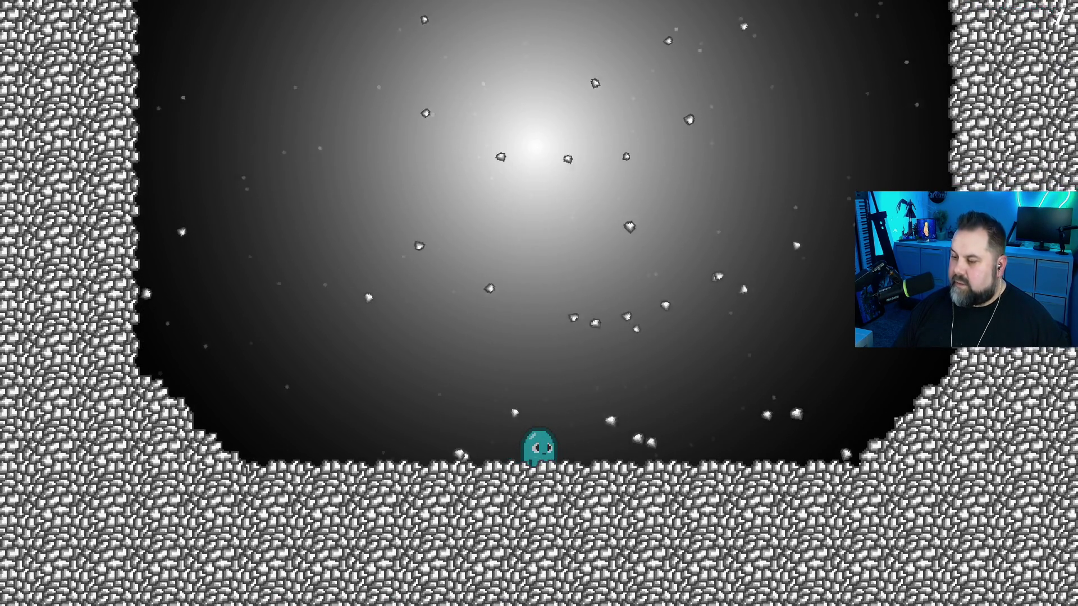
{"action": "key", "text": "Right"}
{"action": "key", "text": "Left"}
{"action": "key", "text": "space"}
{"action": "key", "text": "Right"}
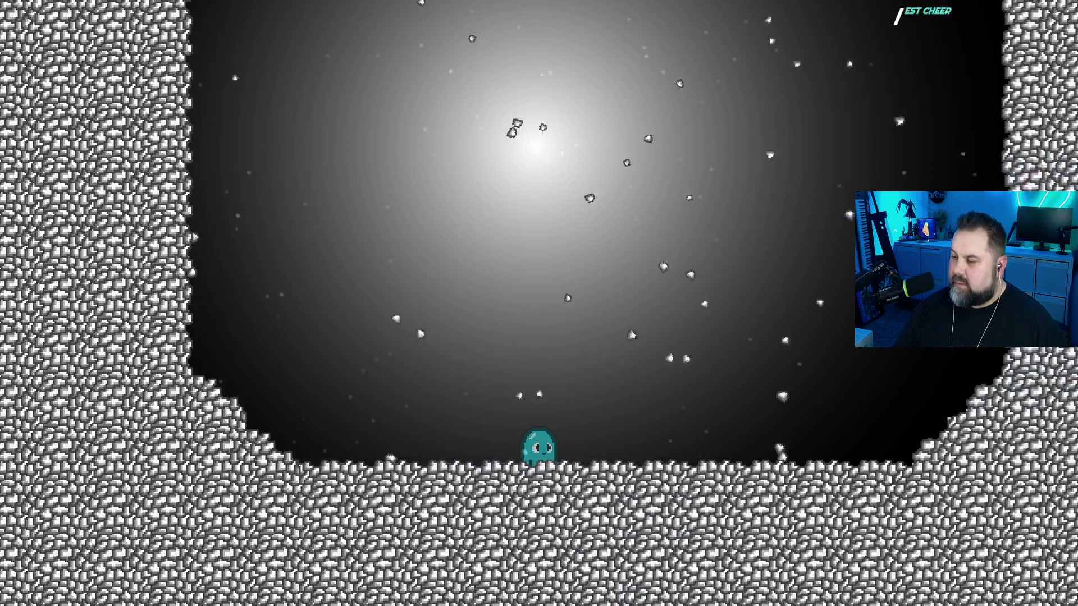
{"action": "key", "text": "Left"}
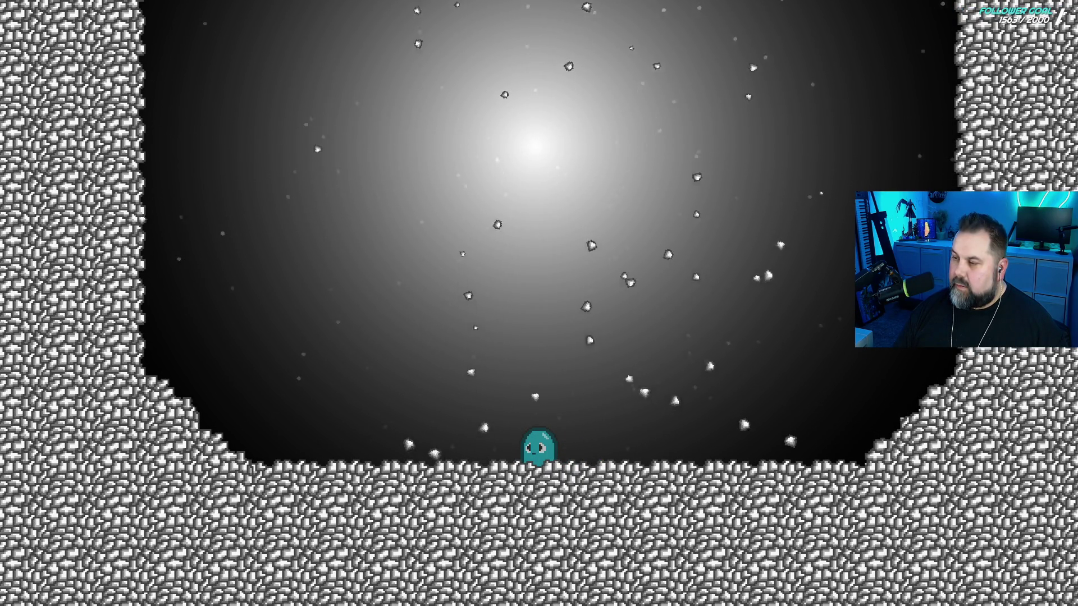
Walk toward the wall, jump, and return the preview to fullscreen.
{"action": "key", "text": "Right"}
{"action": "key", "text": "Right"}
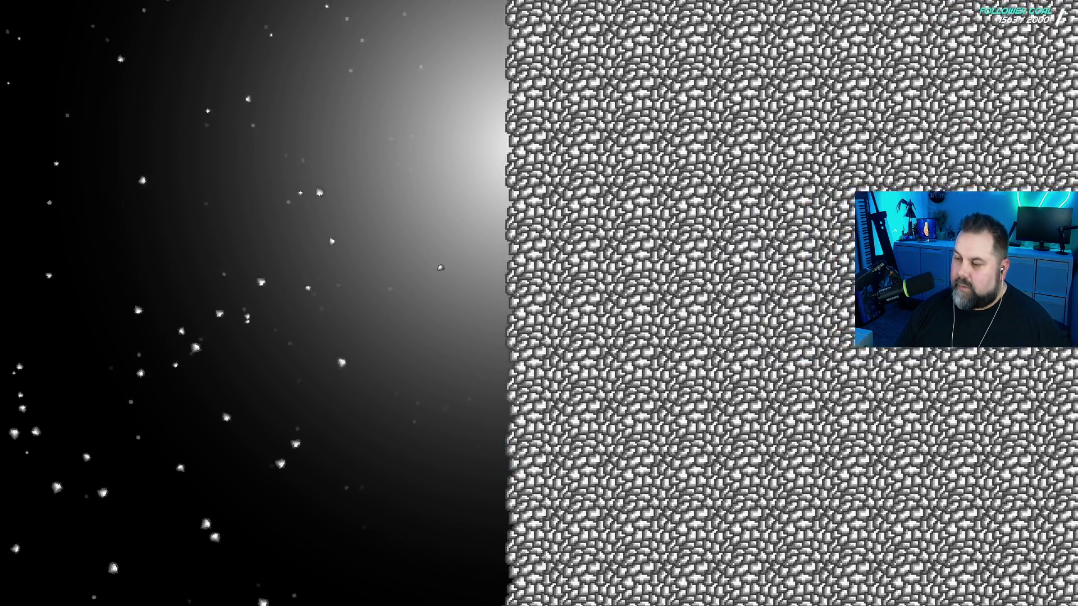
{"action": "key", "text": "Left"}
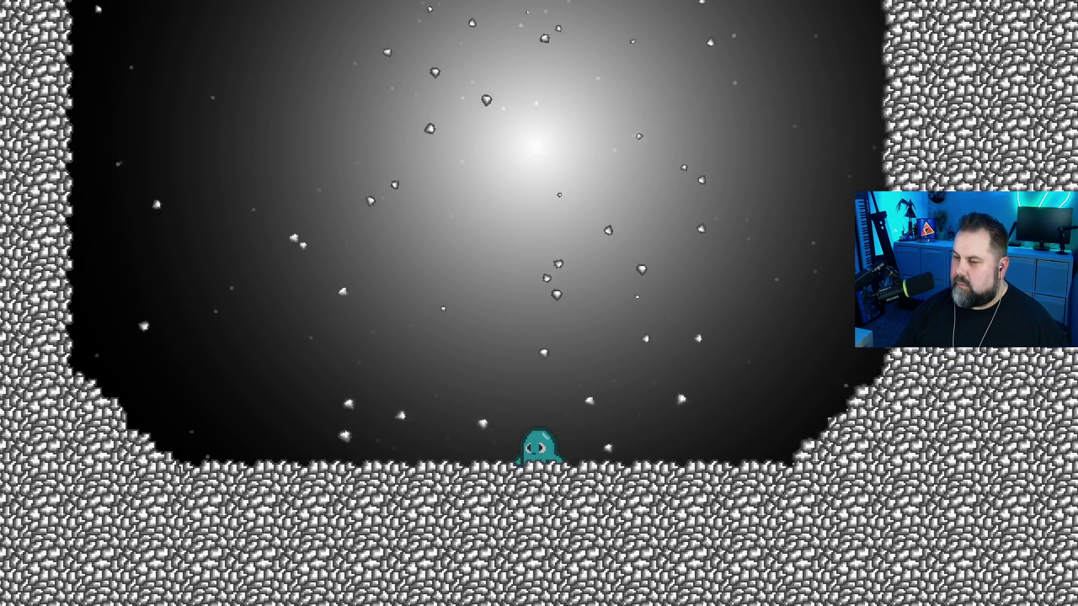
{"action": "key", "text": "space"}
{"action": "key", "text": "Escape"}
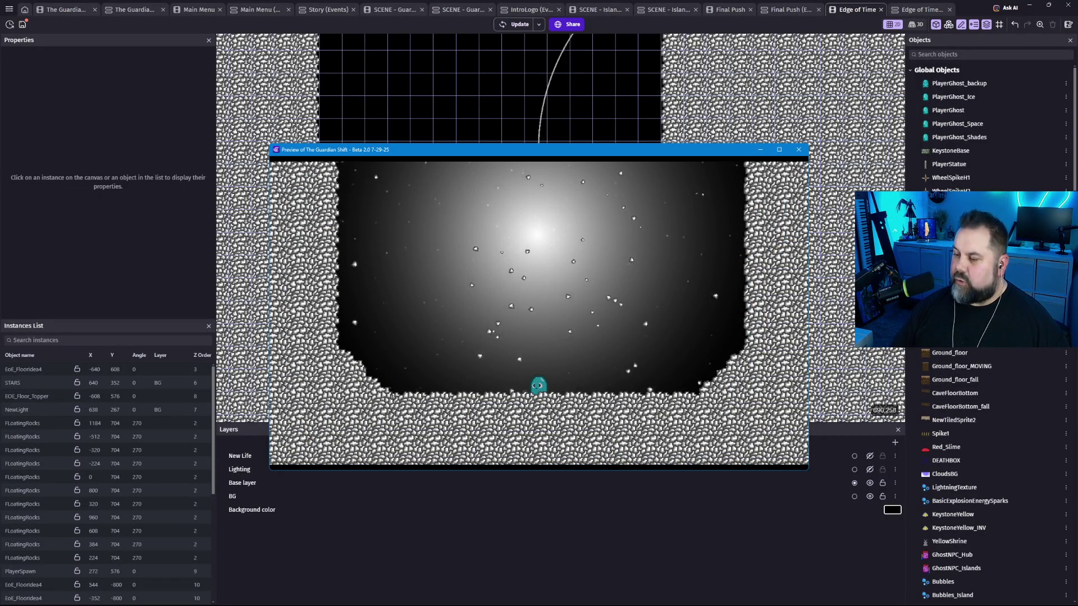
{"action": "key", "text": "F11"}
{"action": "key", "text": "space"}
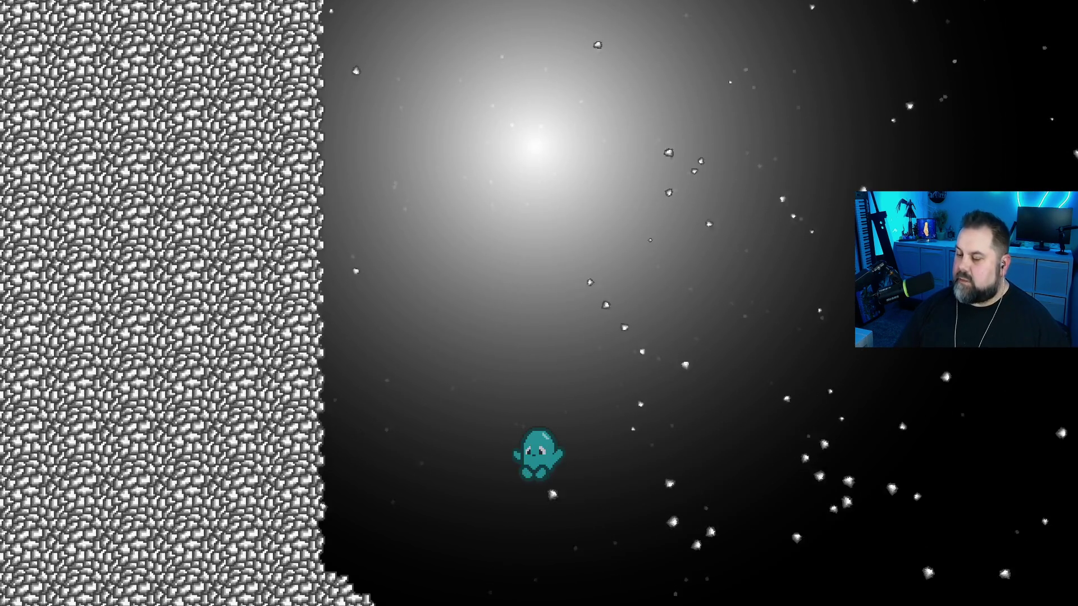
{"action": "key", "text": "space"}
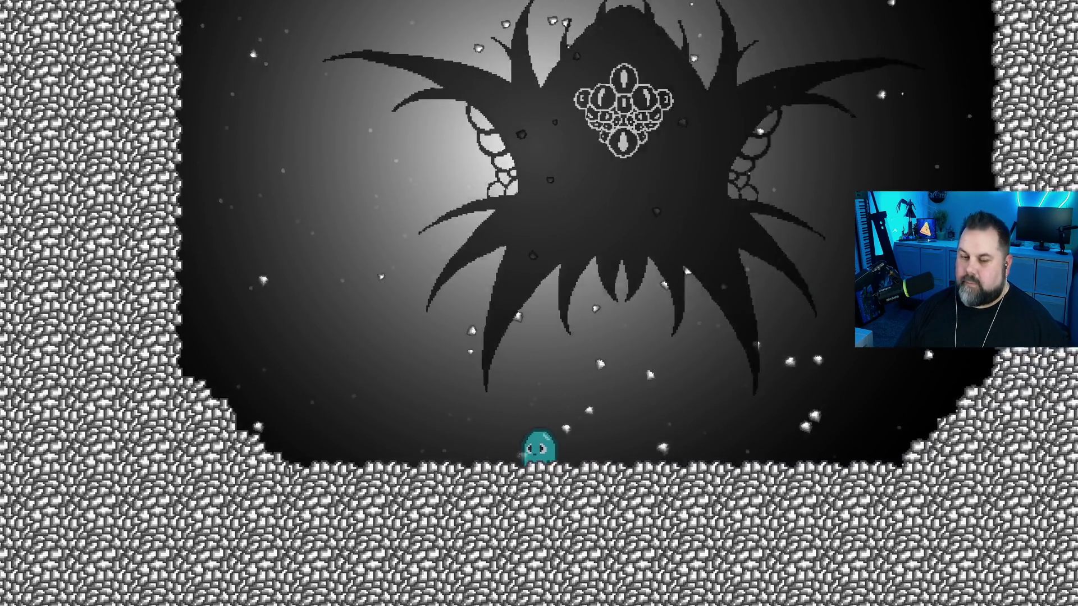
Move the character beneath the boss and back left, then close the preview.
{"action": "key", "text": "Right"}
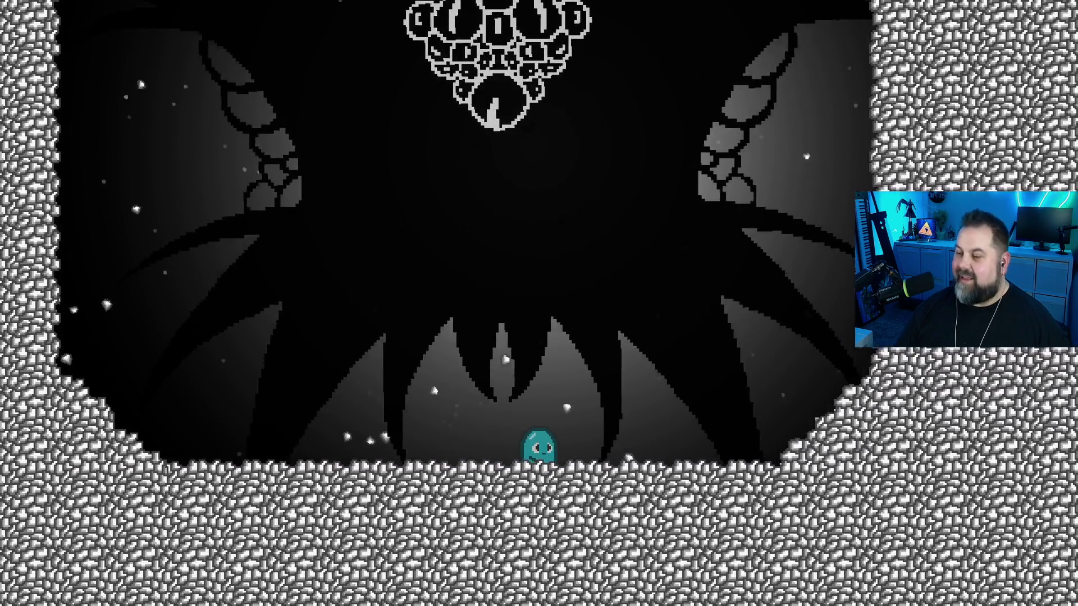
{"action": "key", "text": "Left"}
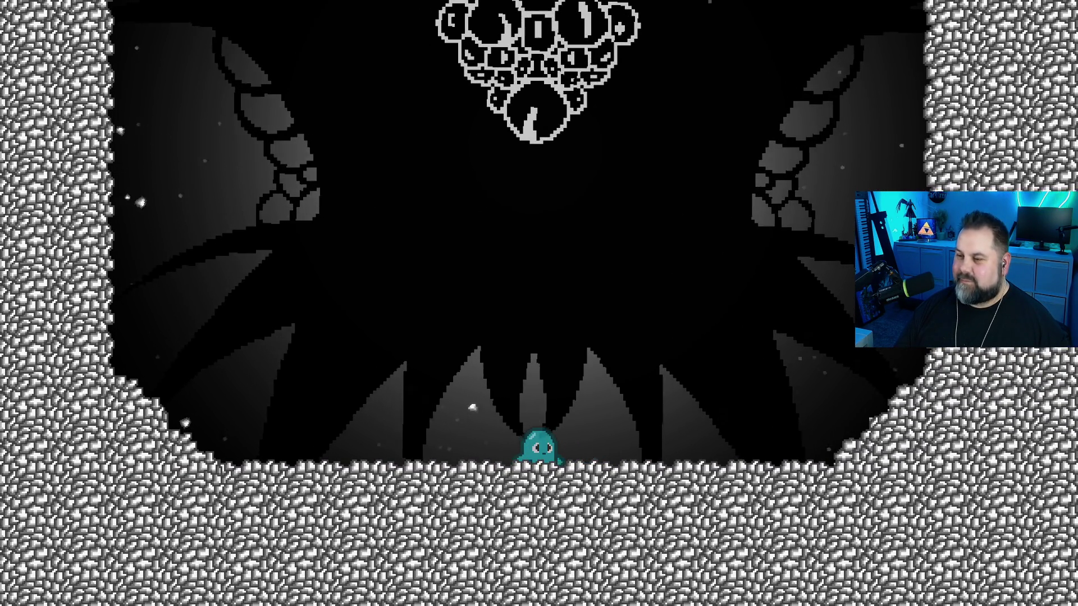
{"action": "key", "text": "Left"}
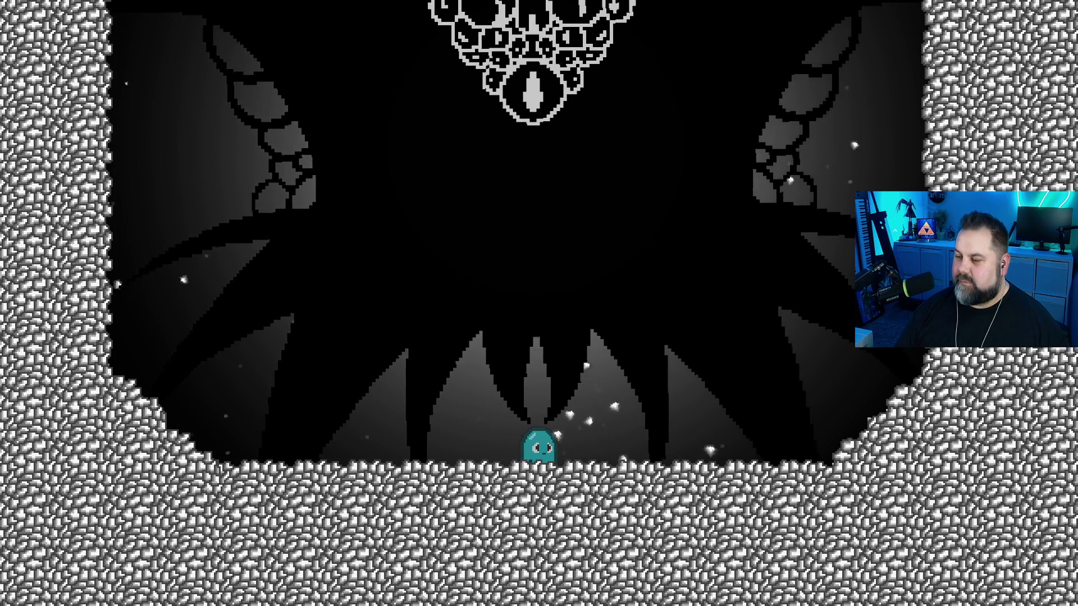
{"action": "key", "text": "Left"}
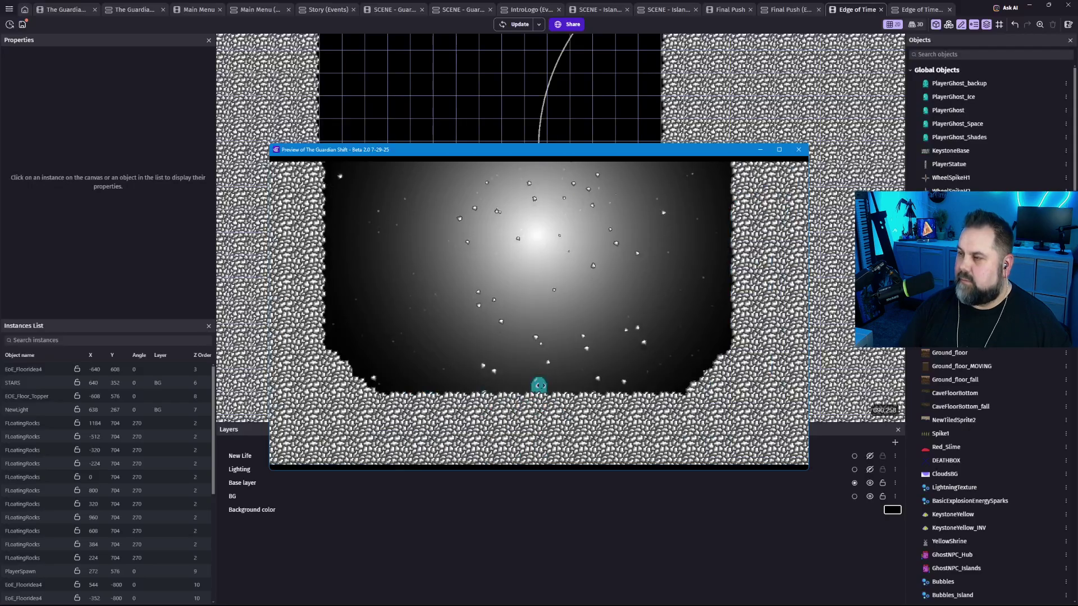
{"action": "left_click", "coordinate": [798, 149]}
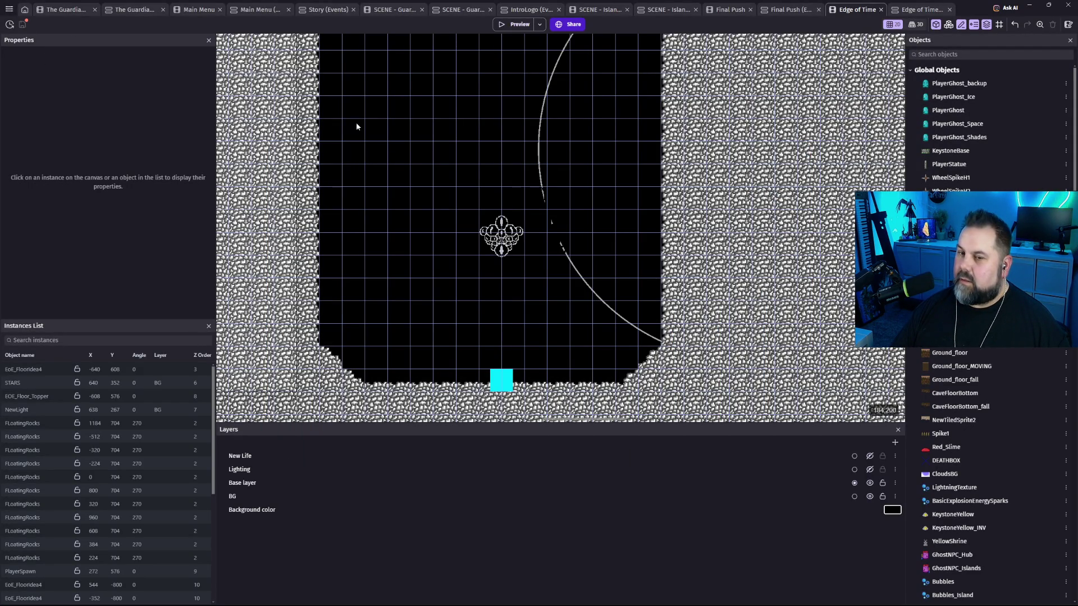
Save the project with Ctrl+S and switch to the Final Push scene tab.
{"action": "key", "text": "ctrl+s"}
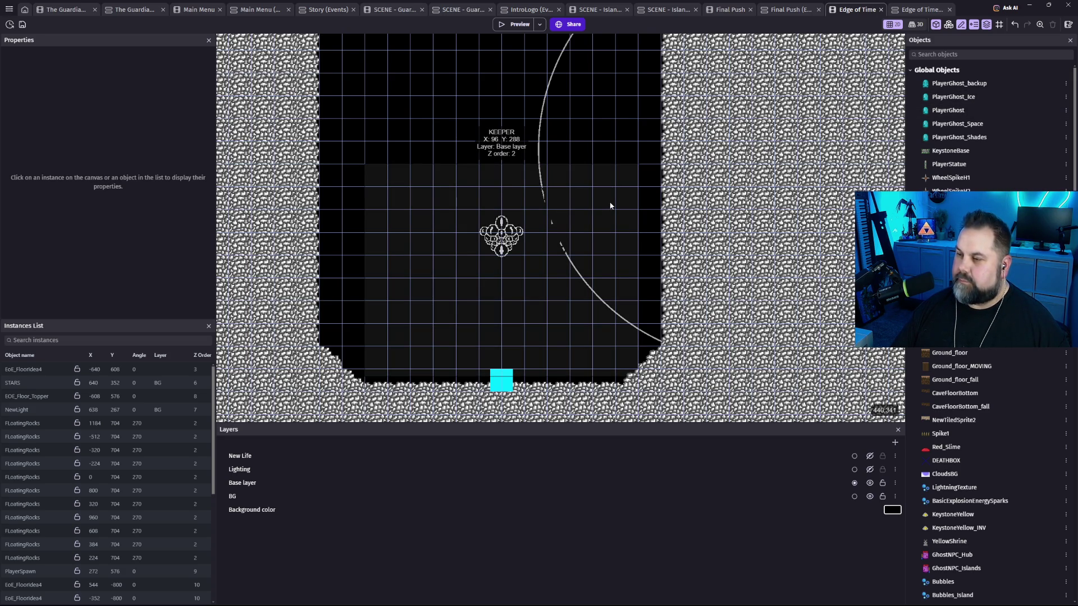
{"action": "scroll", "coordinate": [611, 206], "scroll_direction": "down", "scroll_amount": 1}
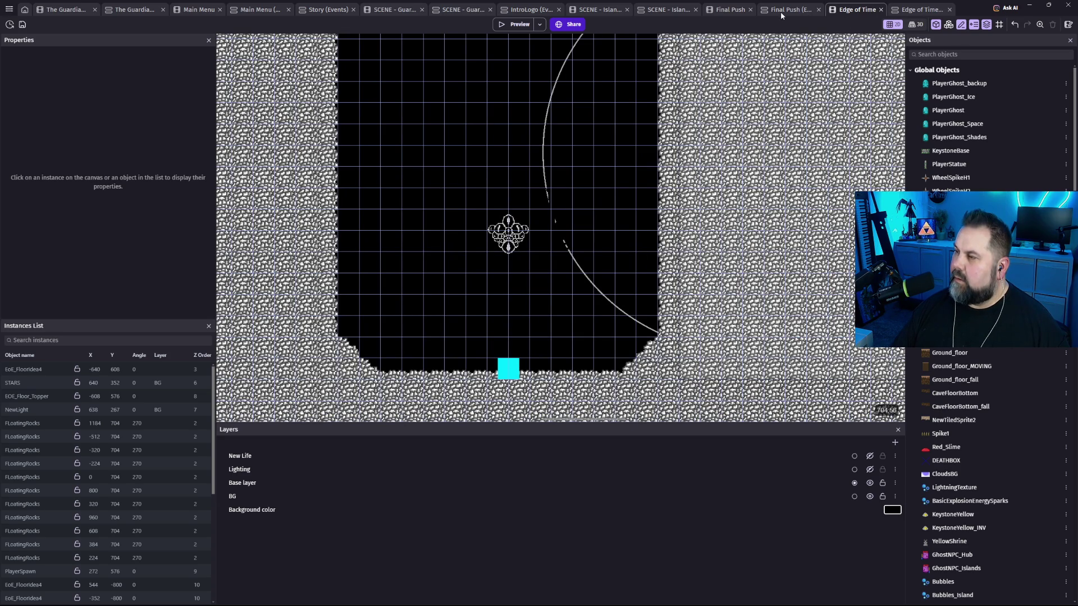
{"action": "left_click", "coordinate": [730, 14]}
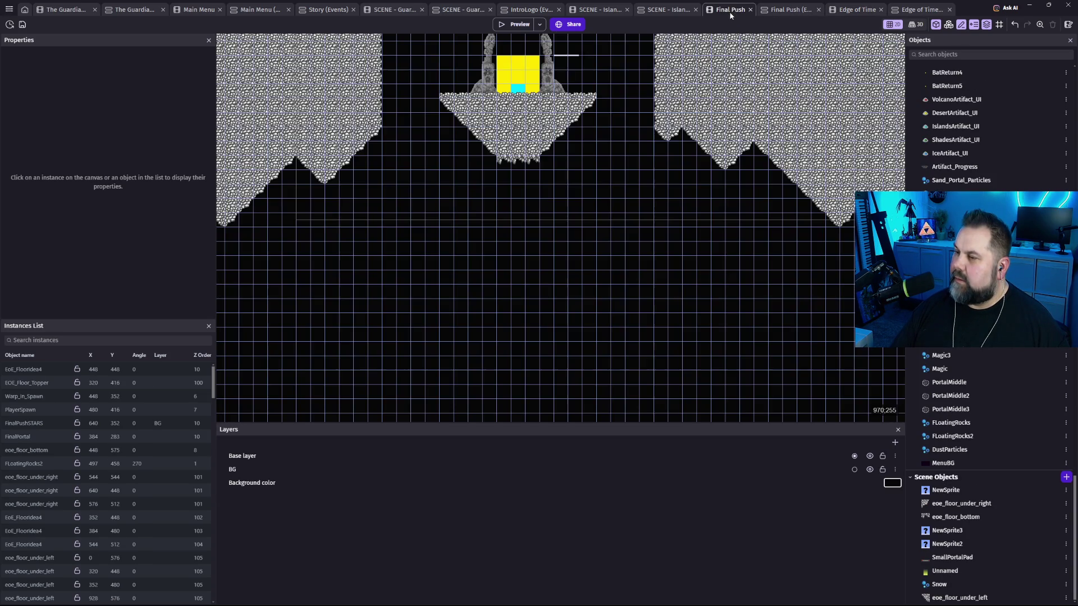
{"action": "mouse_move", "coordinate": [601, 219]}
{"action": "left_mouse_down"}
{"action": "mouse_move", "coordinate": [600, 313]}
{"action": "mouse_move", "coordinate": [616, 219]}
{"action": "mouse_move", "coordinate": [606, 330]}
{"action": "mouse_move", "coordinate": [601, 164]}
{"action": "left_mouse_up"}
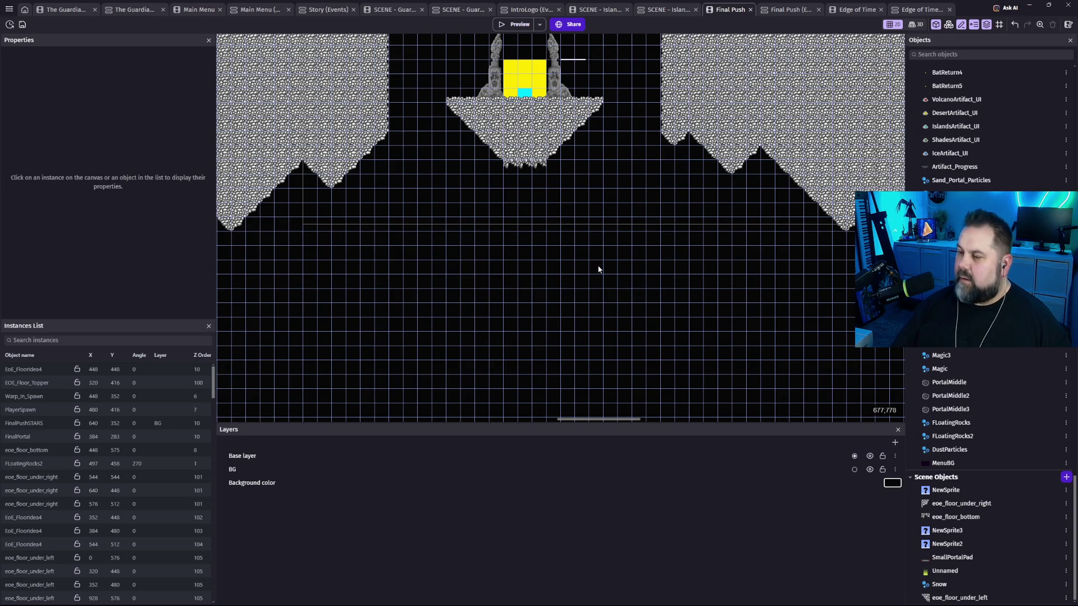
{"action": "scroll", "coordinate": [615, 219], "scroll_direction": "down", "scroll_amount": 3}
{"action": "scroll", "coordinate": [427, 202], "scroll_direction": "down", "scroll_amount": 2}
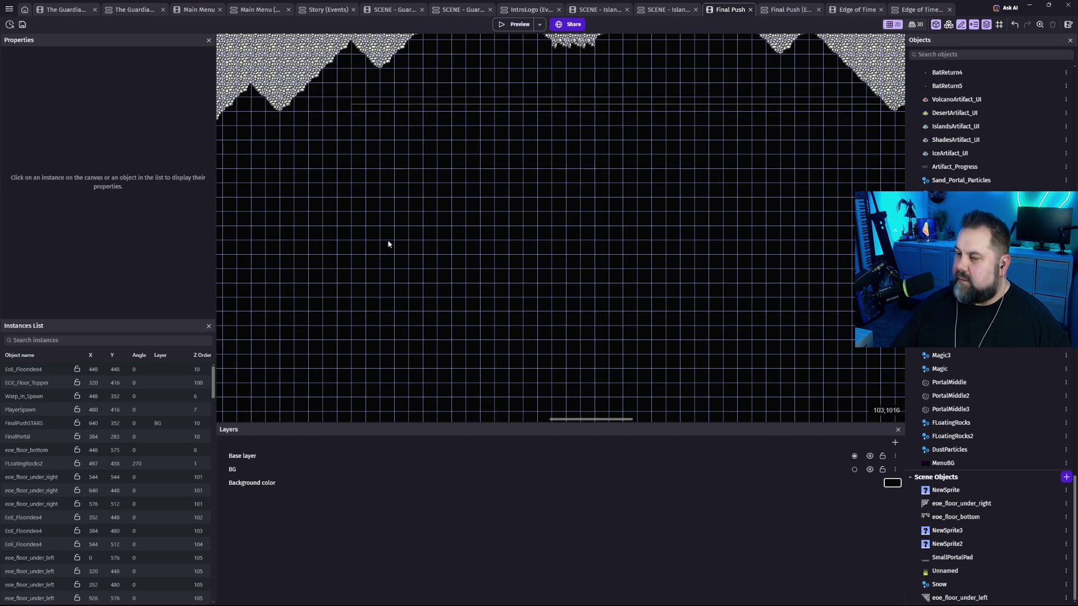
{"action": "scroll", "coordinate": [527, 200], "scroll_direction": "up", "scroll_amount": 4}
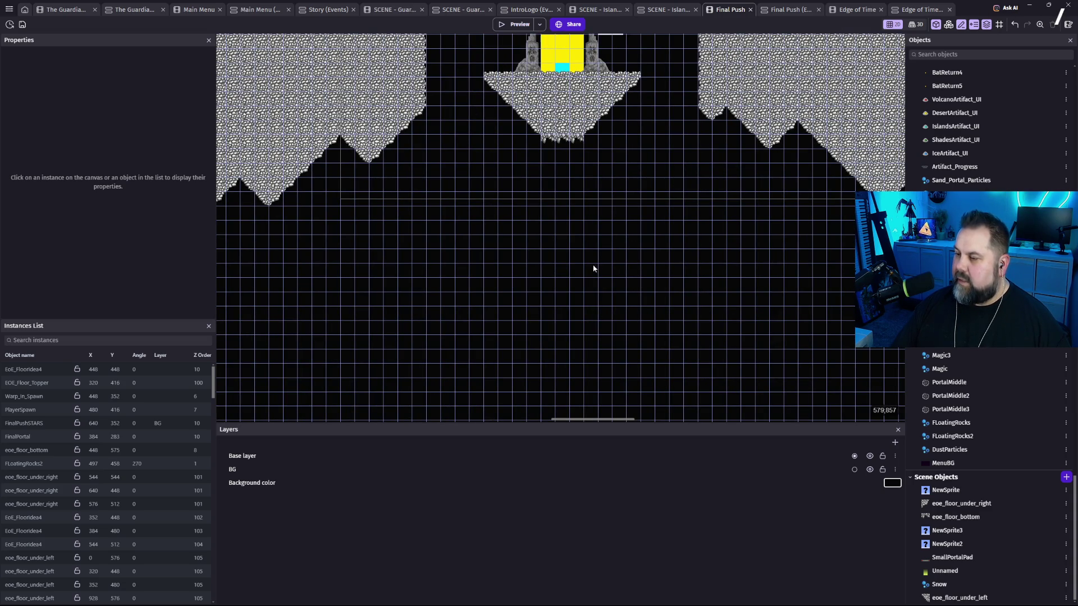
{"action": "left_click_drag", "start_coordinate": [565, 239], "coordinate": [542, 68]}
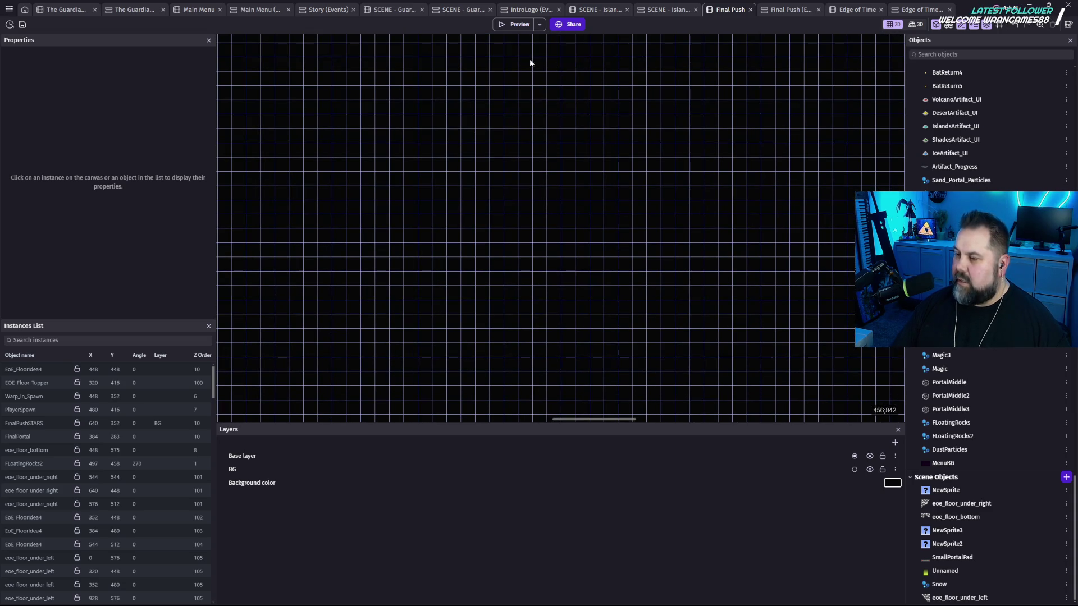
{"action": "scroll", "coordinate": [592, 224], "scroll_direction": "up", "scroll_amount": 5}
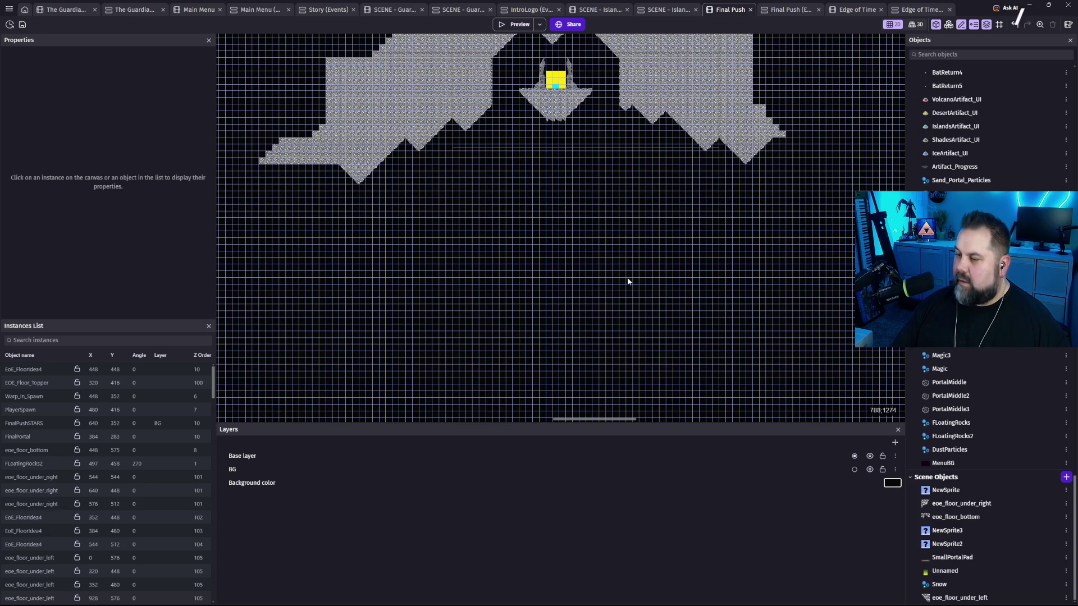
{"action": "scroll", "coordinate": [620, 376], "scroll_direction": "down", "scroll_amount": 5}
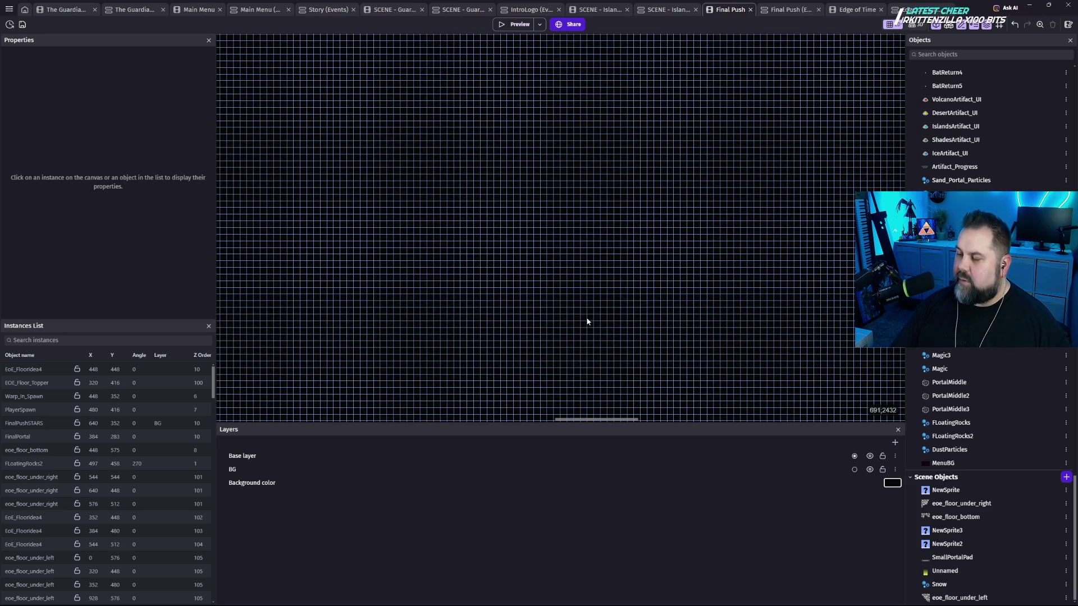
{"action": "scroll", "coordinate": [580, 234], "scroll_direction": "up", "scroll_amount": 3}
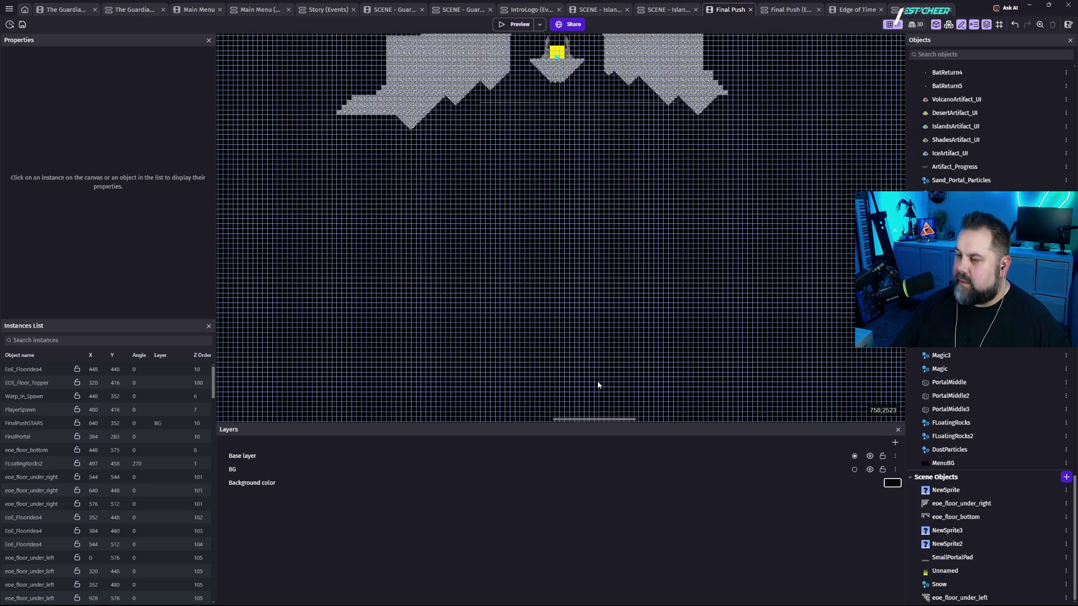
{"action": "scroll", "coordinate": [597, 382], "scroll_direction": "down", "scroll_amount": 5}
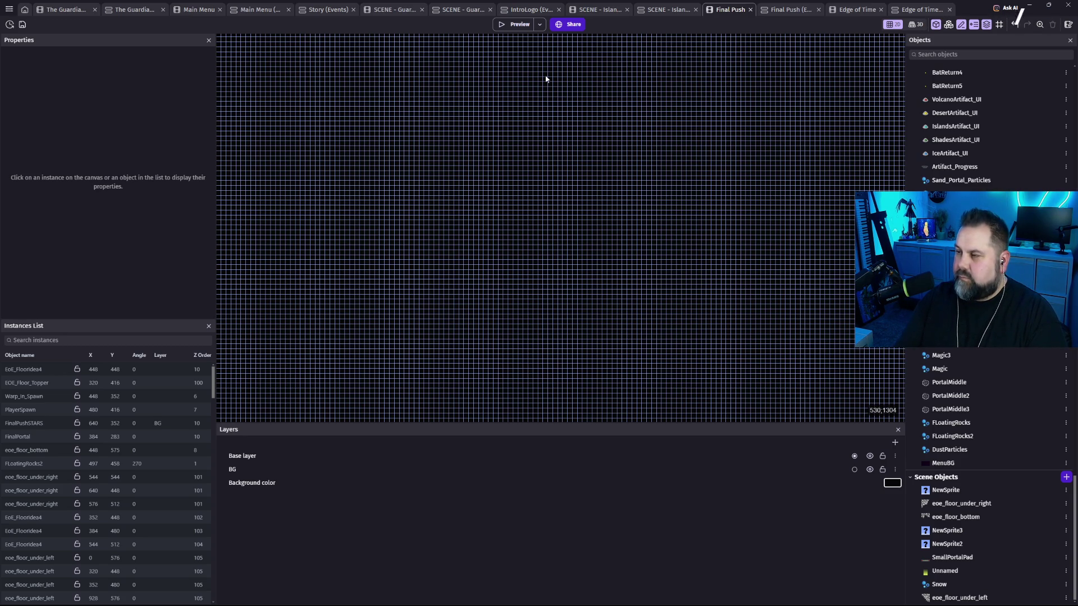
{"action": "scroll", "coordinate": [529, 258], "scroll_direction": "up", "scroll_amount": 5}
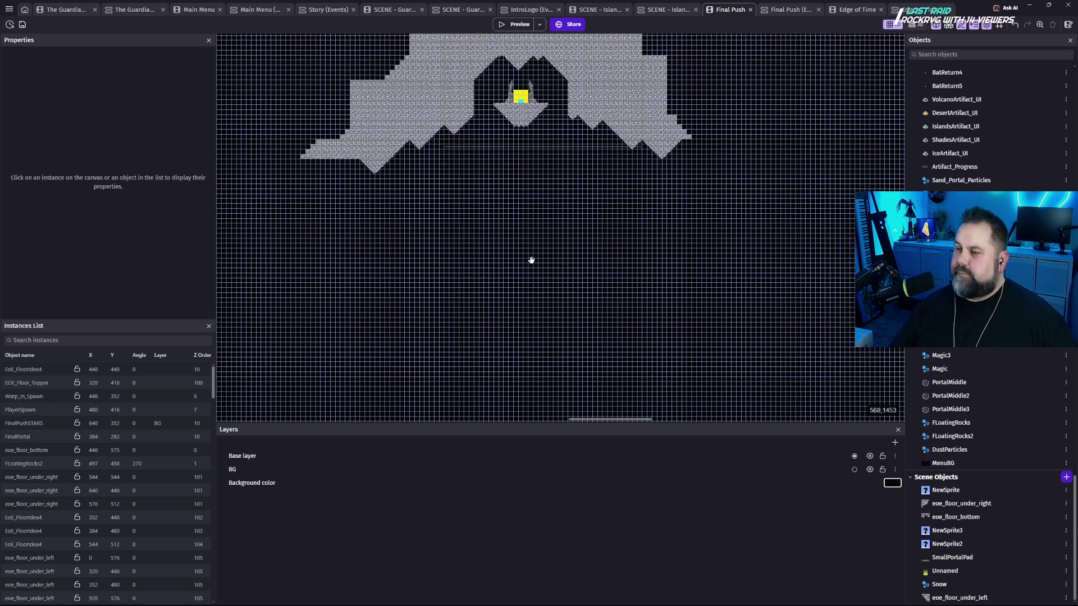
{"action": "scroll", "coordinate": [530, 186], "scroll_direction": "up", "scroll_amount": 3}
{"action": "scroll", "coordinate": [528, 177], "scroll_direction": "up", "scroll_amount": 5}
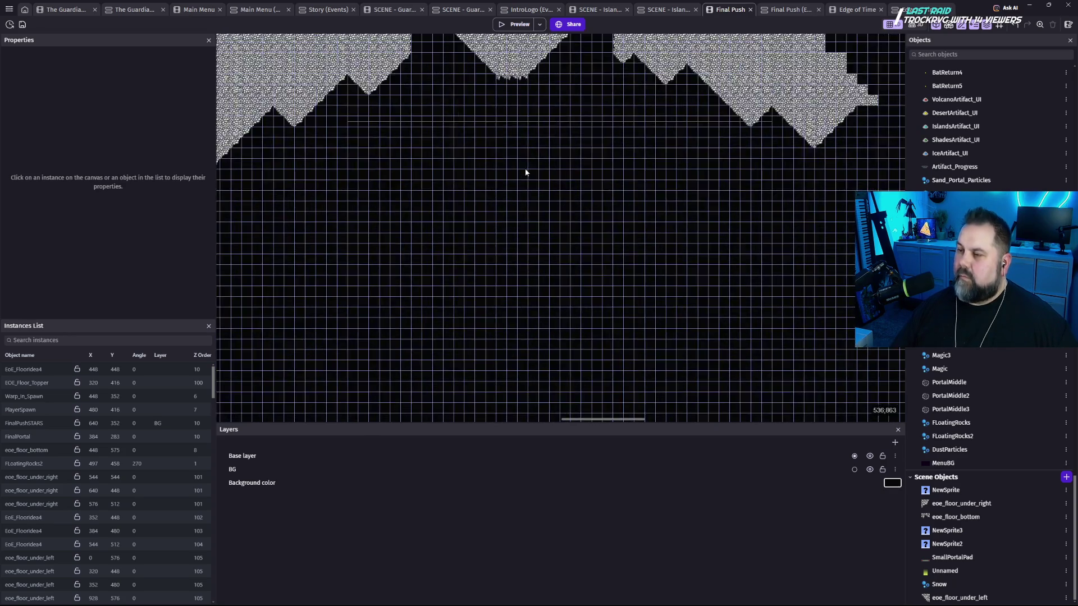
{"action": "scroll", "coordinate": [548, 116], "scroll_direction": "up", "scroll_amount": 4}
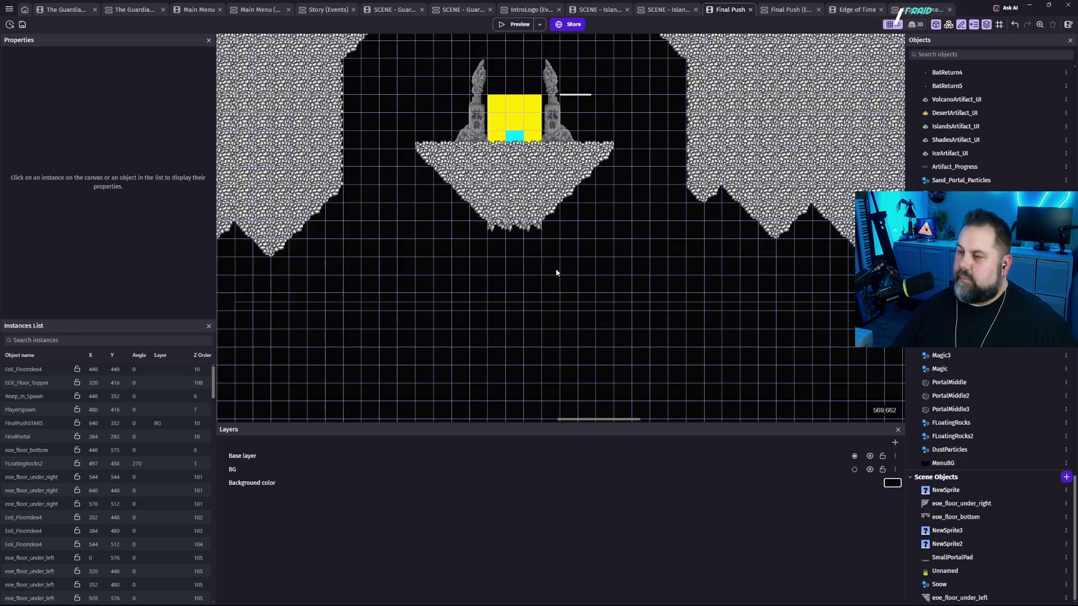
{"action": "scroll", "coordinate": [572, 348], "scroll_direction": "up", "scroll_amount": 3}
{"action": "scroll", "coordinate": [573, 332], "scroll_direction": "up", "scroll_amount": 3}
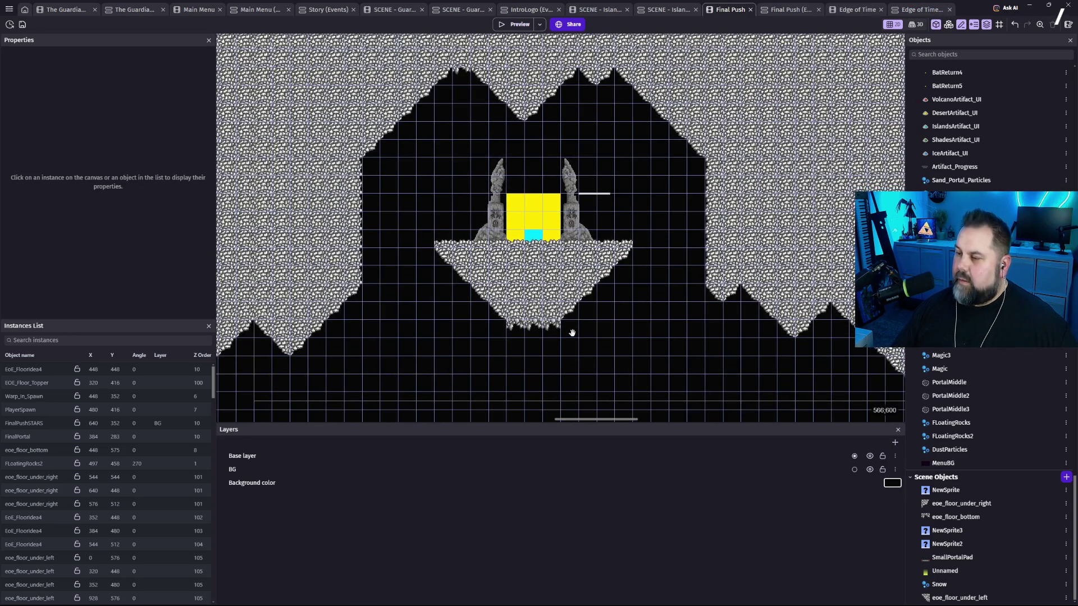
{"action": "scroll", "coordinate": [567, 298], "scroll_direction": "down", "scroll_amount": 2}
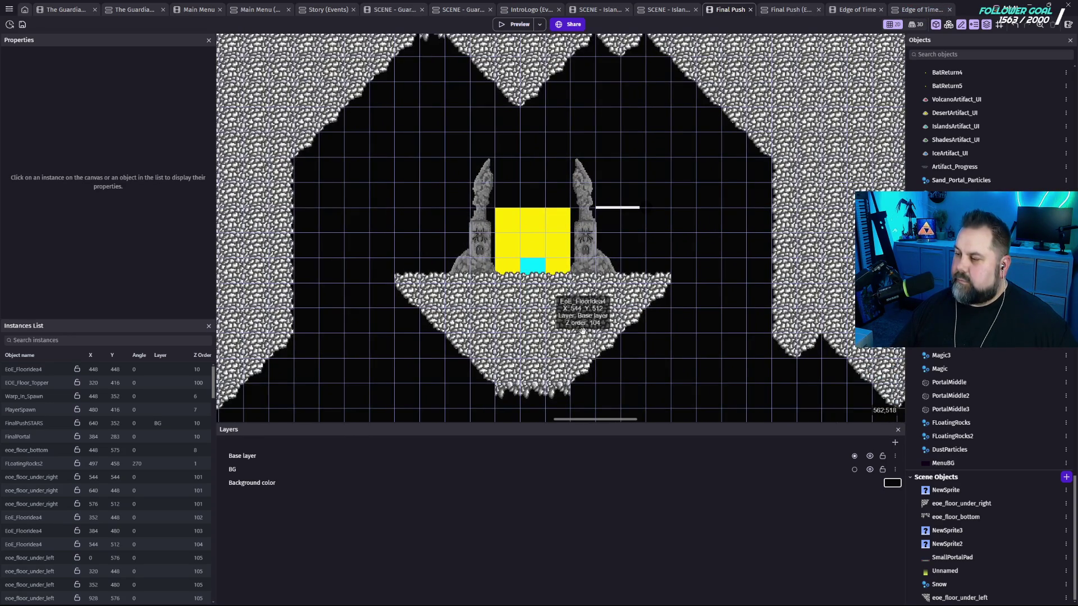
{"action": "scroll", "coordinate": [589, 279], "scroll_direction": "up", "scroll_amount": 2}
{"action": "mouse_move", "coordinate": [590, 279]}
{"action": "left_mouse_down"}
{"action": "mouse_move", "coordinate": [562, 227]}
{"action": "mouse_move", "coordinate": [561, 253]}
{"action": "mouse_move", "coordinate": [576, 246]}
{"action": "left_mouse_up"}
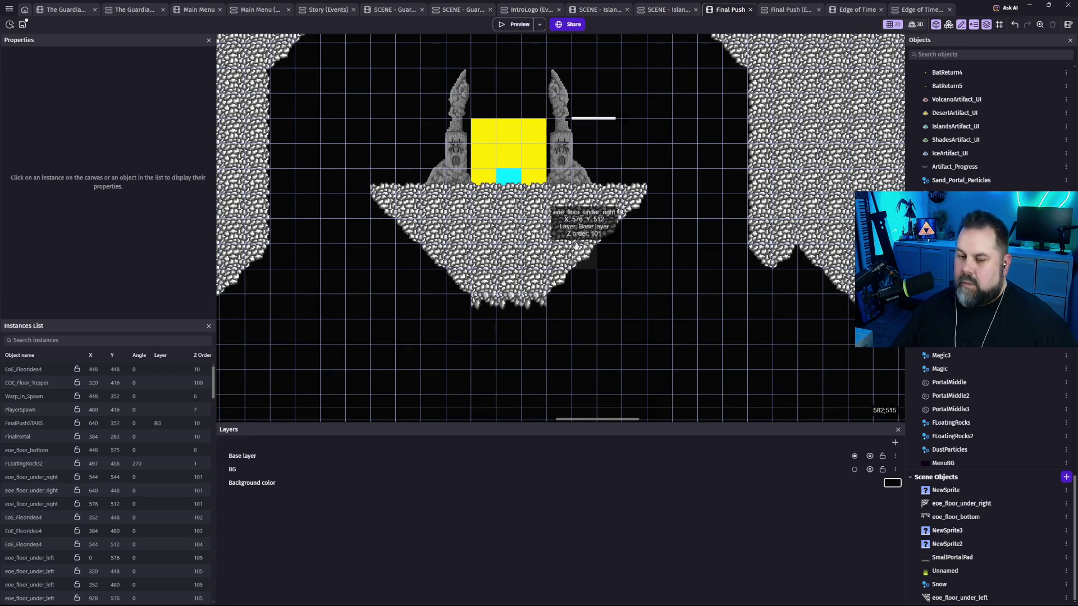